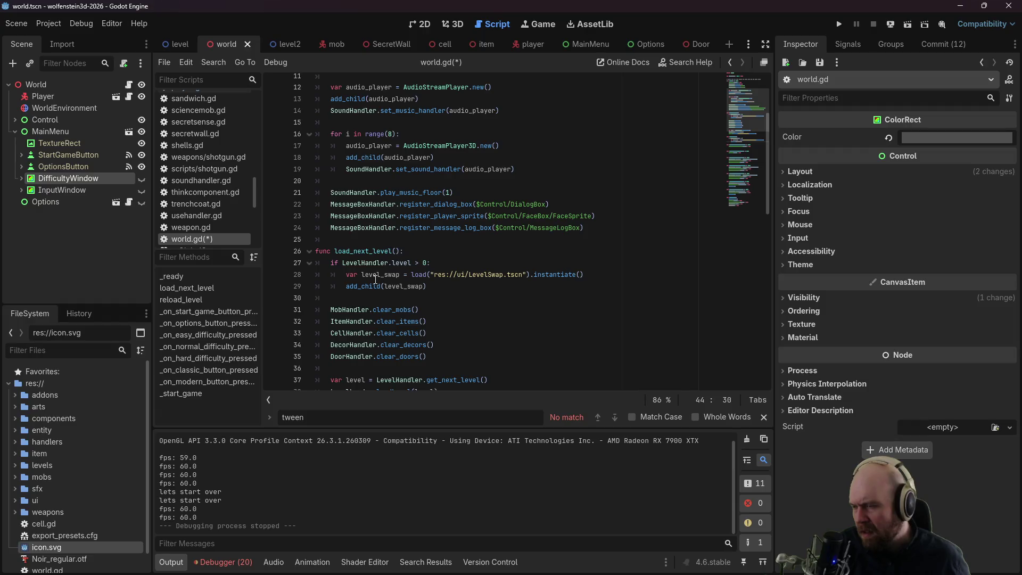
Step: Find the level_swap if-block in load_next_level and delete lines 27–29
click(449, 253)
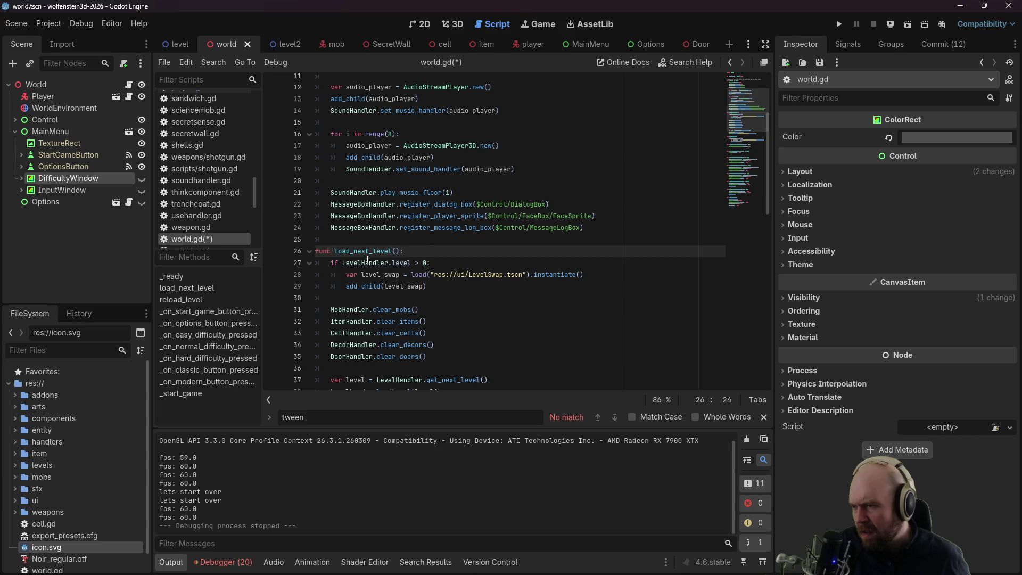
click(435, 263)
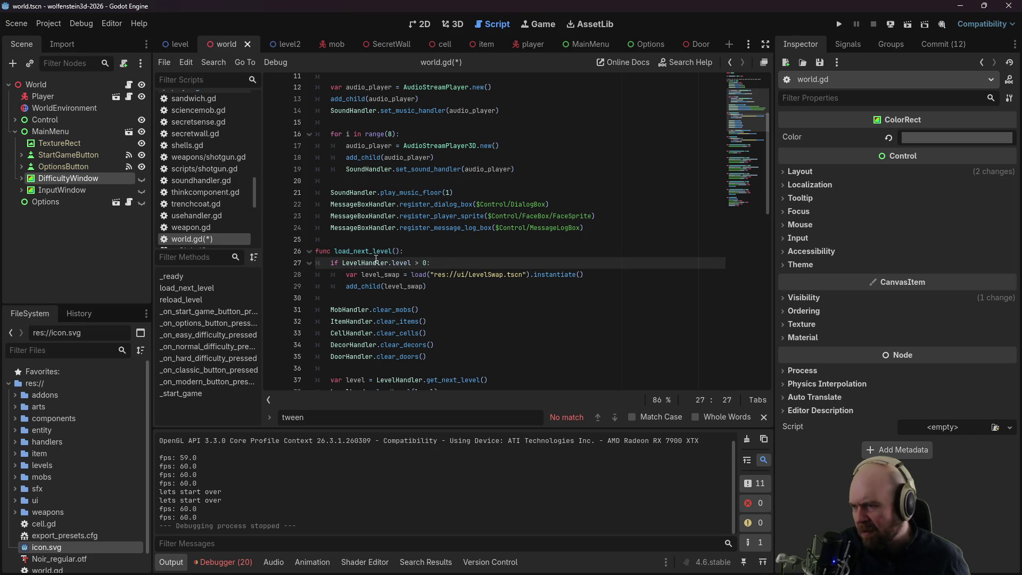
scroll(376, 259, down, 1)
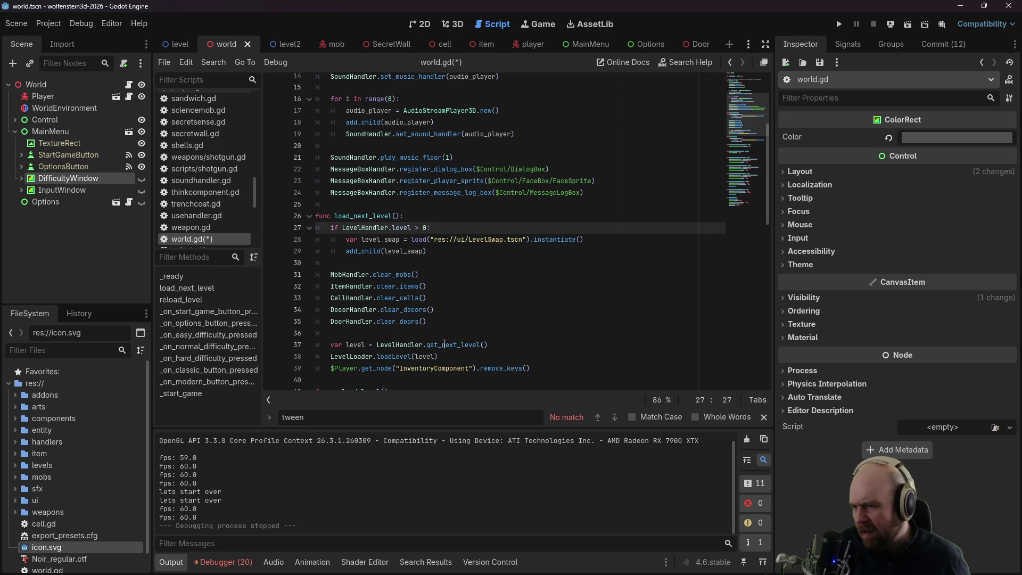
key(Down)
key(Down)
key(Down)
key(End)
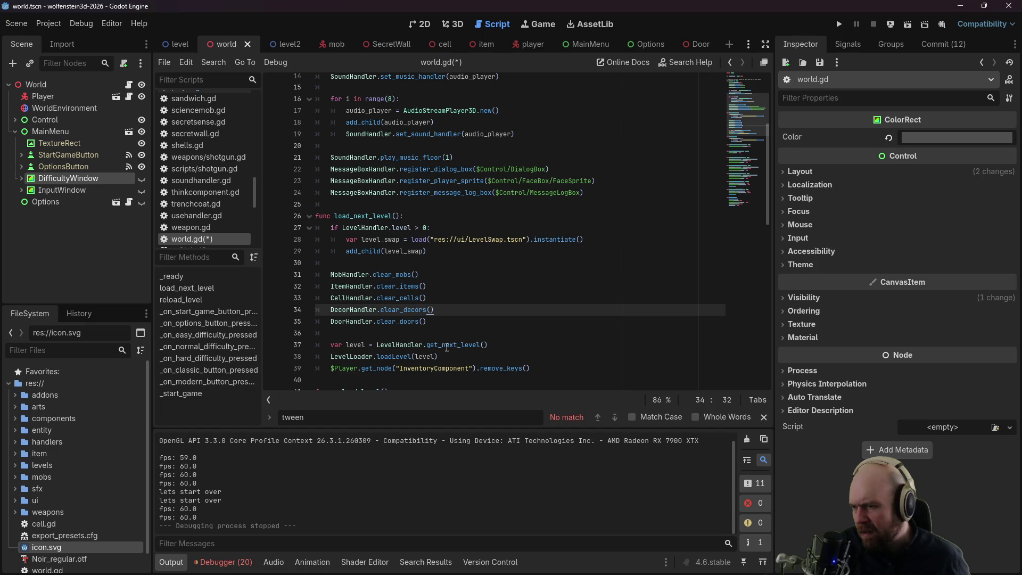
drag(443, 344, 457, 344)
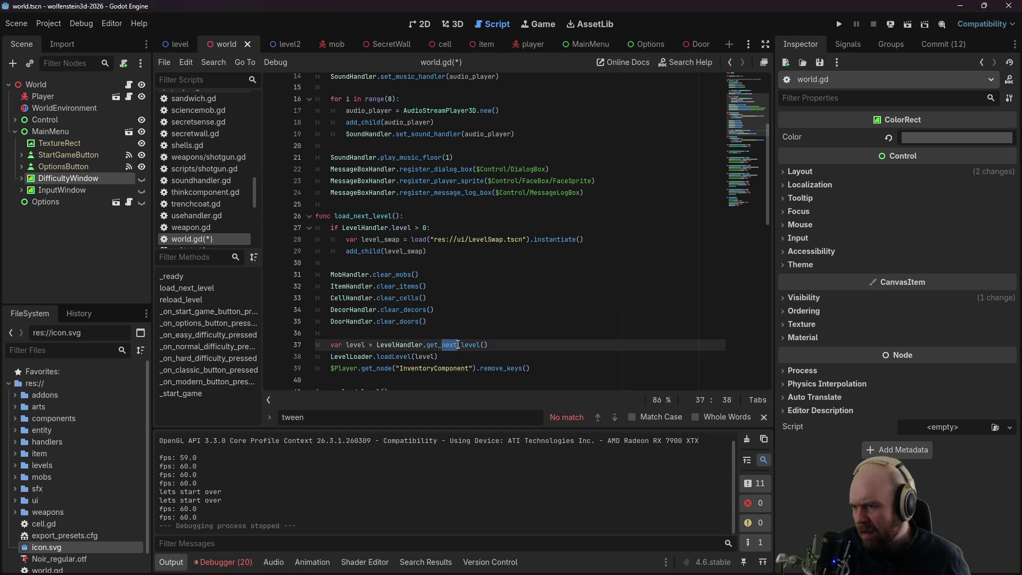
click(524, 240)
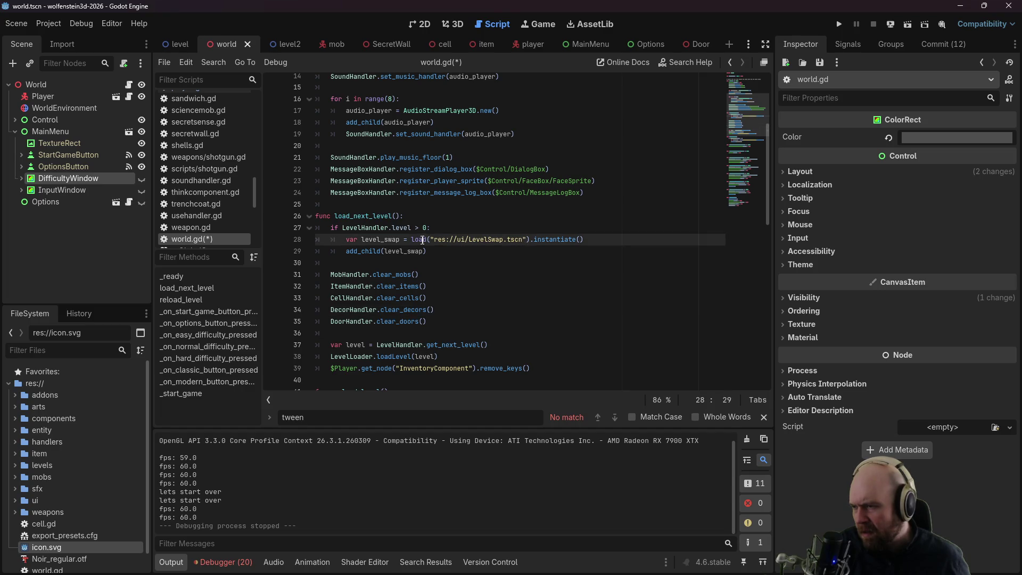
mouse_move(497, 186)
key(ctrl+f)
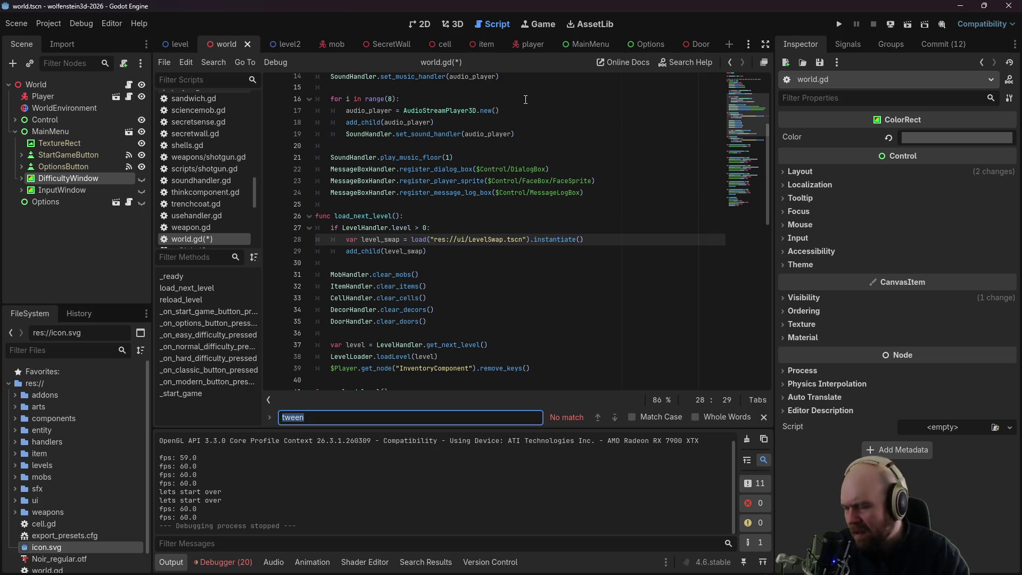
text(level_swap)
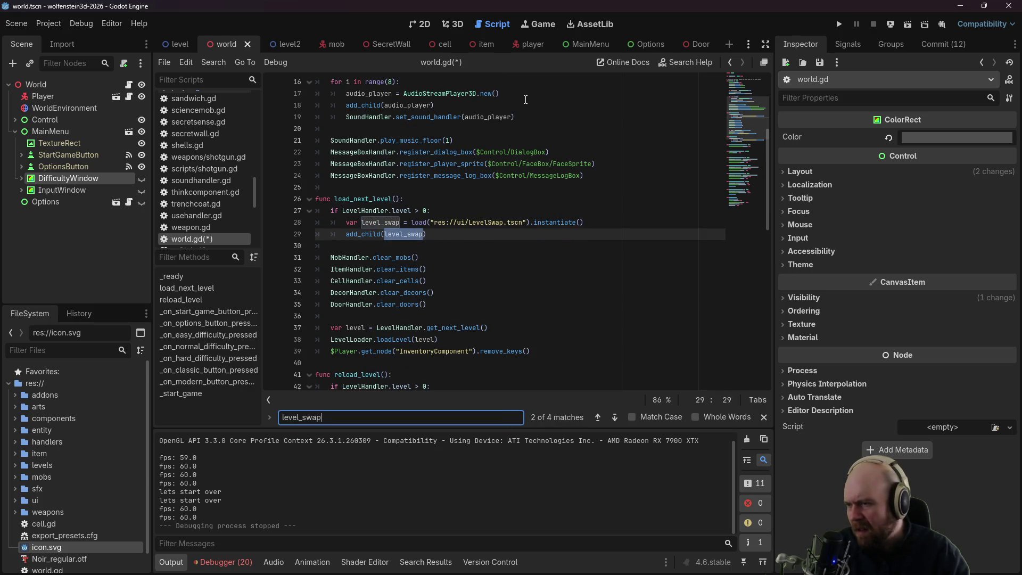
mouse_move(428, 234)
mouse_down()
mouse_move(490, 228)
mouse_move(271, 216)
mouse_up()
key(ctrl+x)
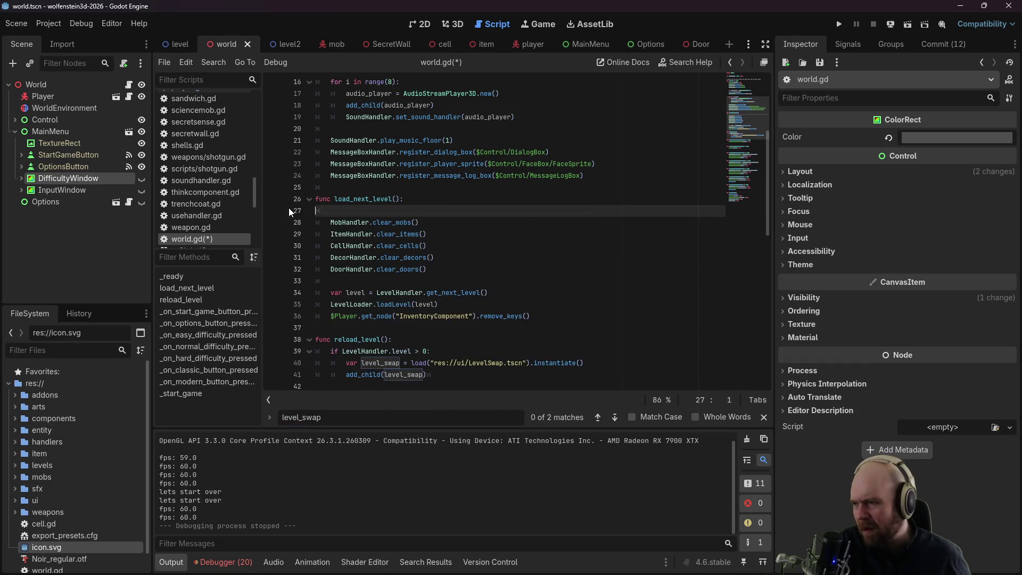
key(BackSpace)
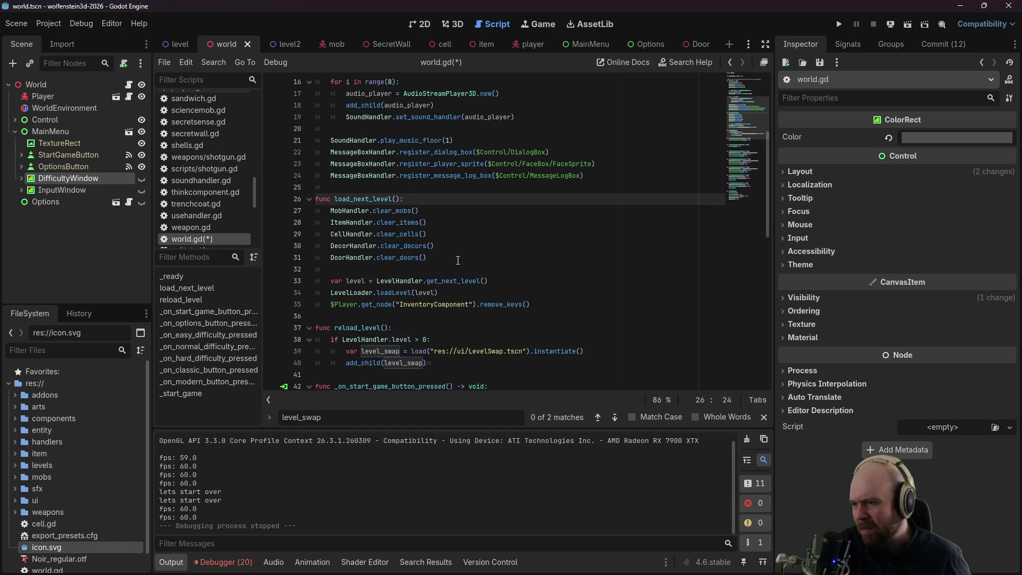
Step: Rename get_next_level to get_current_level on line 33 and open the LevelHandler script
click(506, 280)
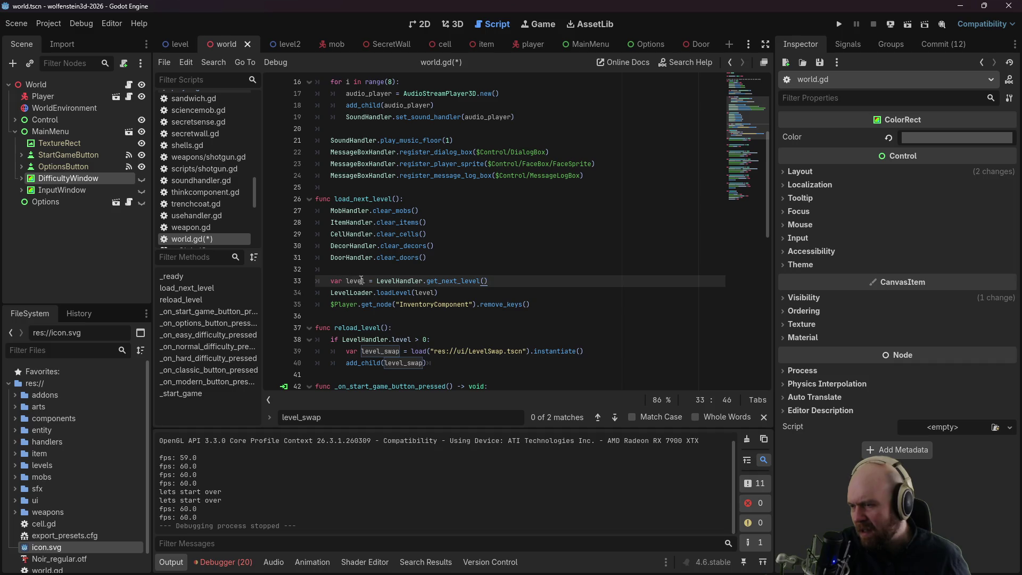
double_click(426, 280)
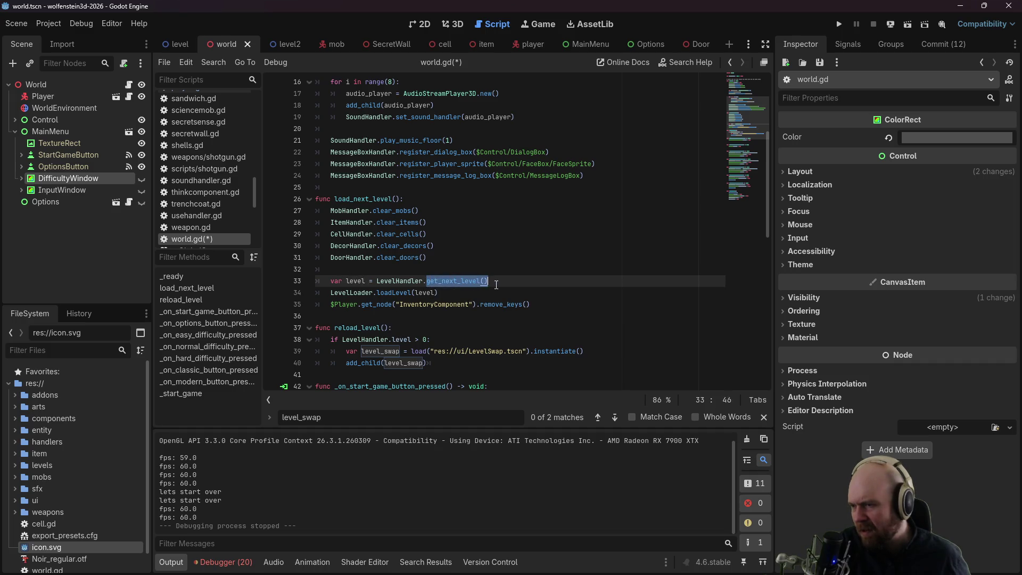
drag(456, 280, 439, 281)
text(current)
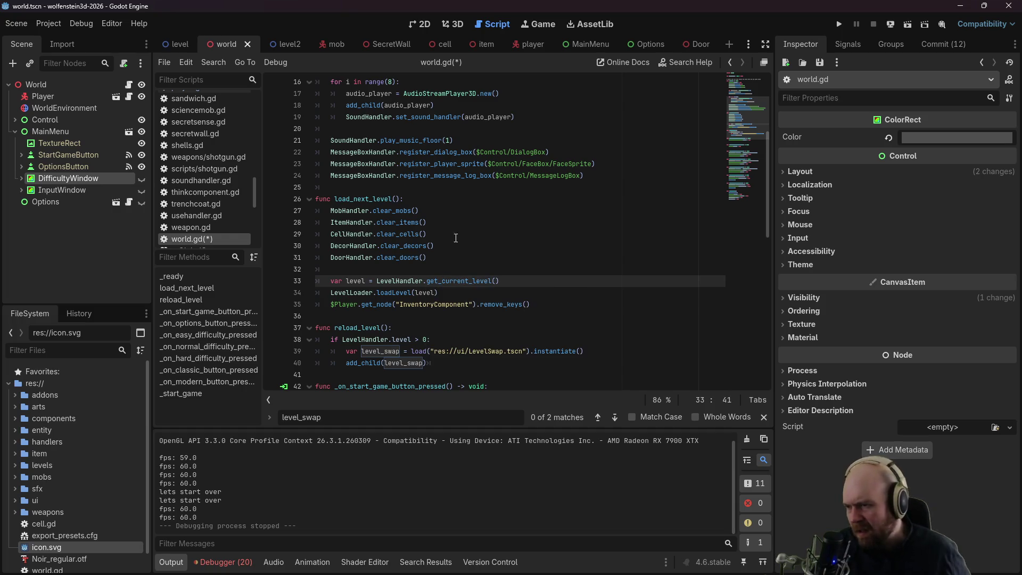
ctrl+click(396, 281)
scroll(426, 240, down, 2)
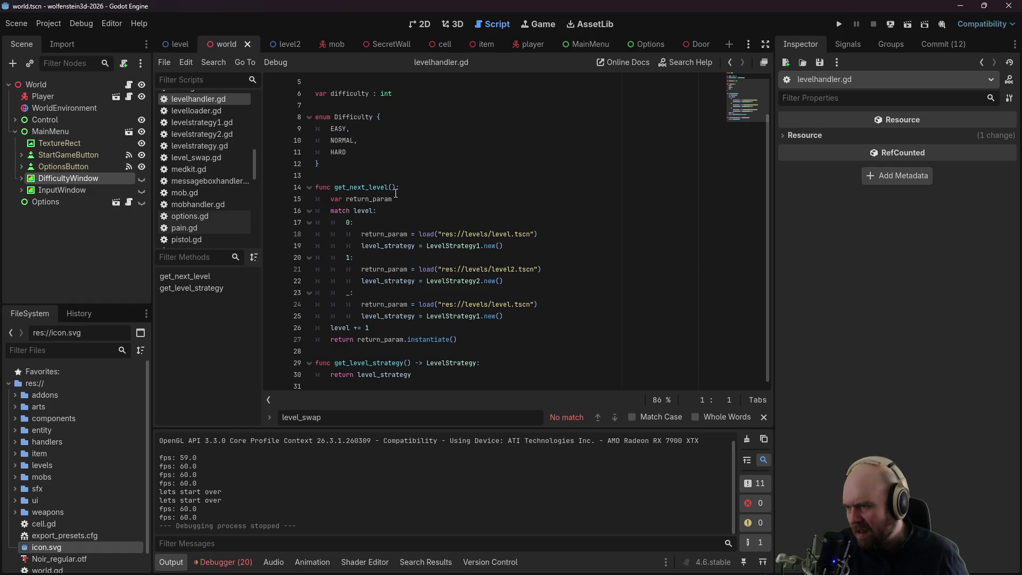
Step: Insert func get_current_level() with 'level -= 1' and 'get_next_level()' above get_next_level, then go back to world.gd
click(434, 174)
key(Return)
key(Return)
key(Up)
text(func get_current_)
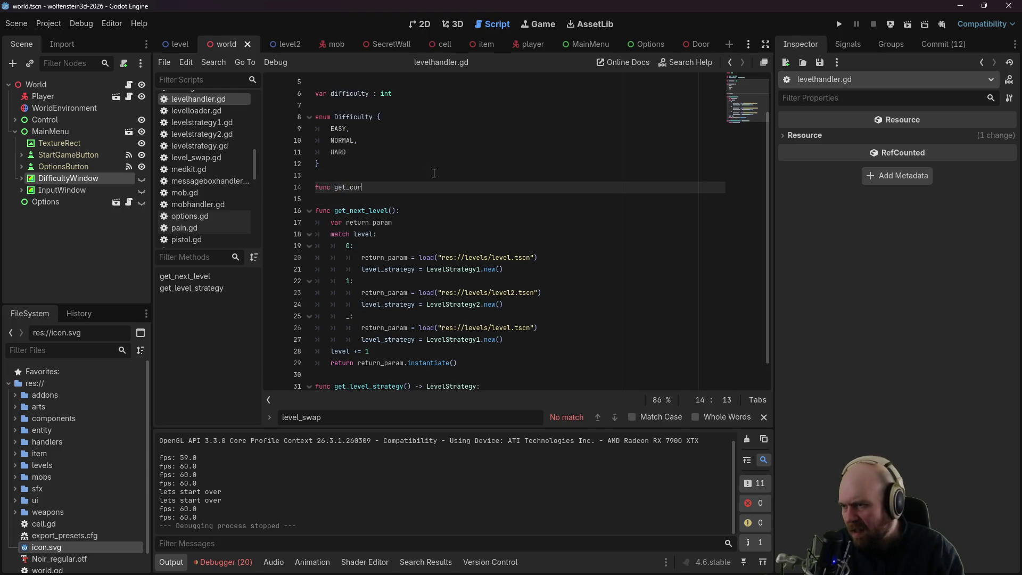
text(level():)
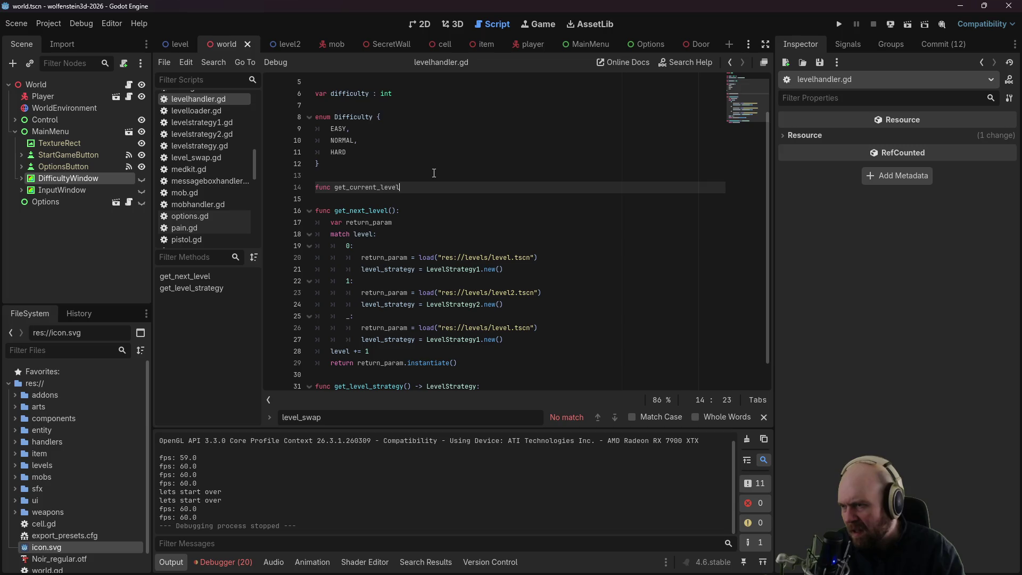
key(Return)
text(level)
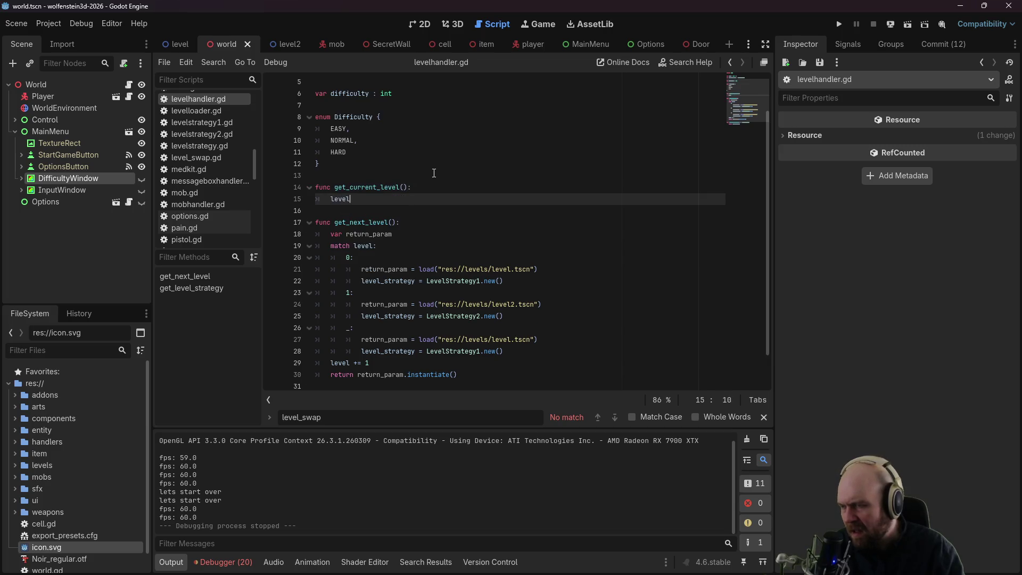
text( -= 1)
key(Return)
text(get)
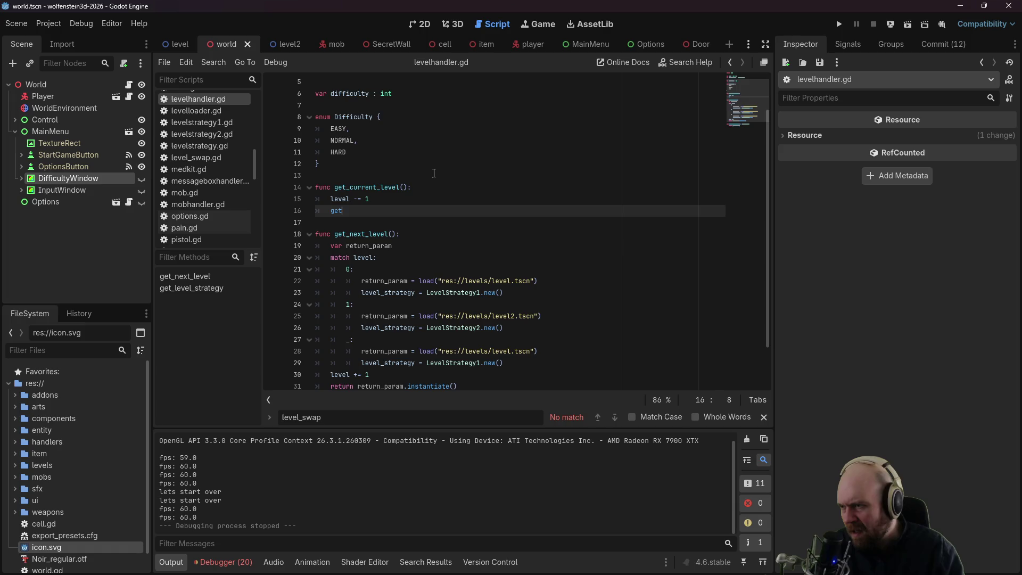
text(_next_level())
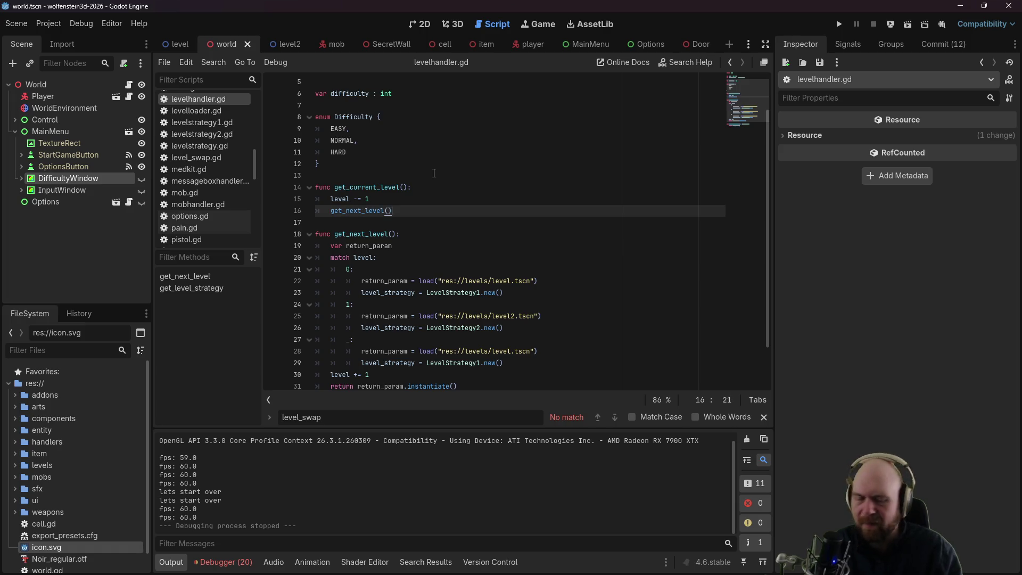
click(730, 62)
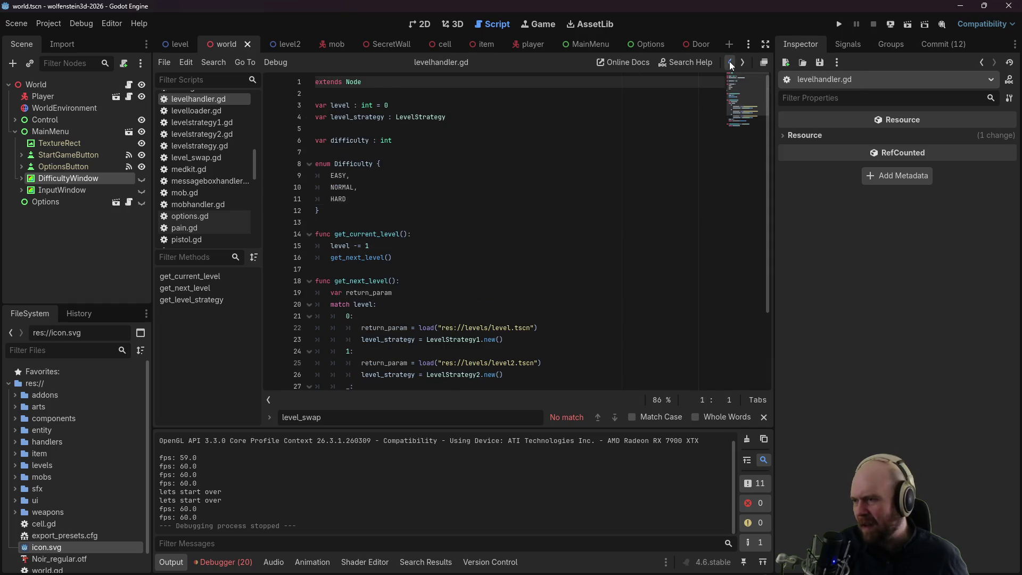
click(730, 62)
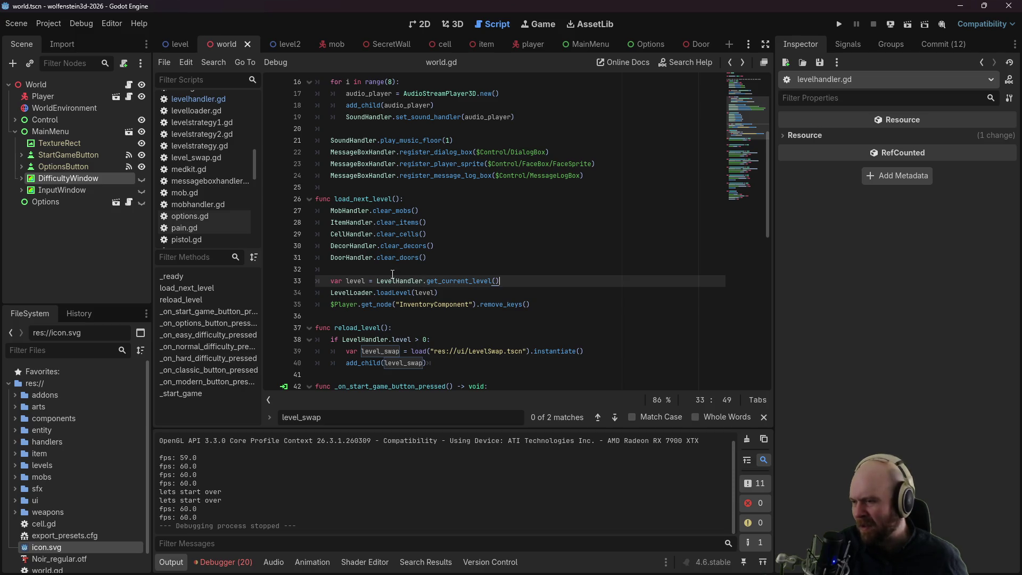
Step: Undo the get_current_level rename and block deletion, restoring the level-swap block in load_next_level and reload_level
click(473, 289)
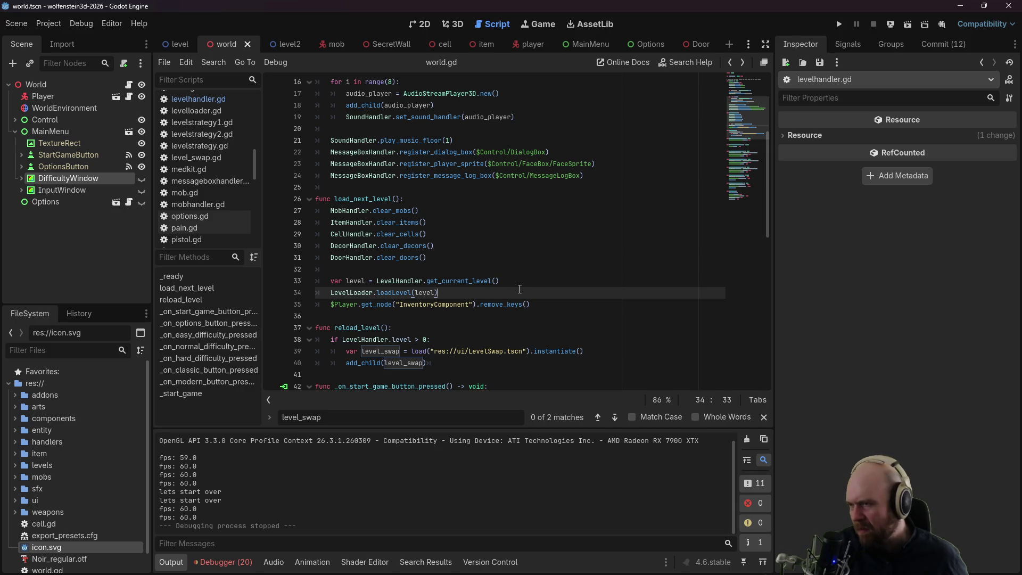
scroll(518, 289, up, 5)
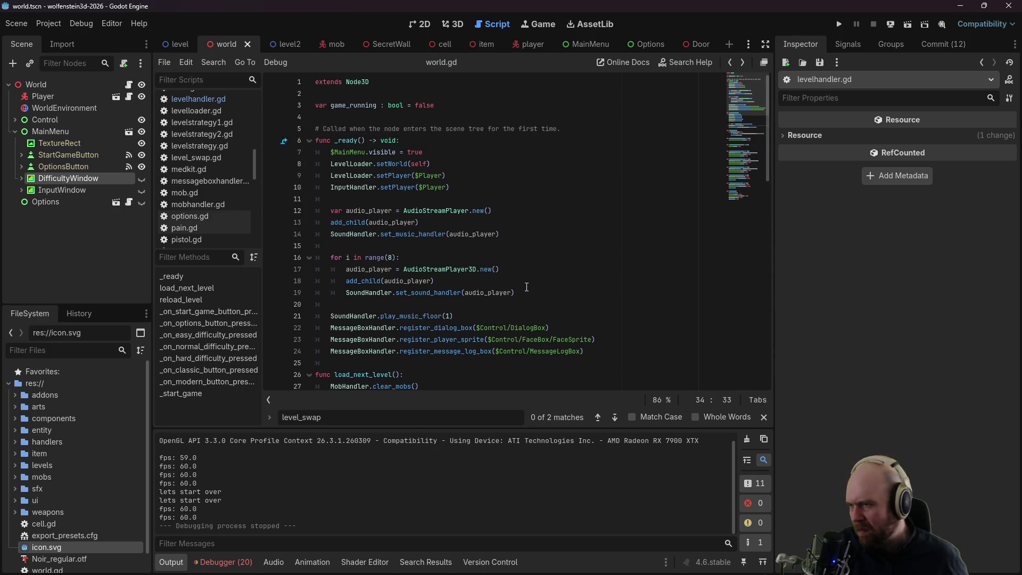
scroll(526, 287, down, 5)
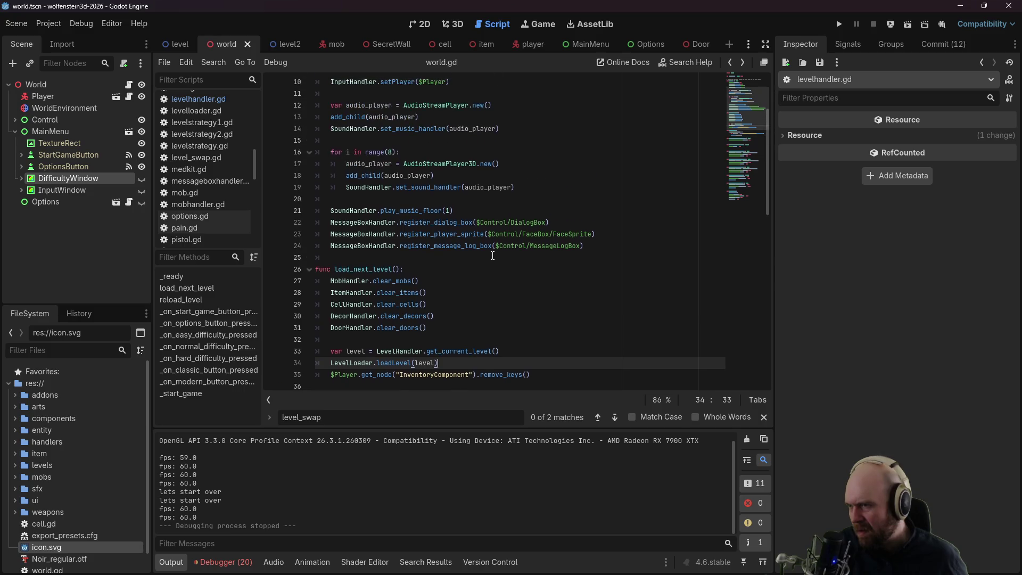
scroll(490, 257, down, 3)
scroll(488, 257, down, 5)
scroll(486, 255, up, 9)
key(ctrl+z)
key(ctrl+z)
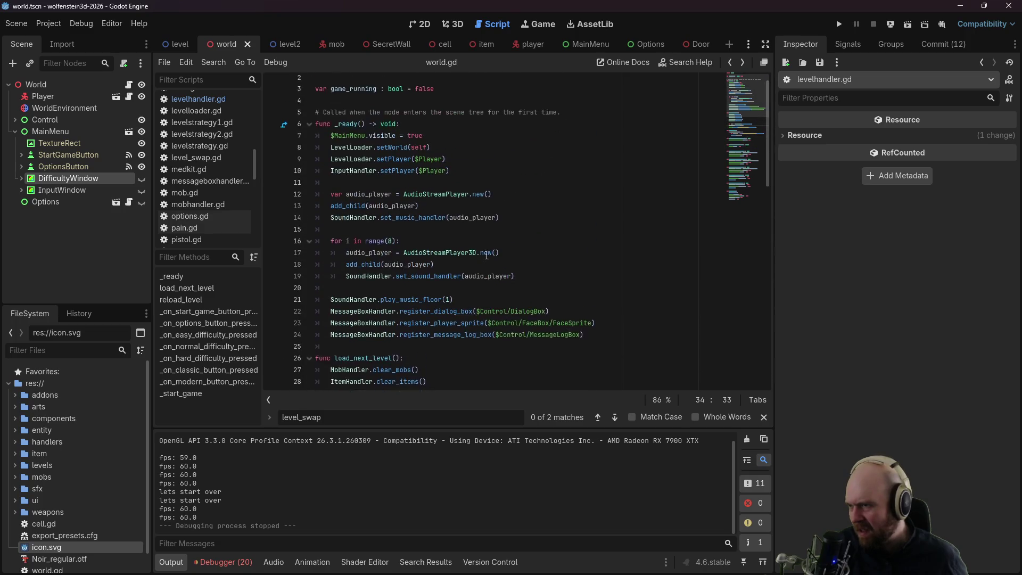
key(ctrl+z)
key(ctrl+z)
key(ctrl+z)
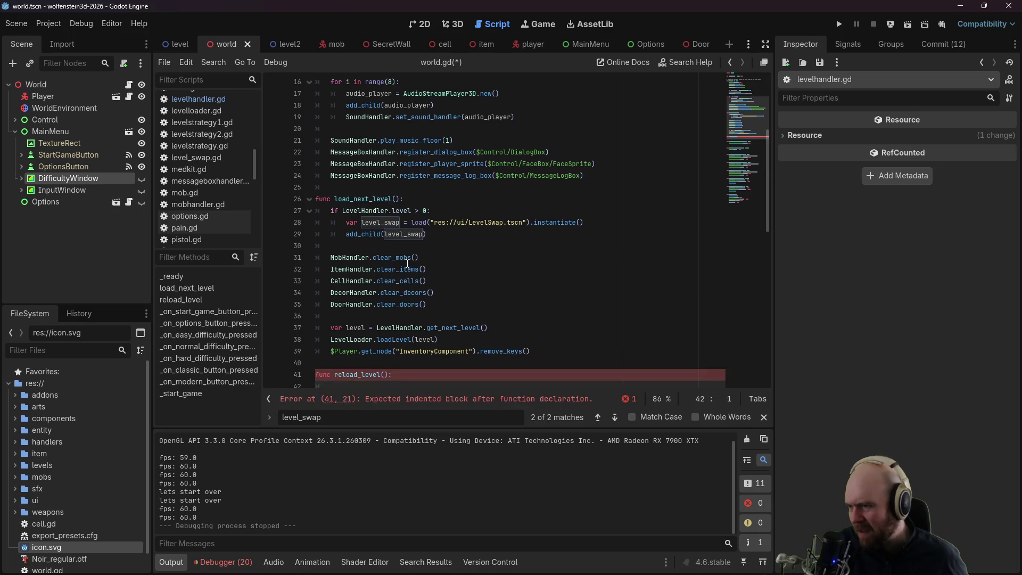
key(ctrl+v)
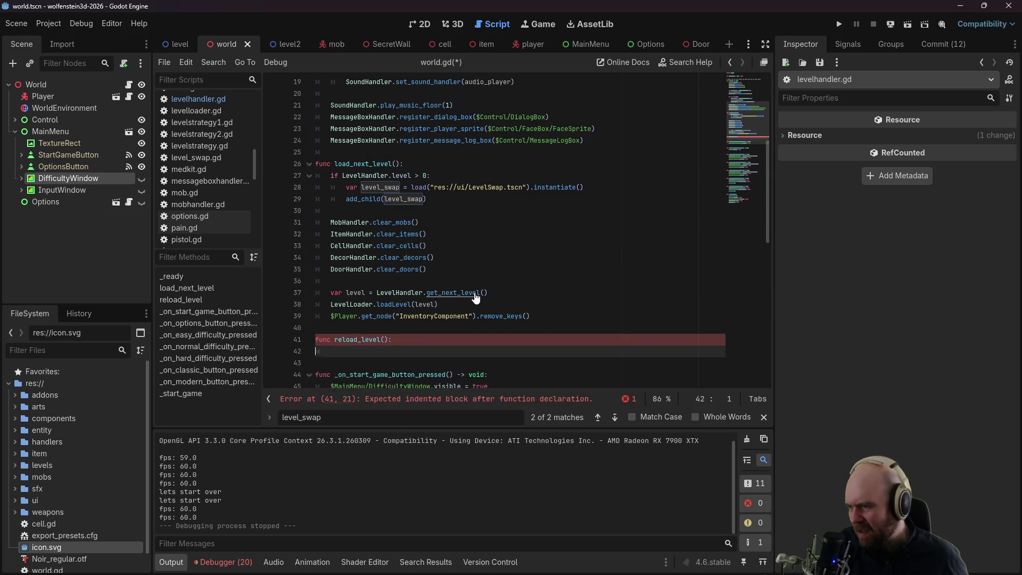
scroll(471, 292, down, 1)
scroll(471, 292, down, 2)
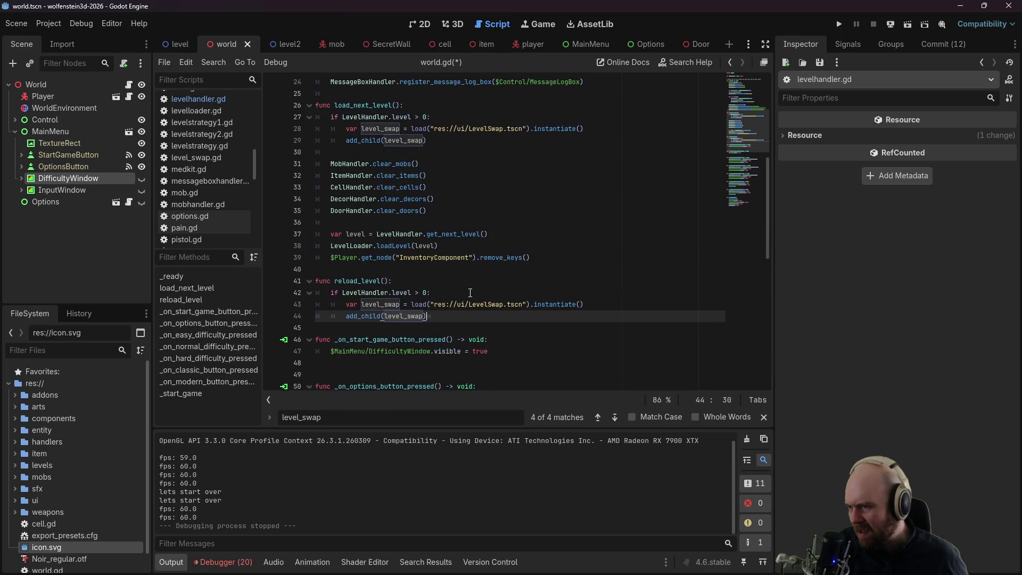
scroll(467, 275, down, 2)
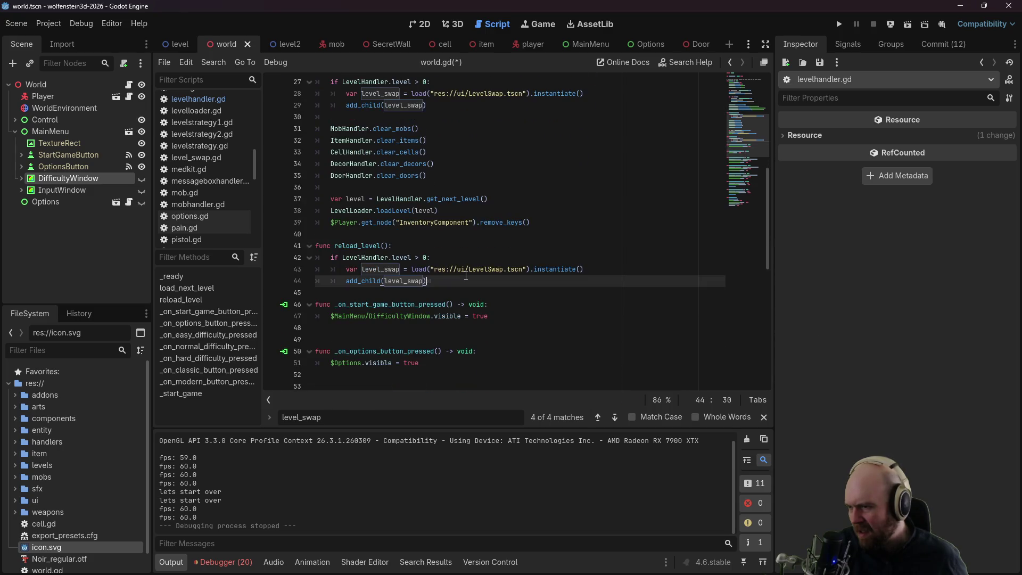
scroll(466, 275, up, 3)
Step: Replace reload_level's level-swap block with the clear_* and level-loading lines from load_next_level
drag(542, 293, 292, 203)
key(ctrl+c)
scroll(373, 240, down, 2)
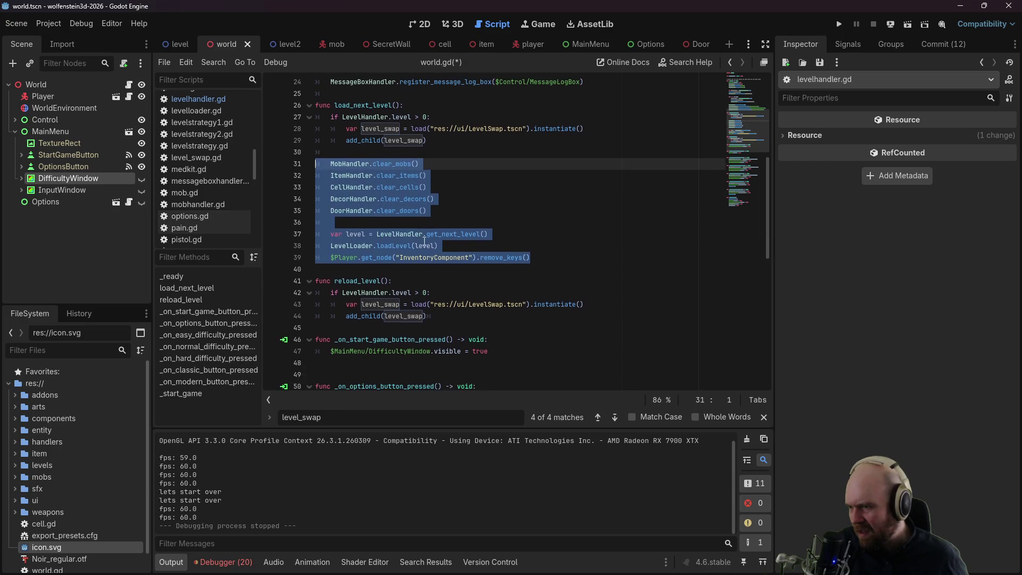
click(451, 318)
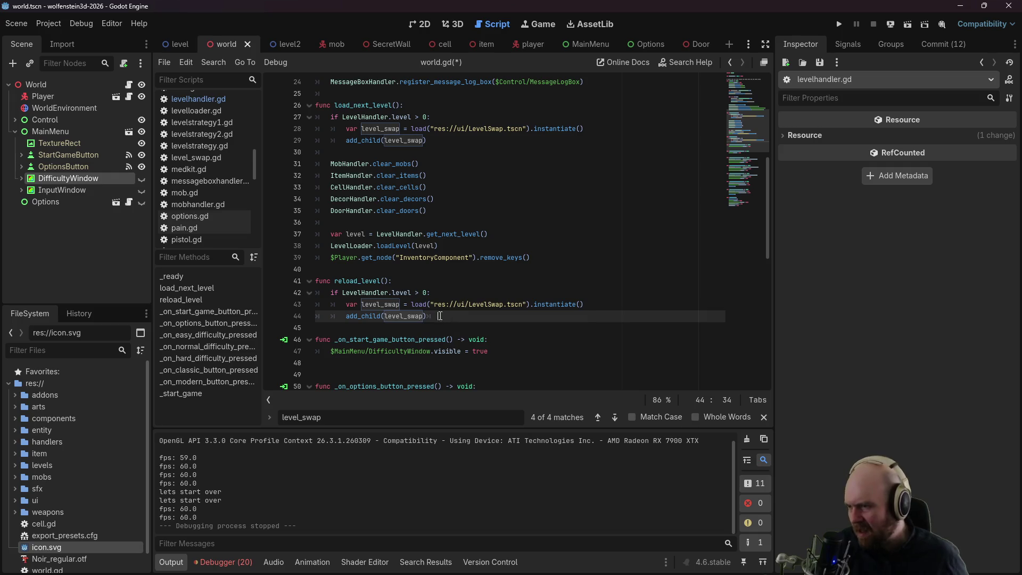
drag(451, 321, 301, 294)
key(ctrl+v)
Step: Switch reload_level to get_current_level and replace the key-removal call with $Player.queue_free()
scroll(402, 307, down, 1)
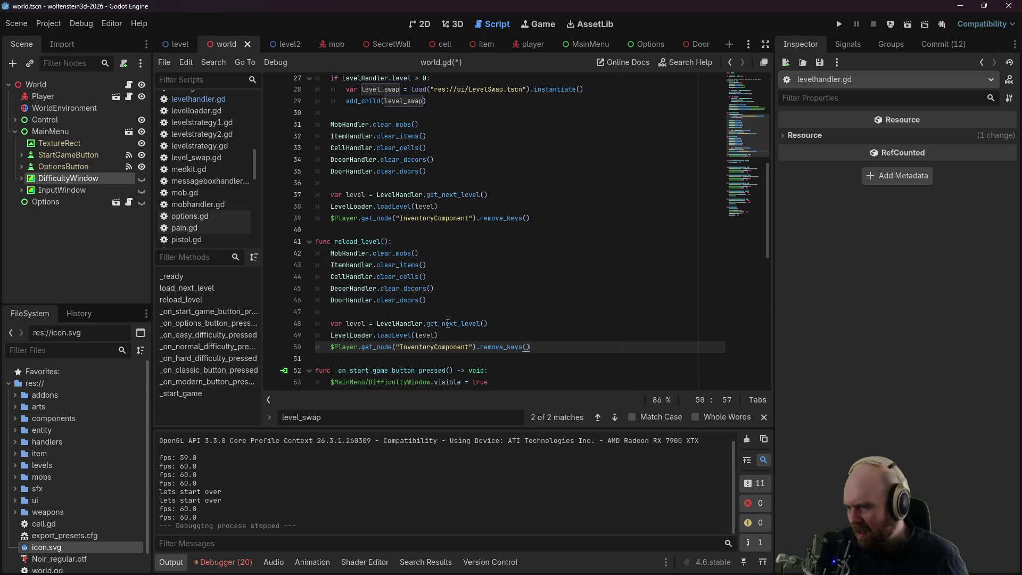
drag(442, 323, 456, 323)
text(current)
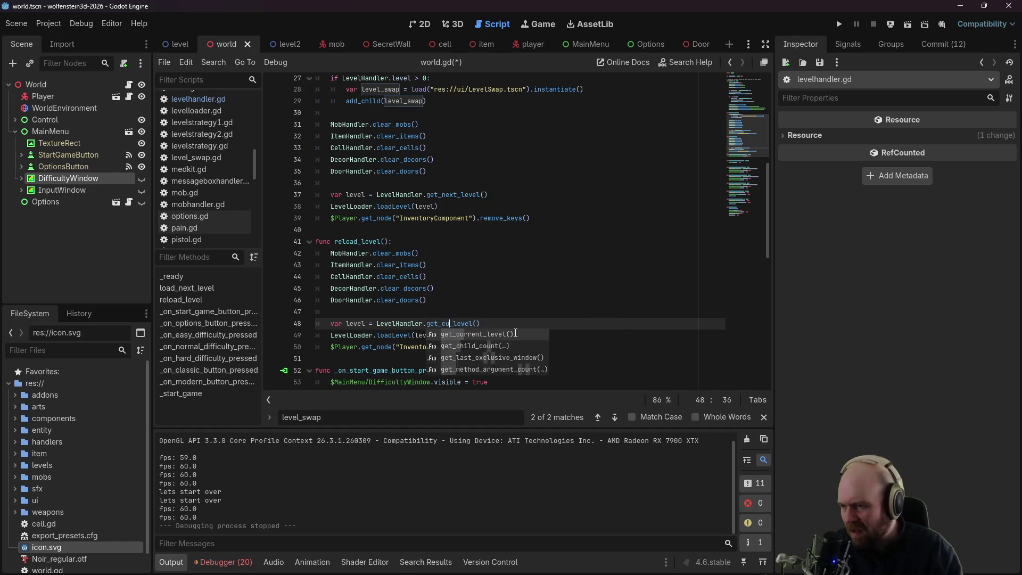
key(Escape)
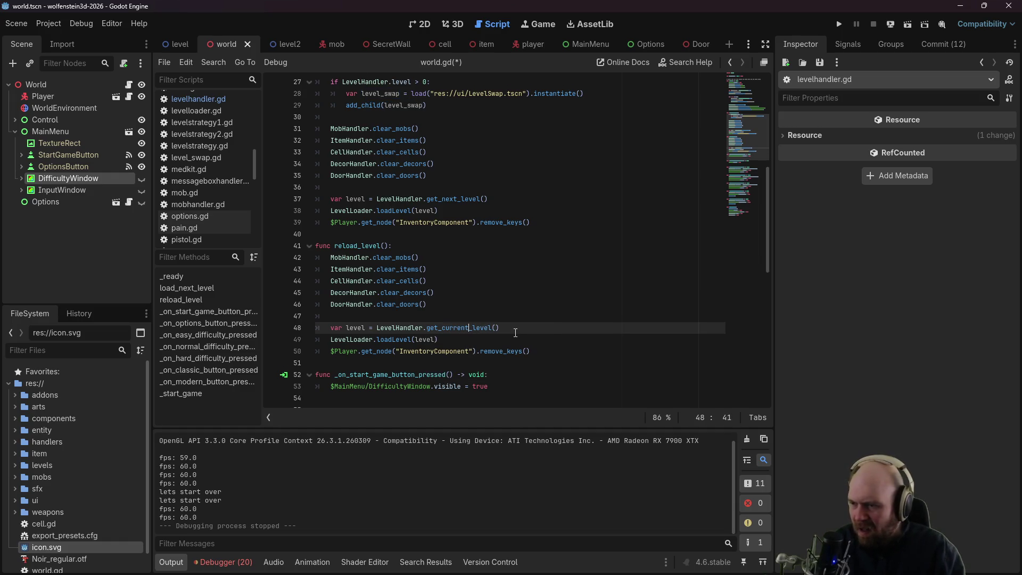
key(Down)
key(Down)
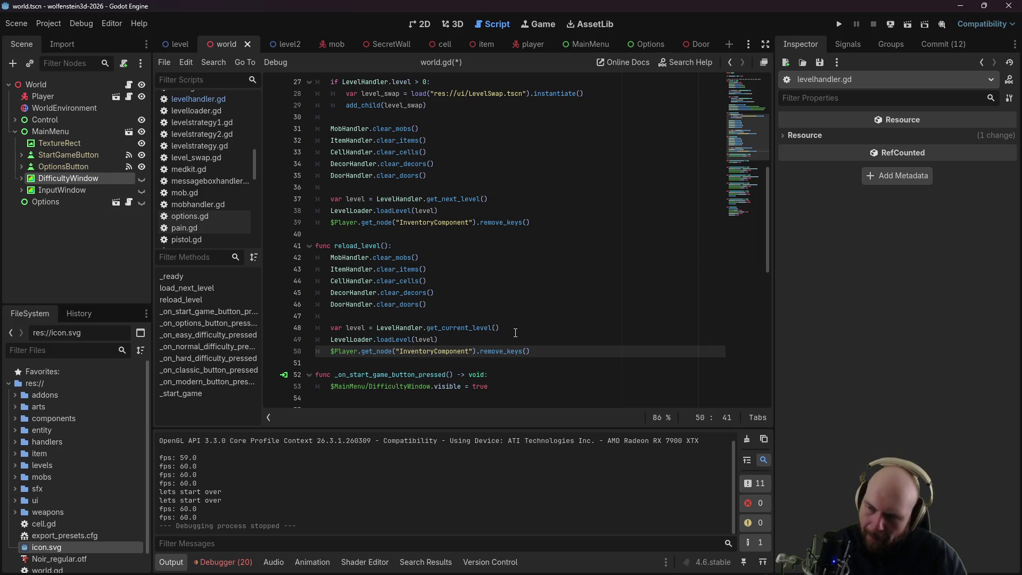
drag(362, 351, 538, 349)
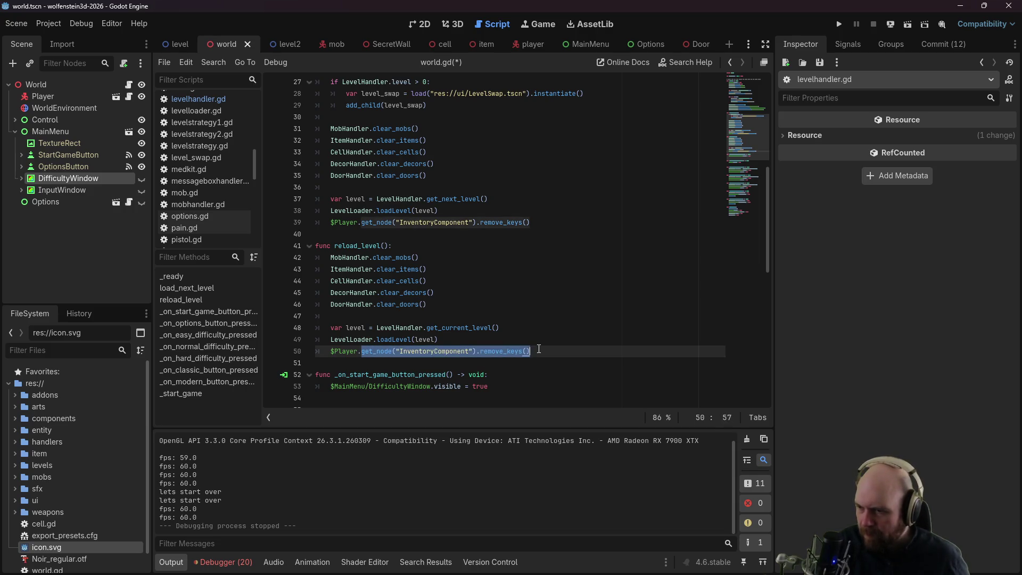
text(queue_)
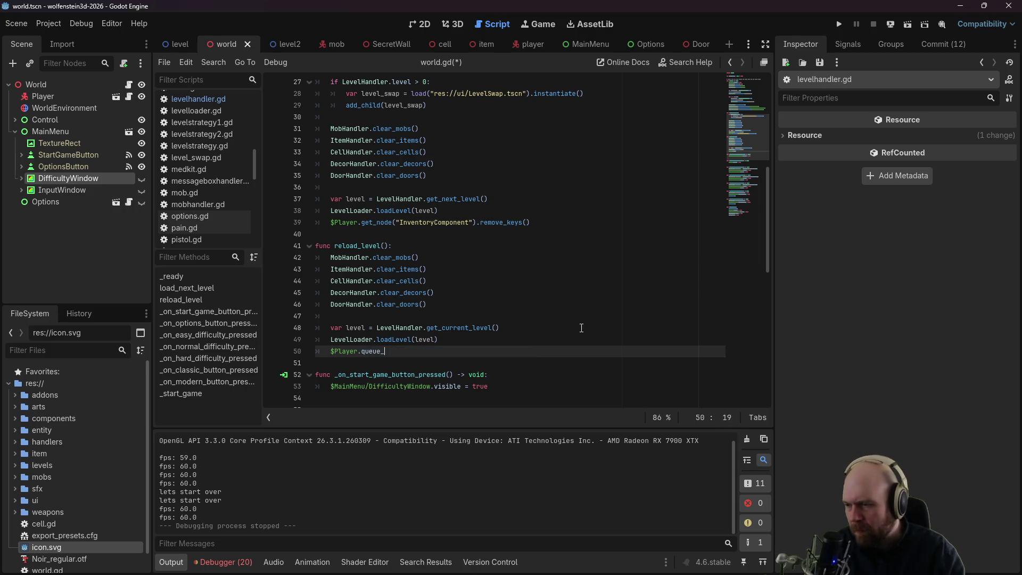
text(free())
key(Return)
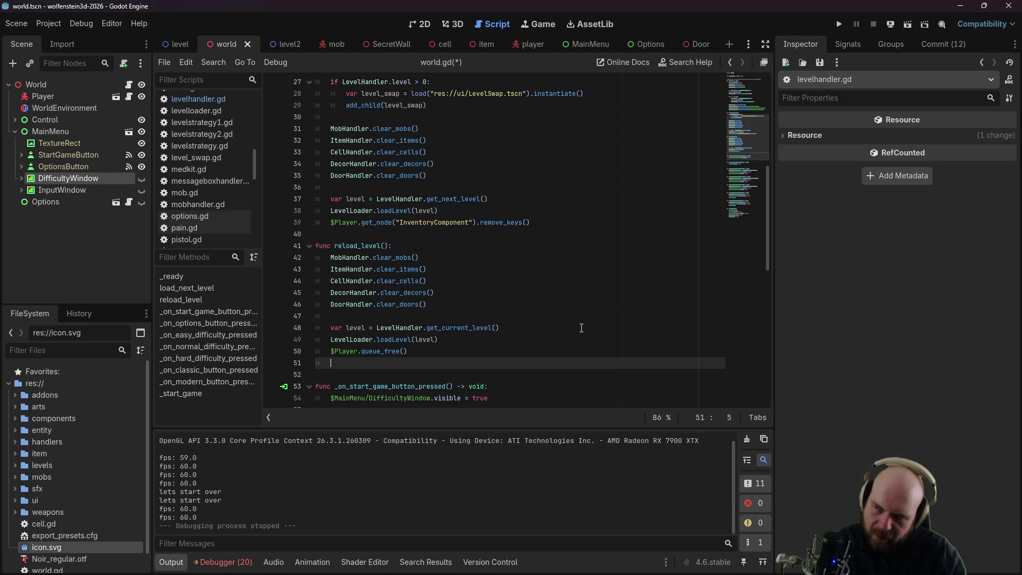
scroll(552, 320, up, 9)
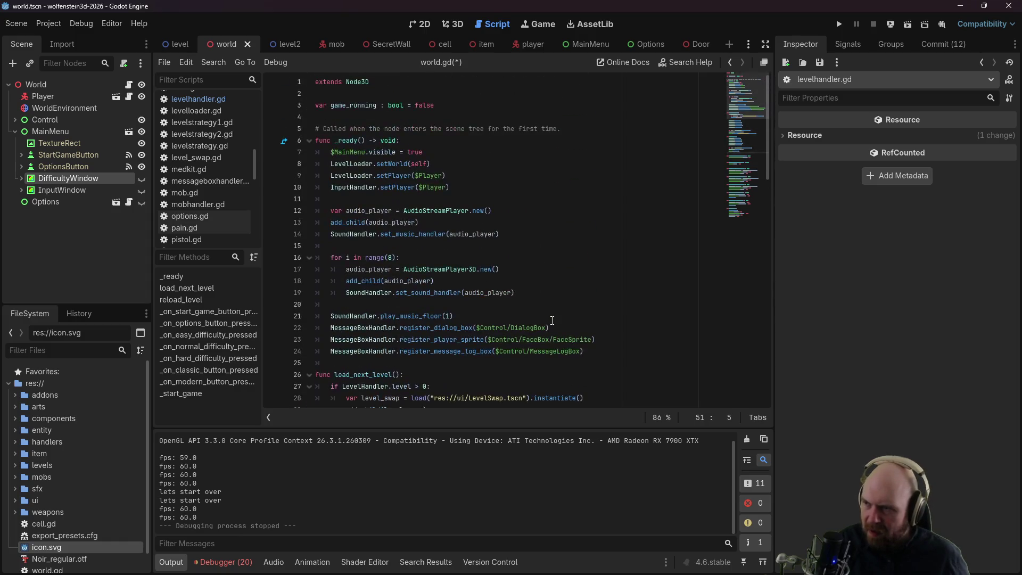
click(462, 108)
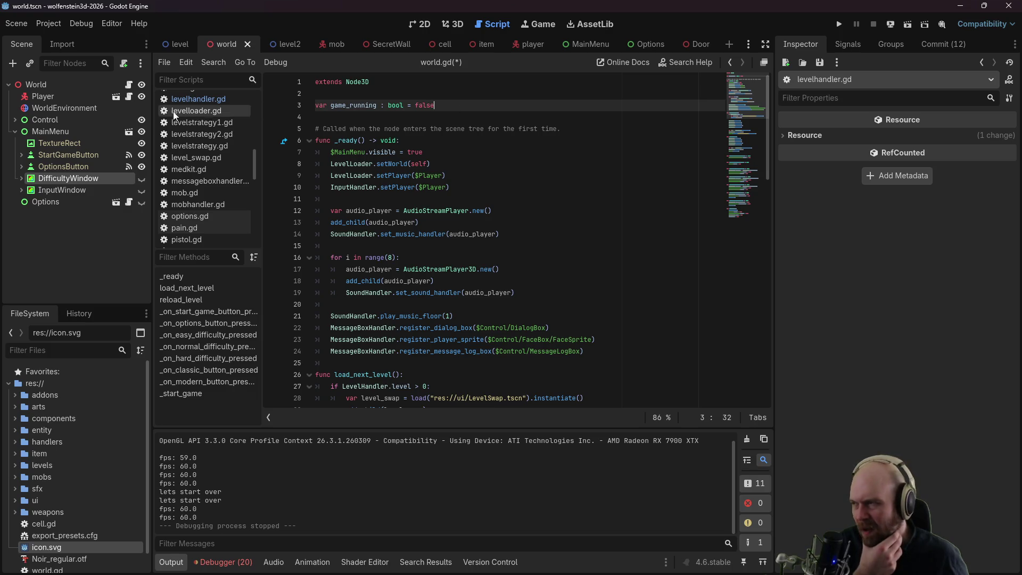
drag(37, 98, 373, 118)
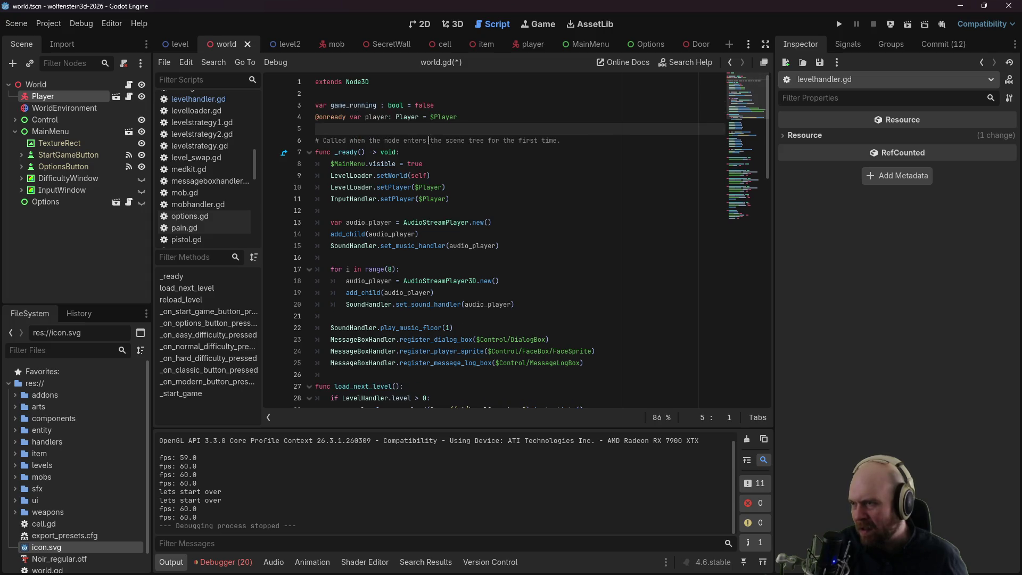
scroll(481, 131, down, 1)
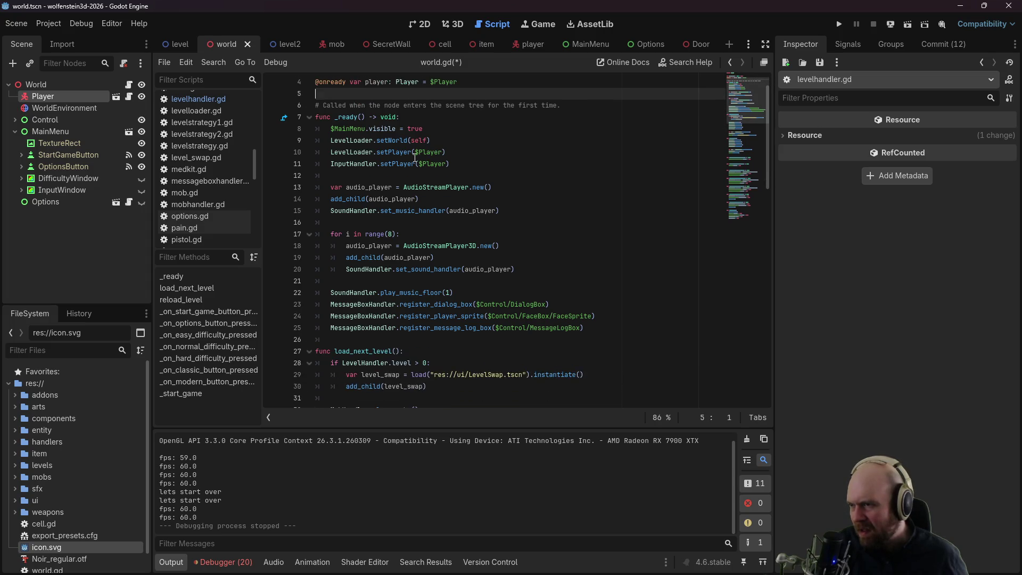
scroll(414, 157, up, 1)
drag(415, 187, 443, 187)
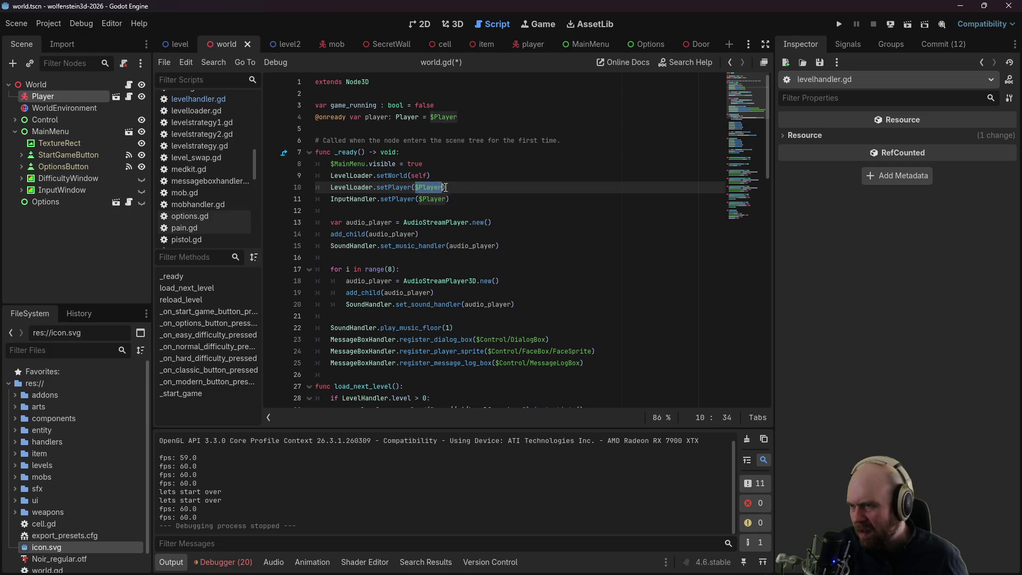
text(player)
key(Down)
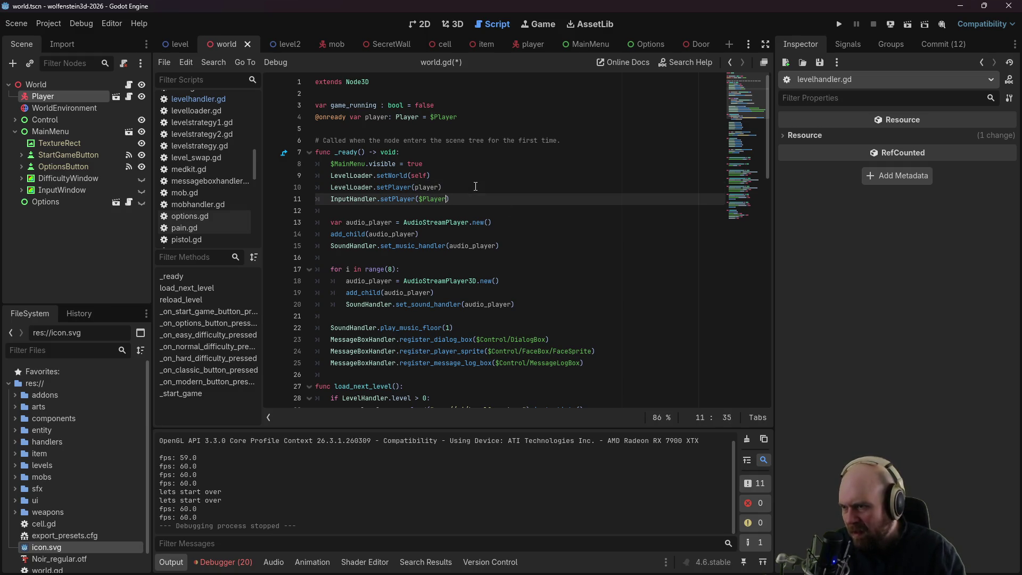
key(BackSpace)
key(BackSpace)
key(BackSpace)
Step: Use player instead of $Player in InputHandler's setPlayer call and on lines 40 and 51
text(player)
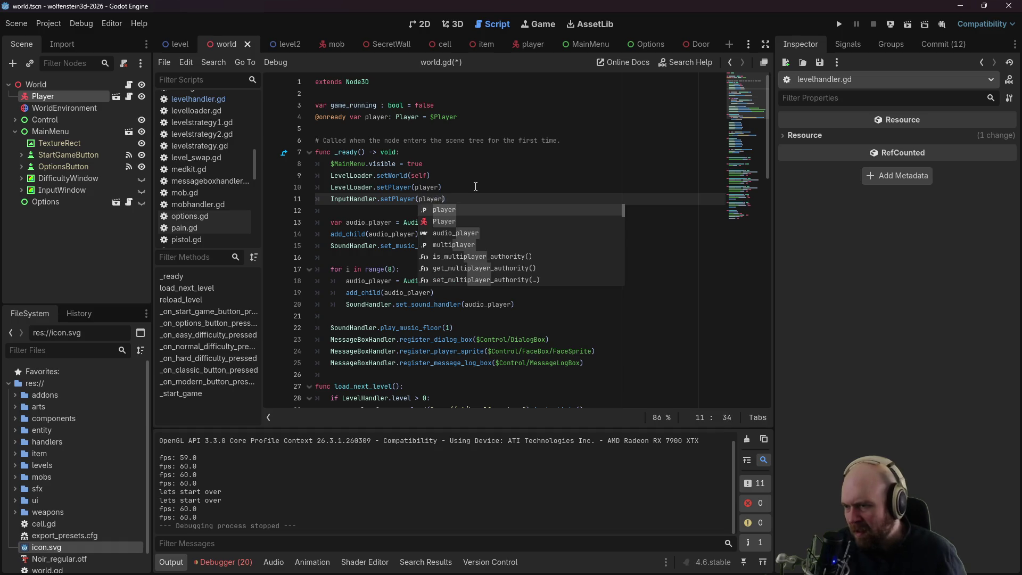
click(612, 140)
scroll(381, 240, down, 8)
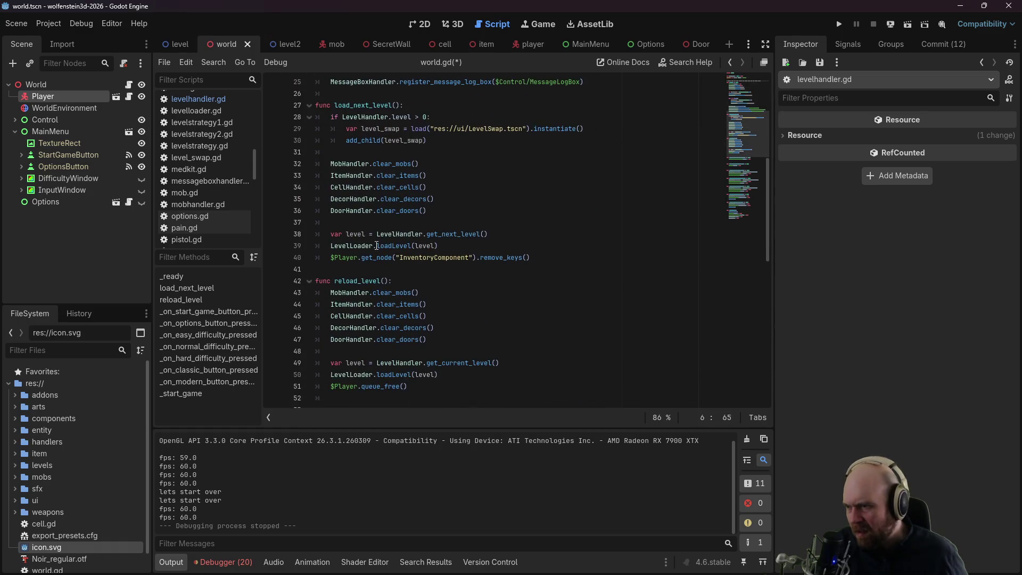
click(356, 258)
key(shift+Left)
key(shift+Left)
key(shift+Left)
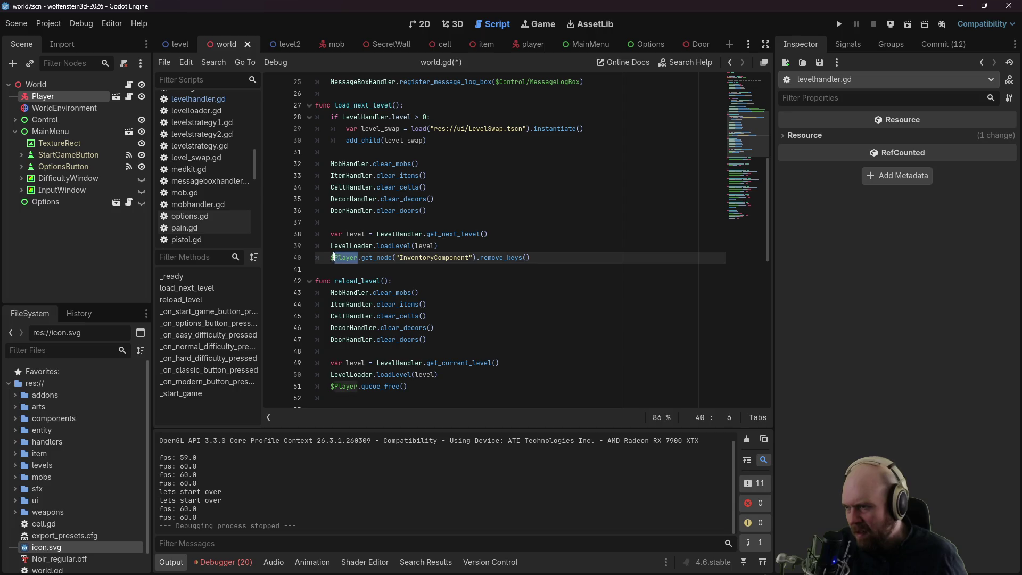
text(player)
key(Down)
key(Down)
key(Down)
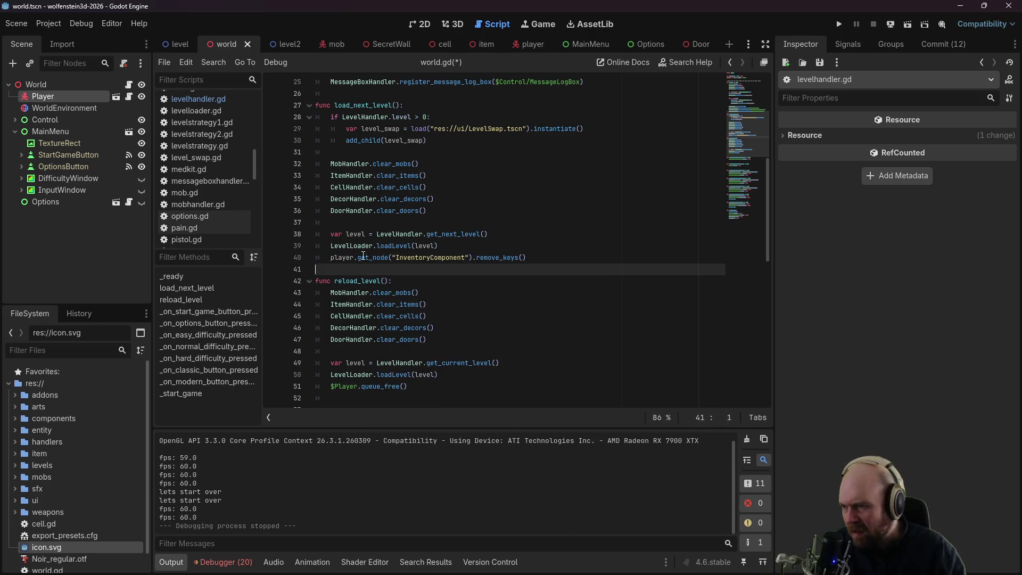
key(Down)
key(Down)
key(Down)
key(Delete)
key(Delete)
key(Delete)
text(player)
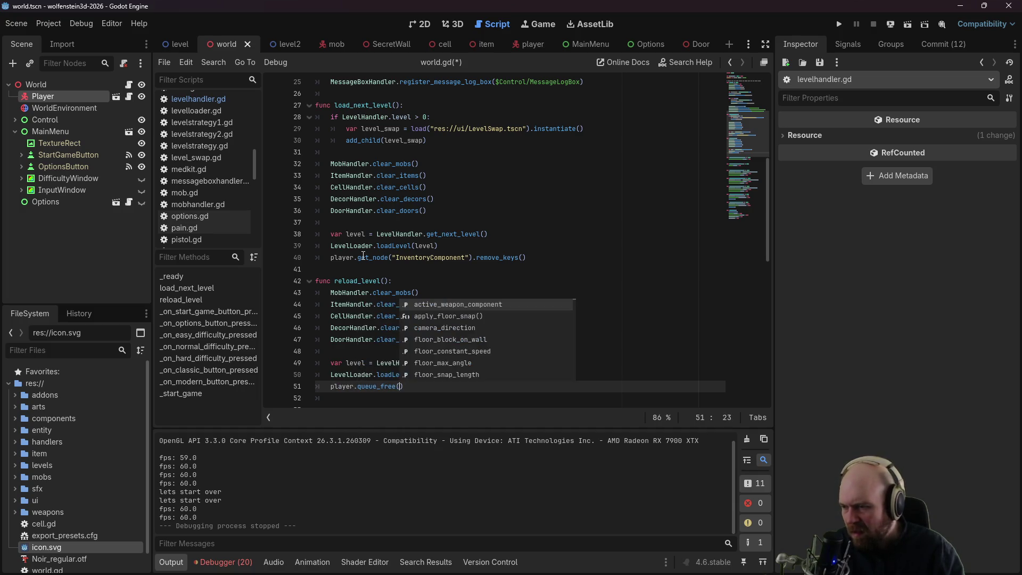
Step: Add player = load("res://entity/player.tscn").instantiate() after queue_free and save world.gd
key(End)
key(Return)
text(player =)
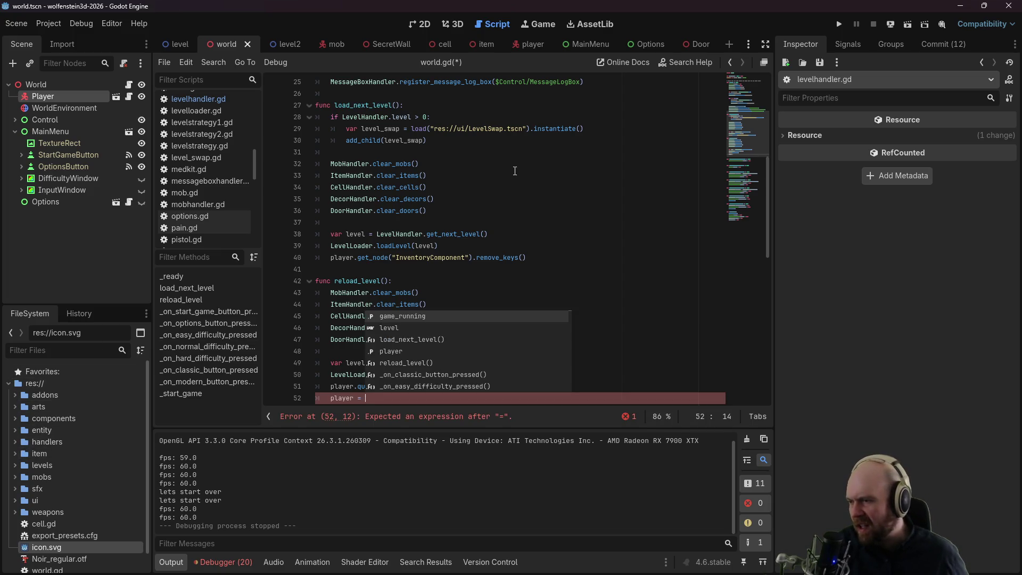
text(pre)
key(BackSpace)
key(BackSpace)
key(BackSpace)
text(load()
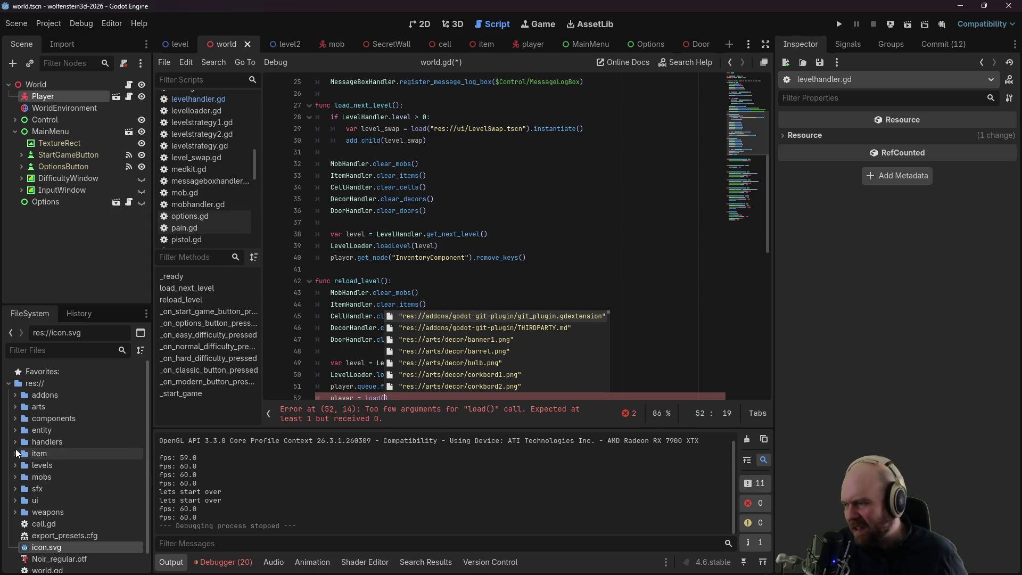
click(15, 431)
mouse_move(53, 497)
mouse_down()
mouse_move(498, 324)
mouse_move(426, 352)
mouse_move(400, 396)
mouse_move(387, 364)
mouse_up()
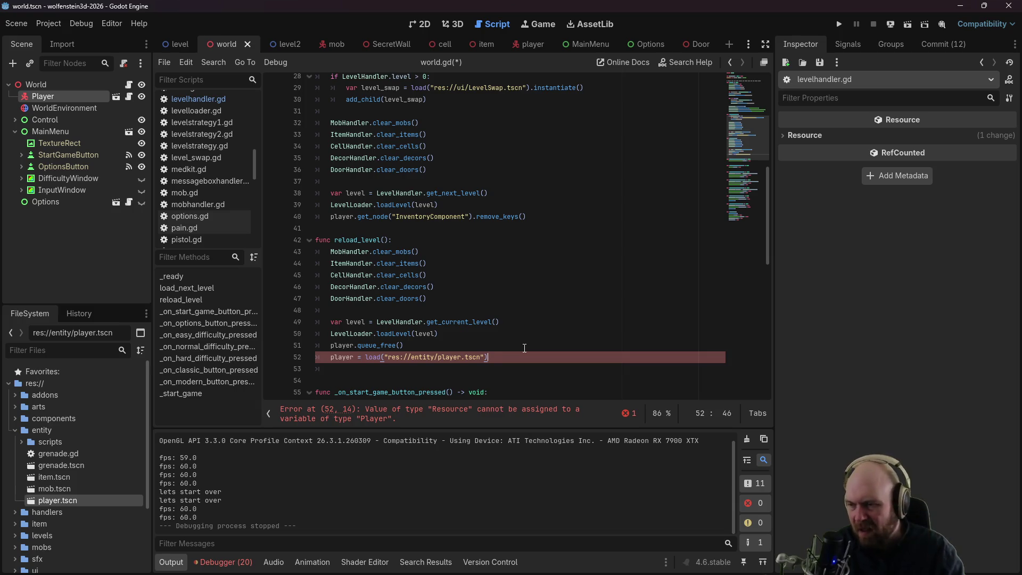
text(.instan)
key(Return)
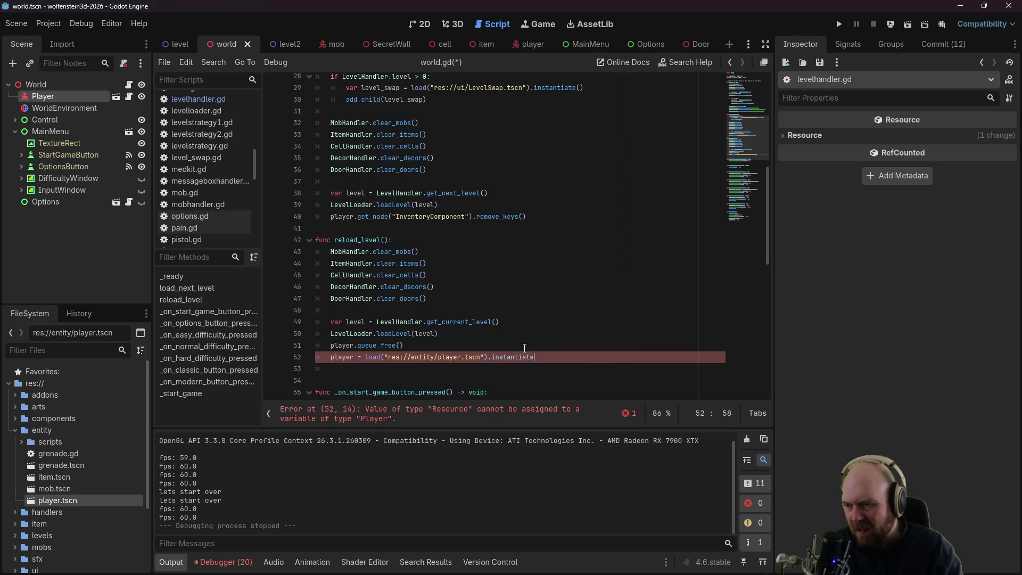
text(())
key(ctrl+s)
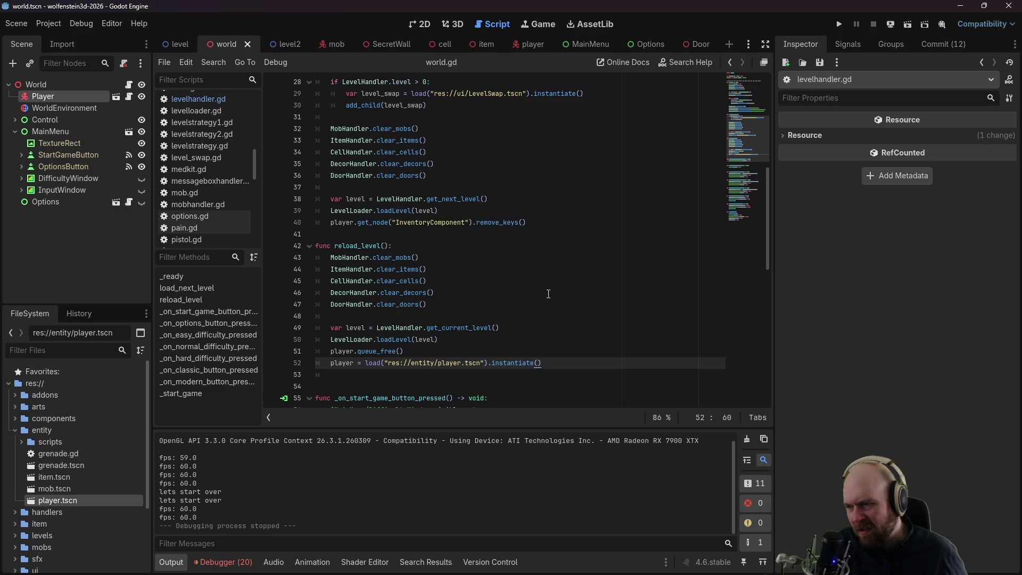
Step: Add add_child(player) on the next line of reload_level
key(Return)
text(add_child(player)
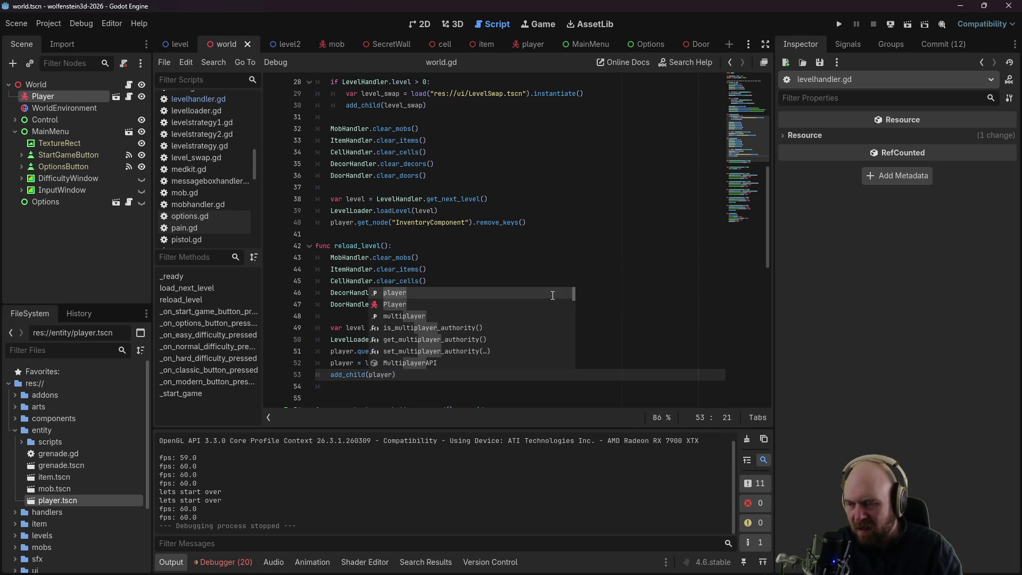
click(545, 266)
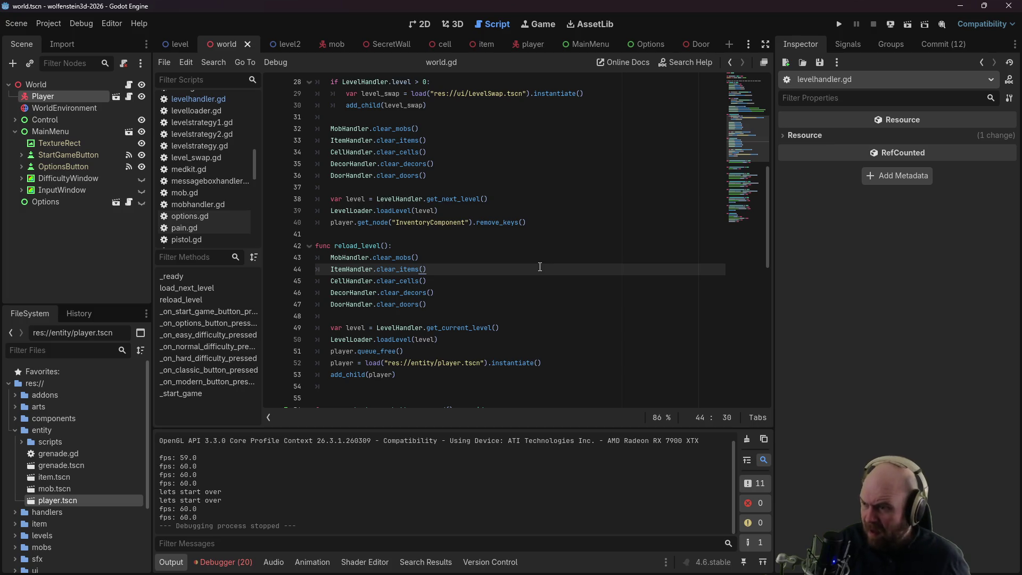
Step: Search for load_next and copy lines 93–94 in _start_game, which reactivate input and set game_running true
scroll(538, 266, down, 3)
scroll(403, 265, up, 6)
key(ctrl+f)
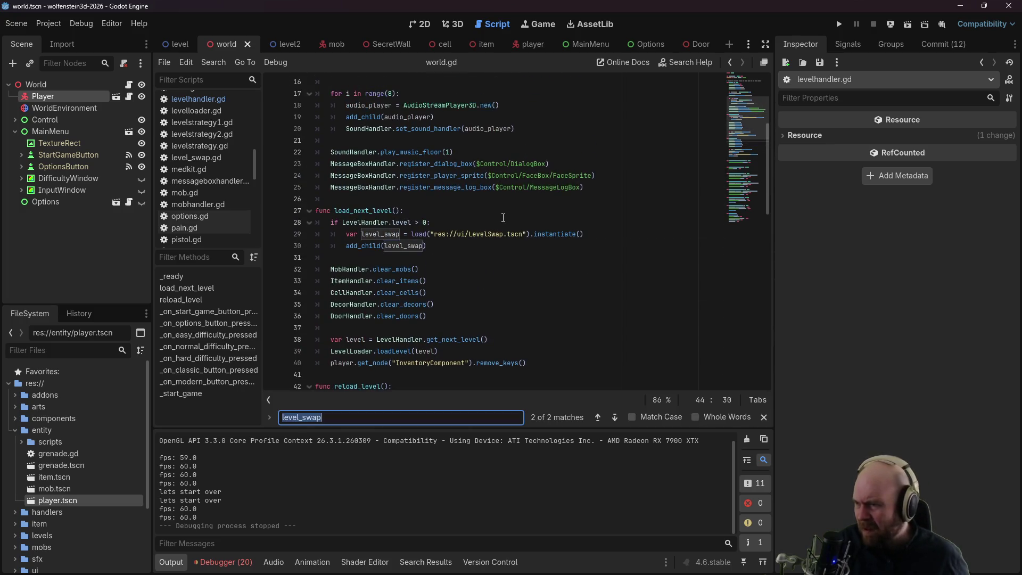
text(load_nev)
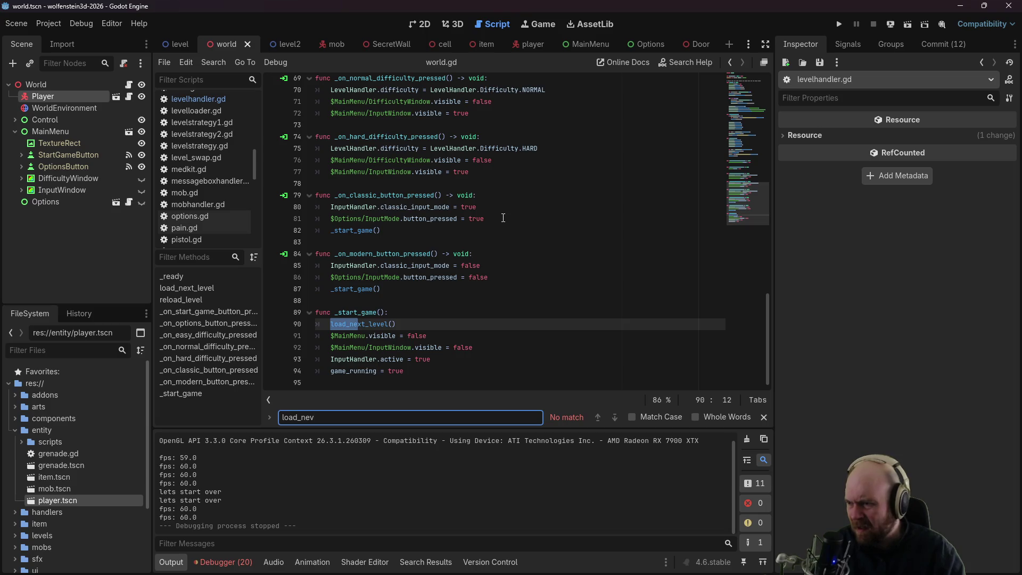
scroll(534, 282, up, 1)
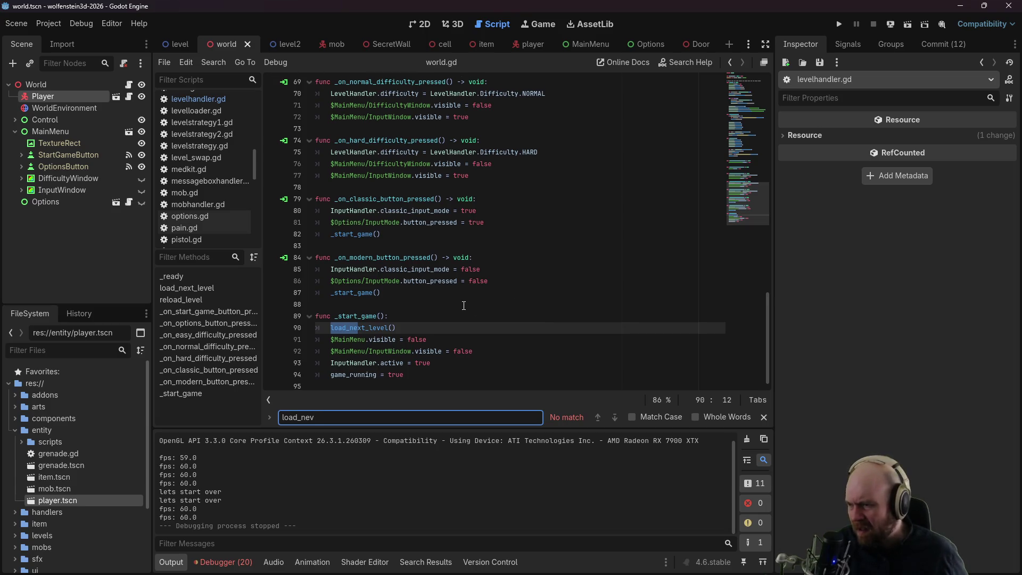
key(BackSpace)
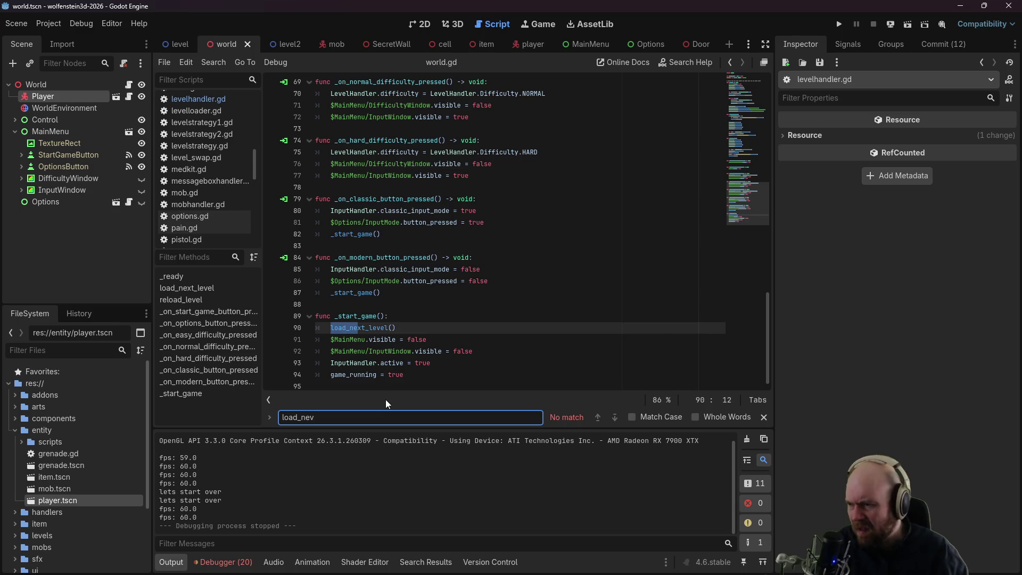
text(xt)
key(Return)
key(Return)
key(Return)
key(Return)
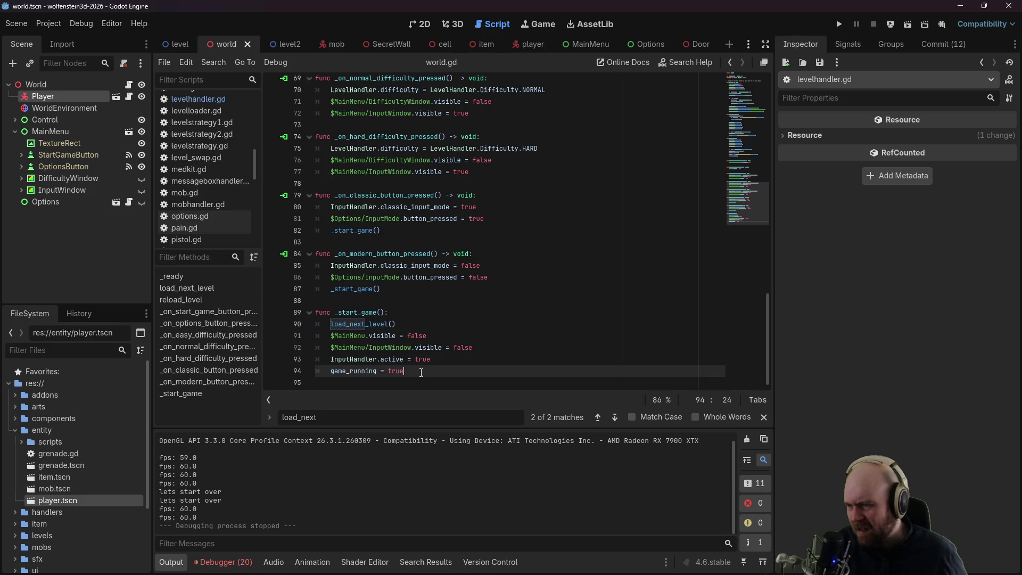
drag(415, 371, 300, 361)
key(ctrl+c)
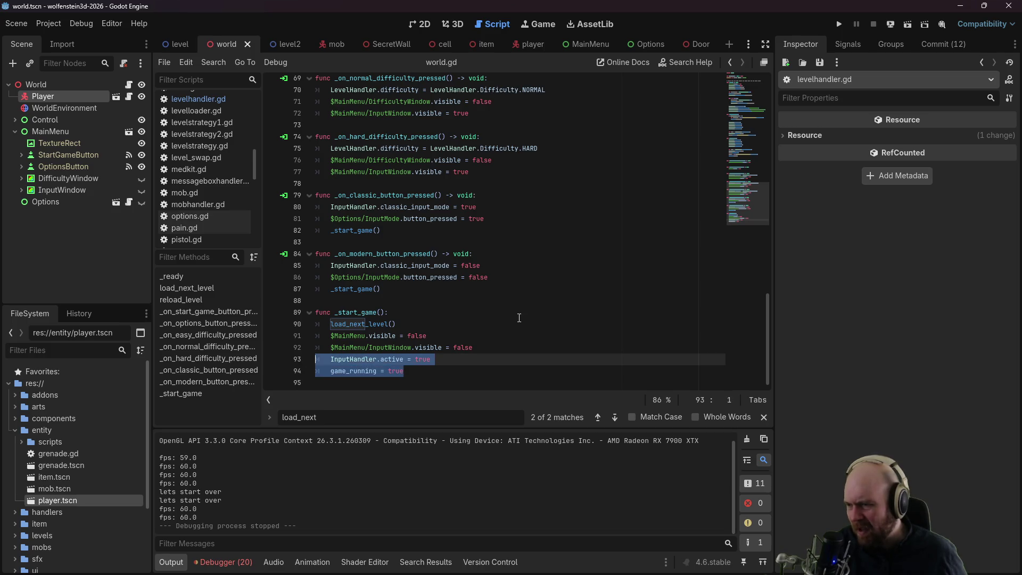
scroll(453, 304, up, 8)
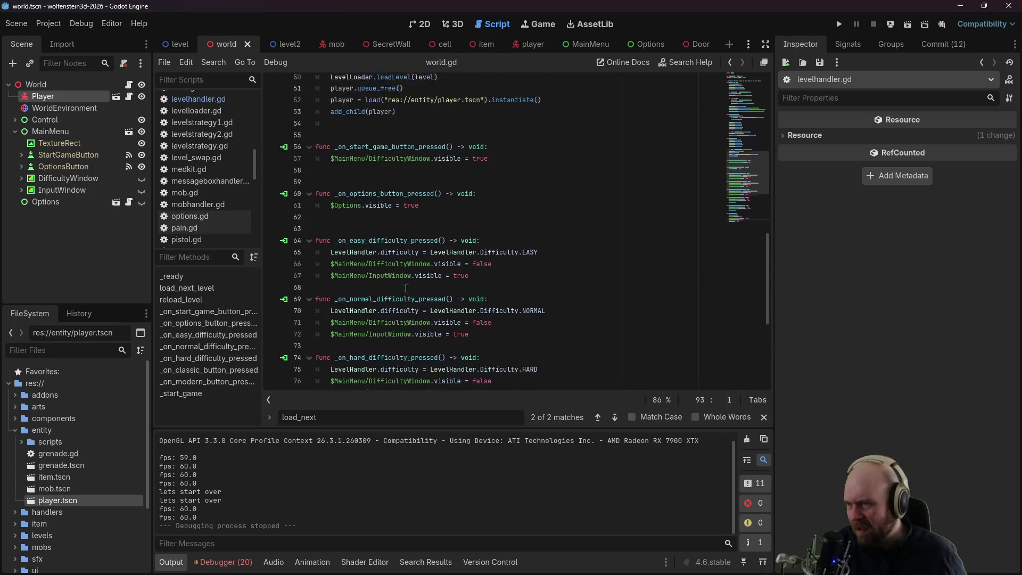
scroll(405, 288, up, 4)
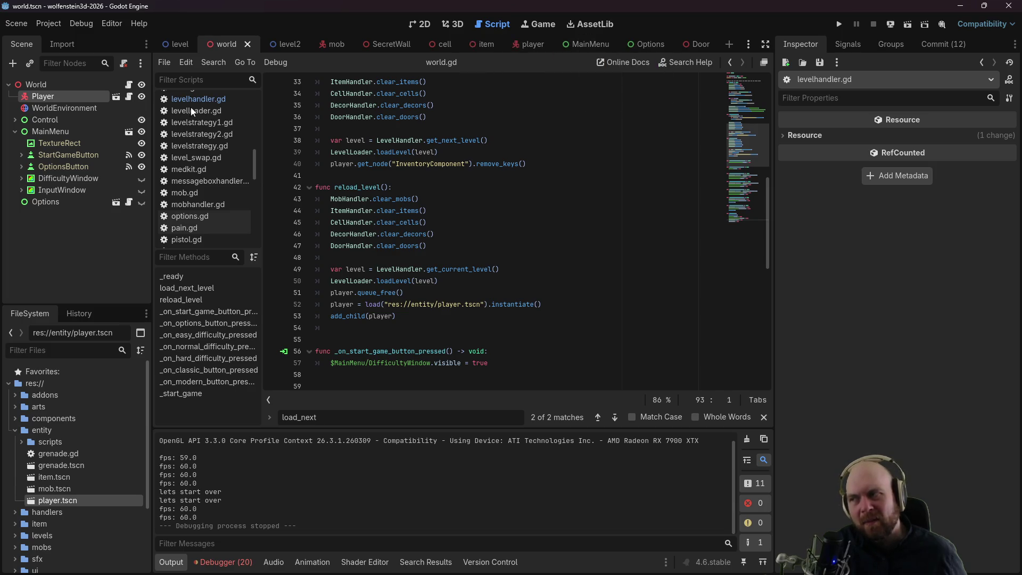
scroll(184, 145, up, 3)
scroll(187, 145, up, 3)
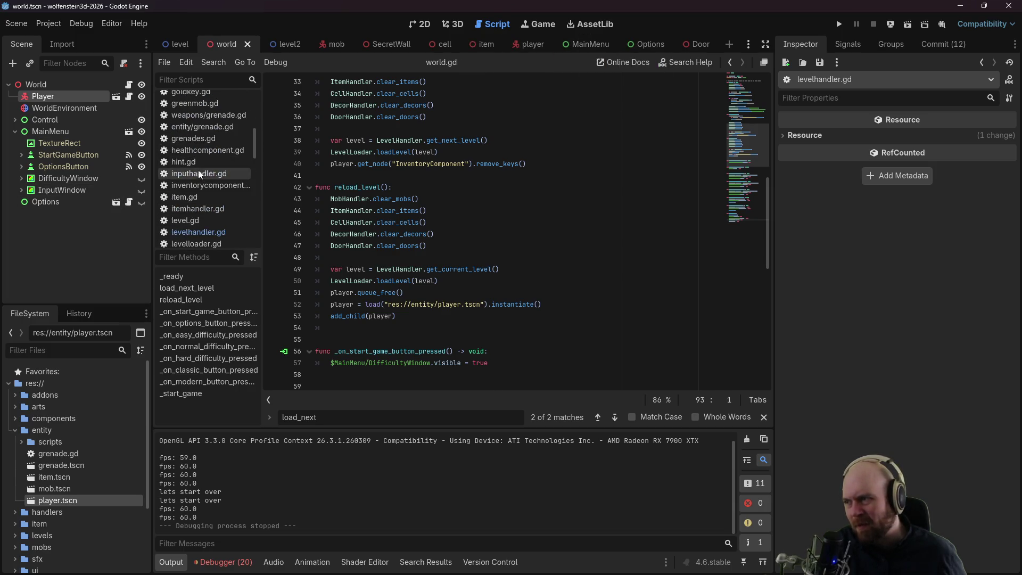
Step: In inputhandler.gd, replace the 'lets start over' print with the copied lines, fixing their indentation
click(198, 175)
drag(437, 129, 350, 132)
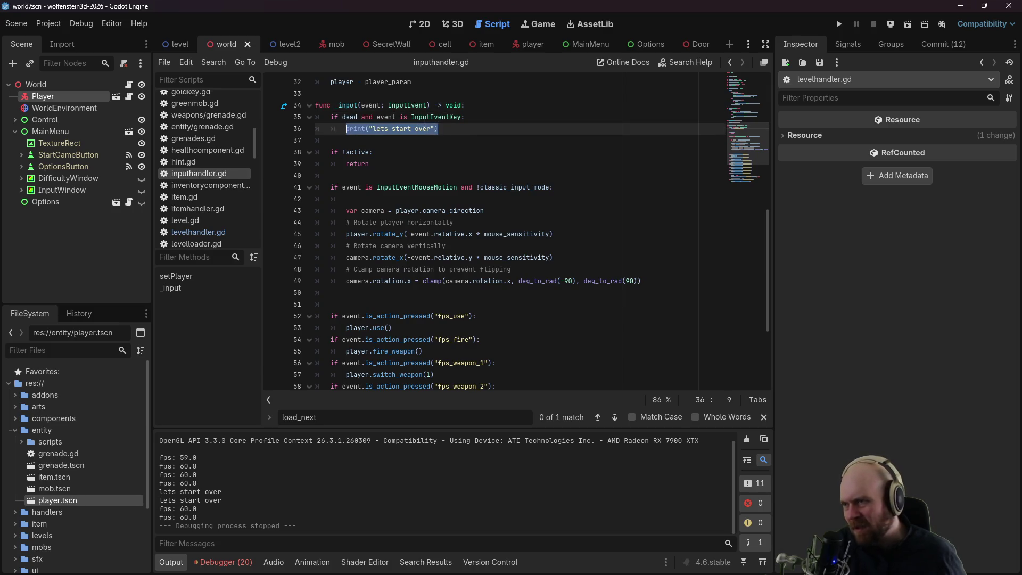
scroll(428, 124, up, 3)
key(ctrl+v)
click(352, 231)
key(BackSpace)
click(330, 246)
key(Tab)
Step: Add player.get_parent().reload_level() under the dead-key condition and save
click(461, 224)
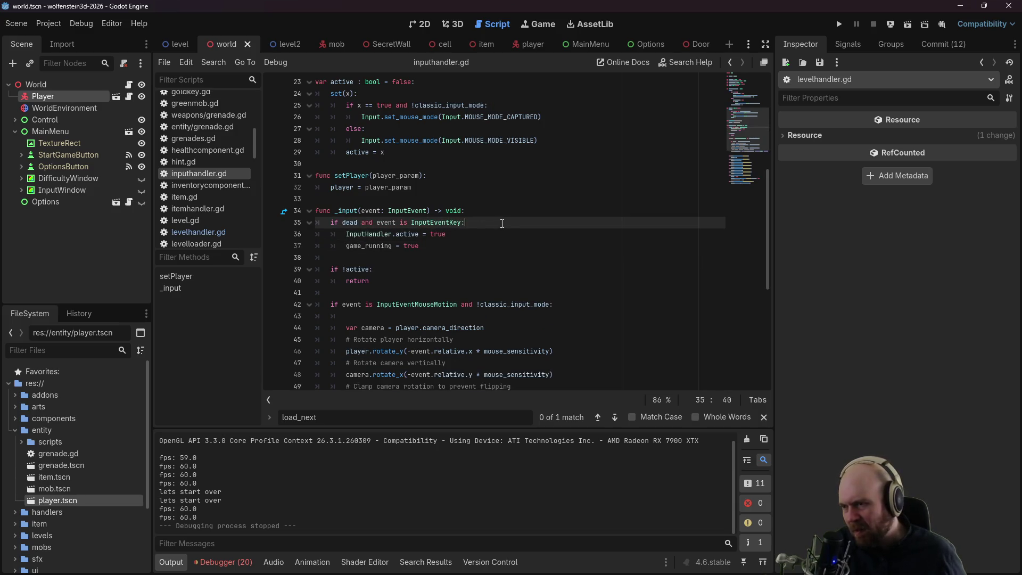
key(Return)
text(player.get)
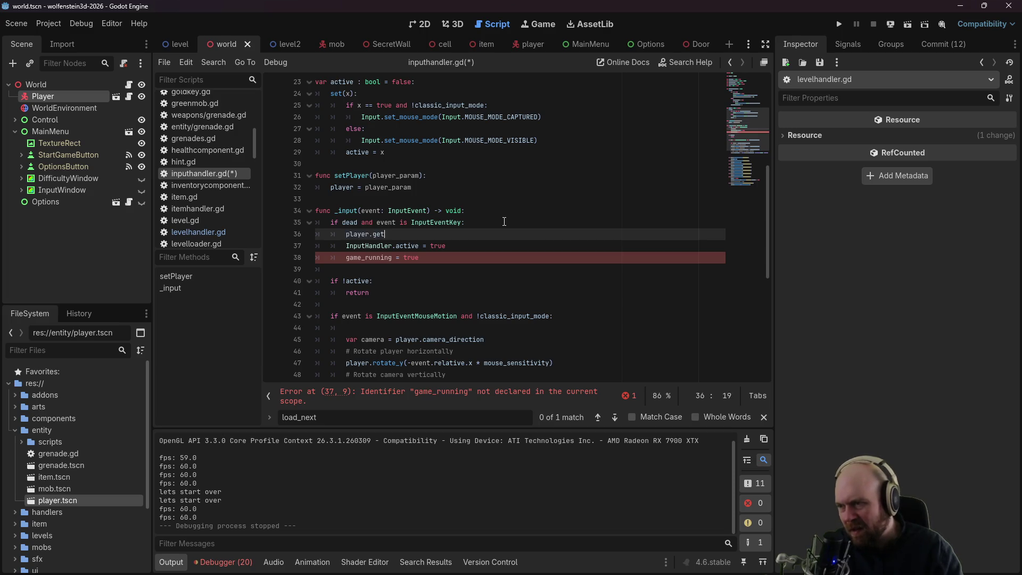
text(_parent().)
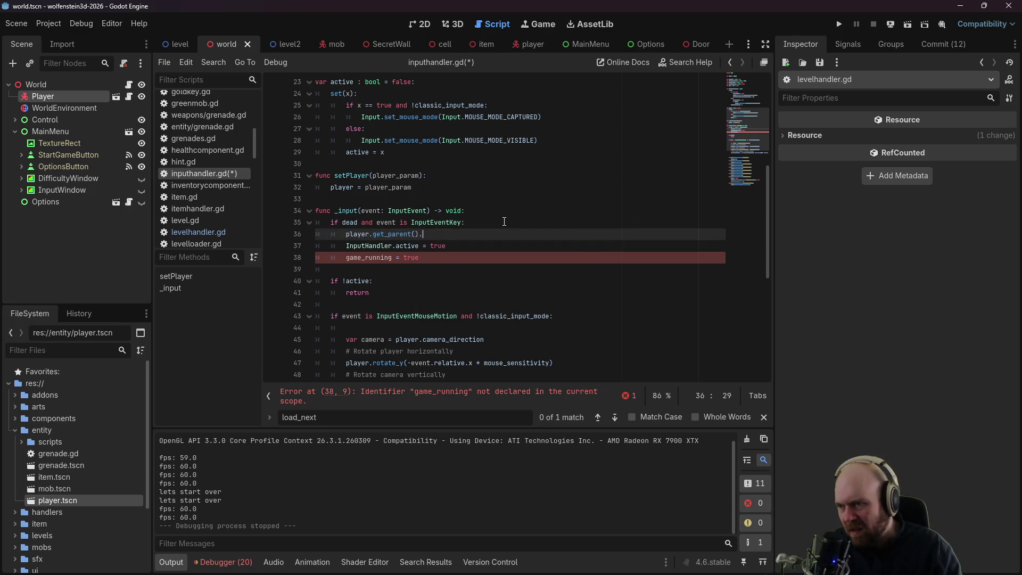
text(get_)
key(BackSpace)
key(BackSpace)
key(BackSpace)
text(reload_level()
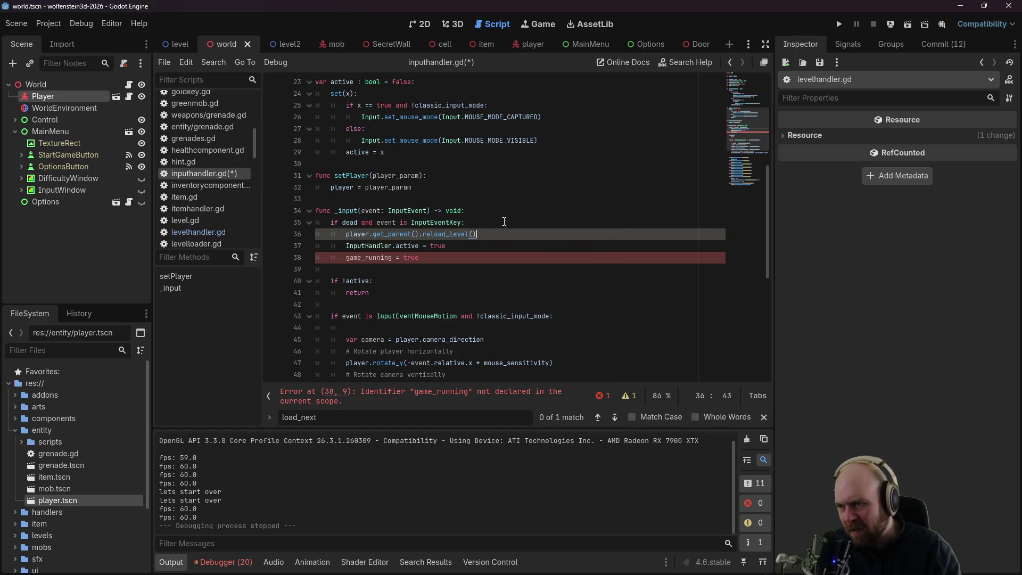
key(ctrl+s)
key(Up)
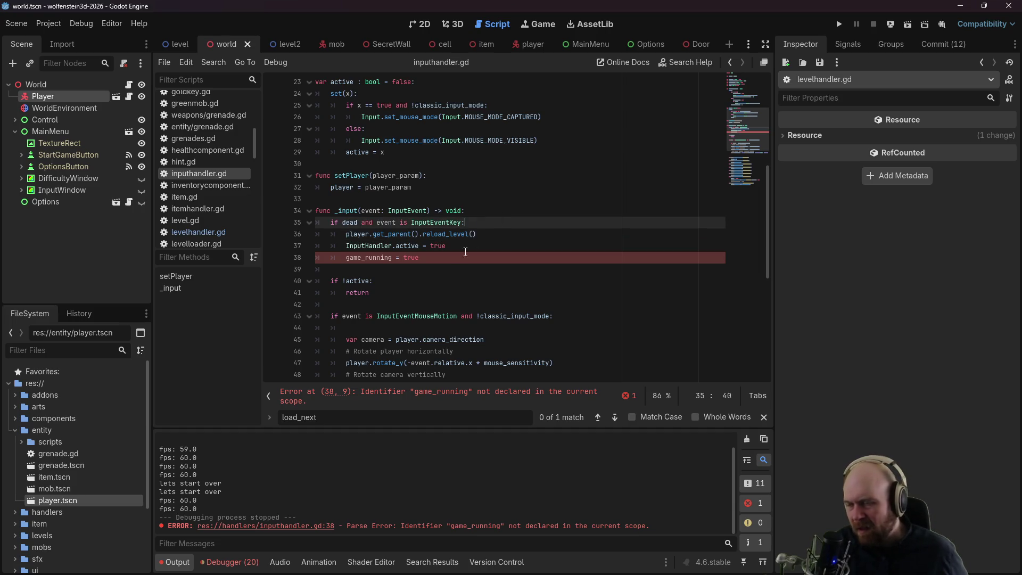
Step: Prefix game_running with player.get_parent(), save inputhandler.gd, and run the game with F5
click(362, 256)
scroll(362, 256, up, 7)
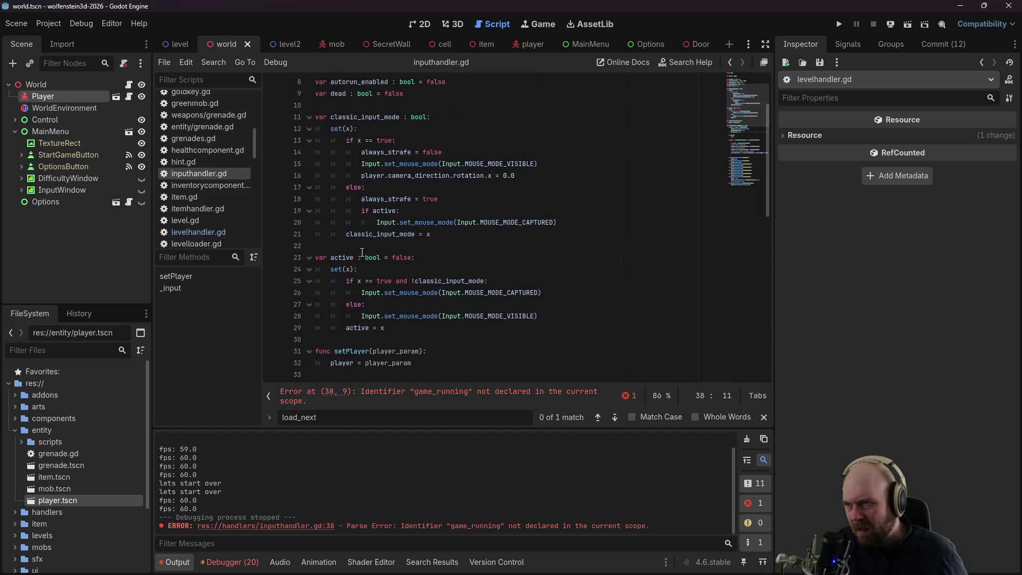
scroll(363, 254, down, 7)
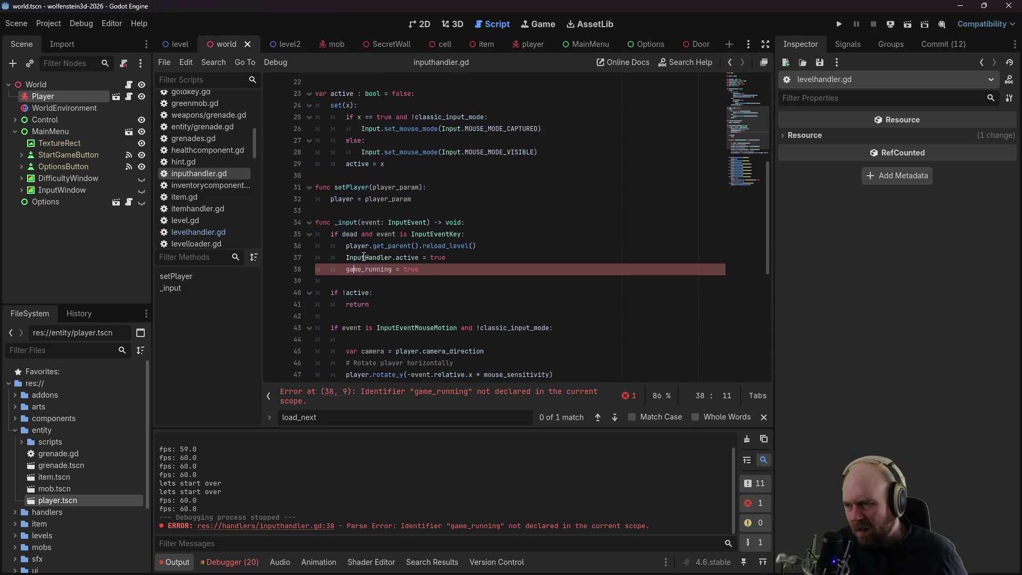
text(get_)
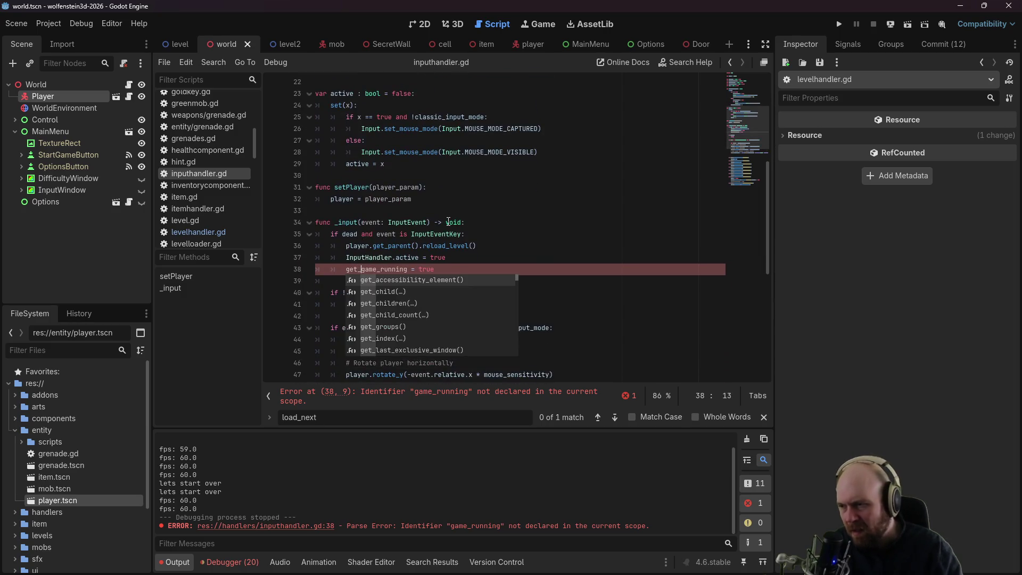
key(BackSpace)
key(BackSpace)
key(BackSpace)
text(player.get_p)
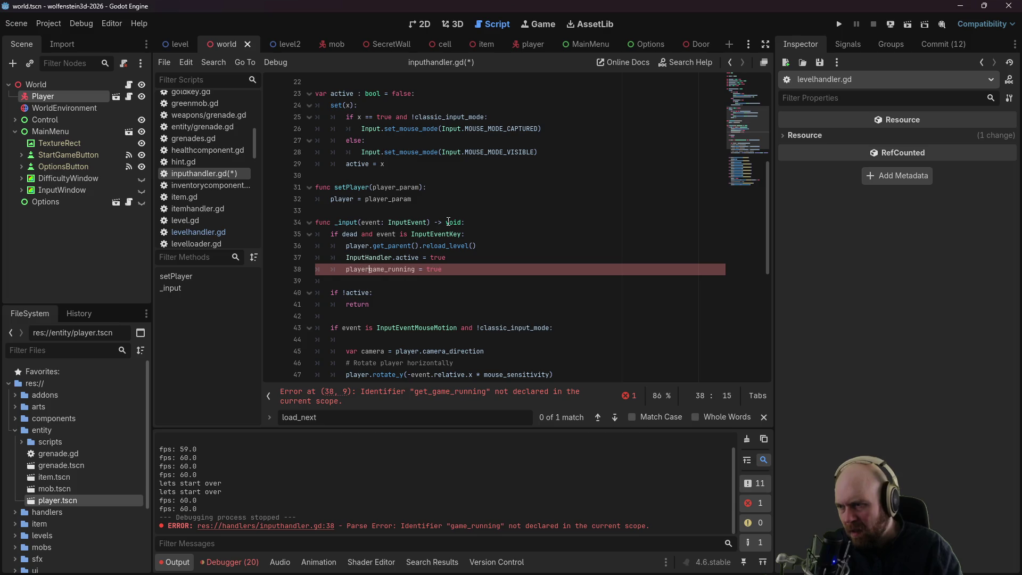
text(arent().)
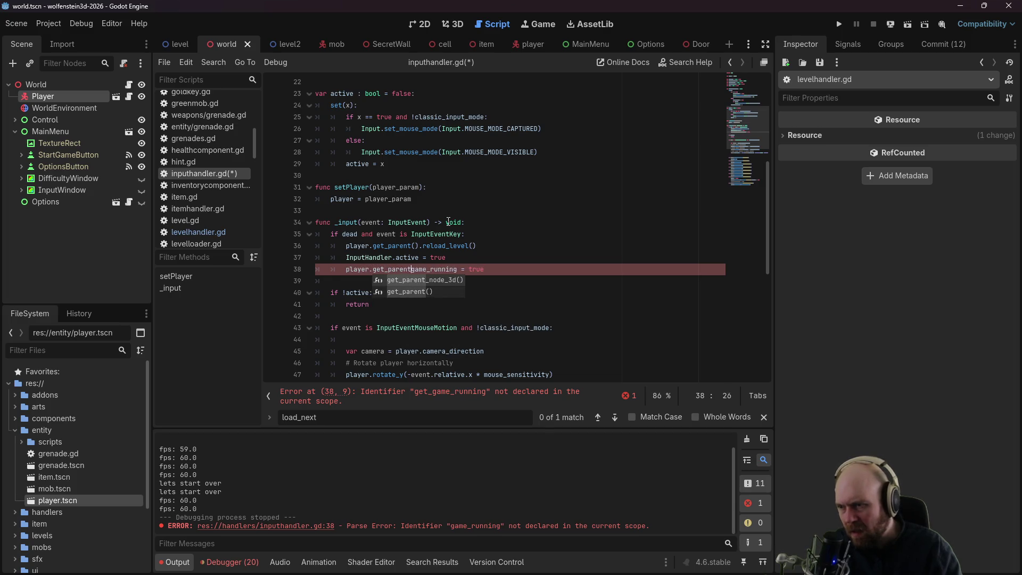
click(448, 222)
key(ctrl+s)
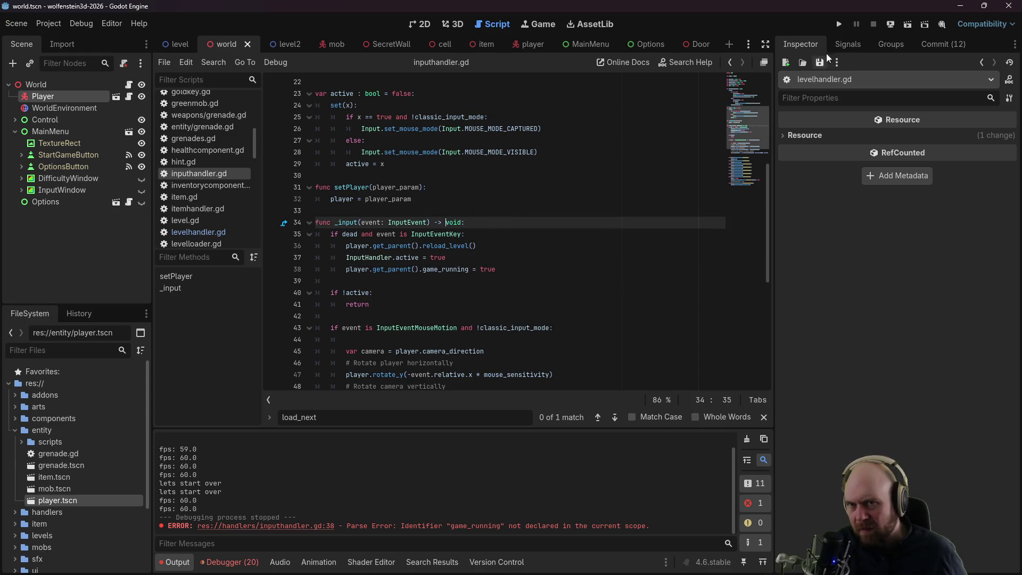
key(F5)
Step: Start an Easy game, die, and press space to restart, hitting the getFloorData-on-Nil error
click(535, 273)
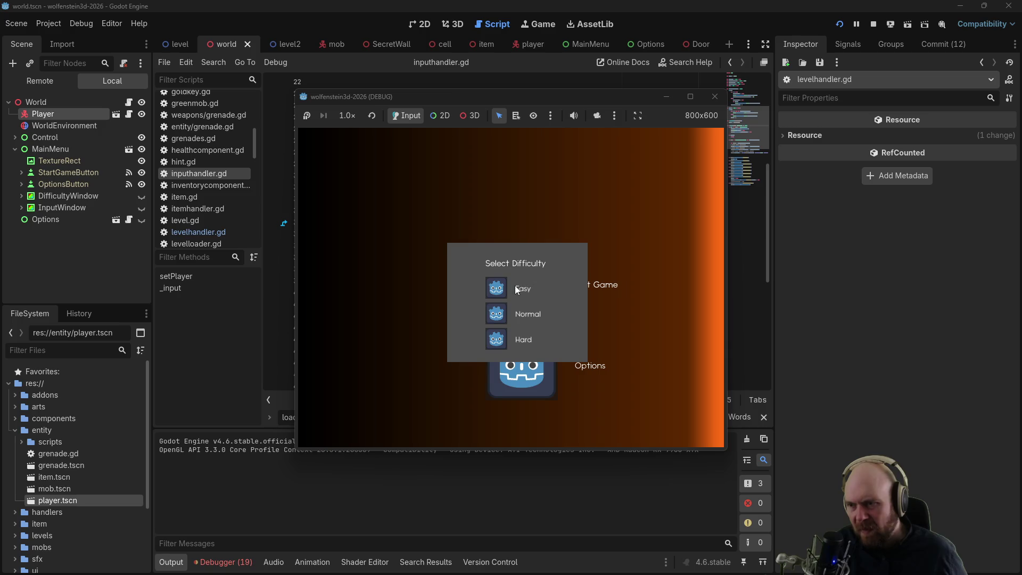
click(503, 287)
click(495, 298)
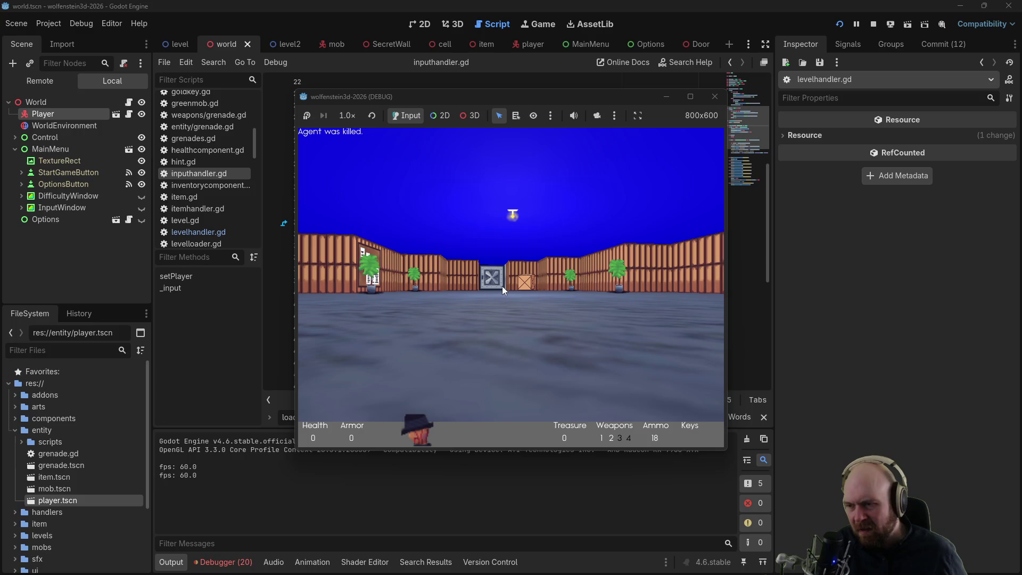
key(space)
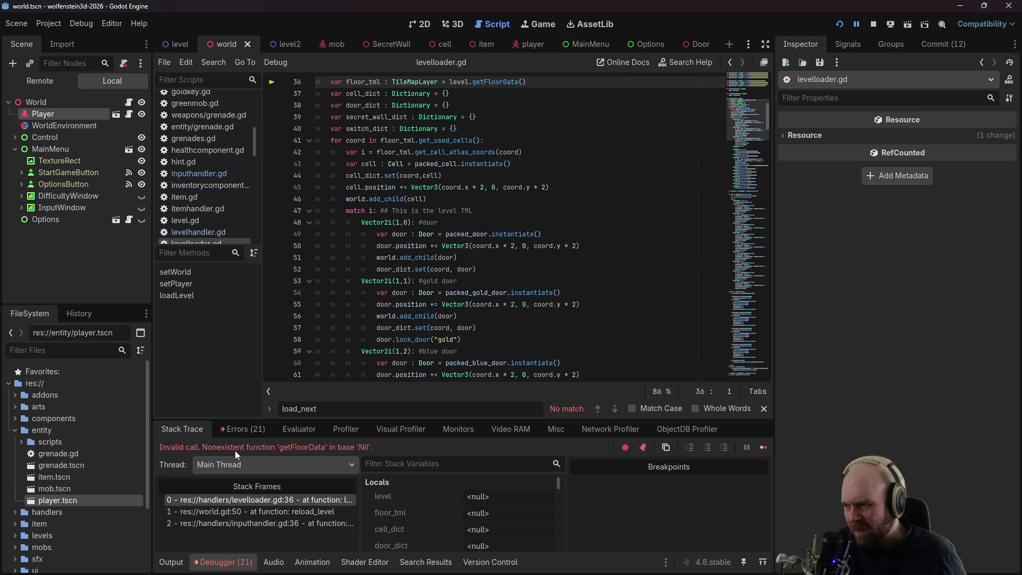
Step: Inspect the failing floor data line in levelloader.gd and the world.gd reload_level call frame
scroll(446, 169, up, 2)
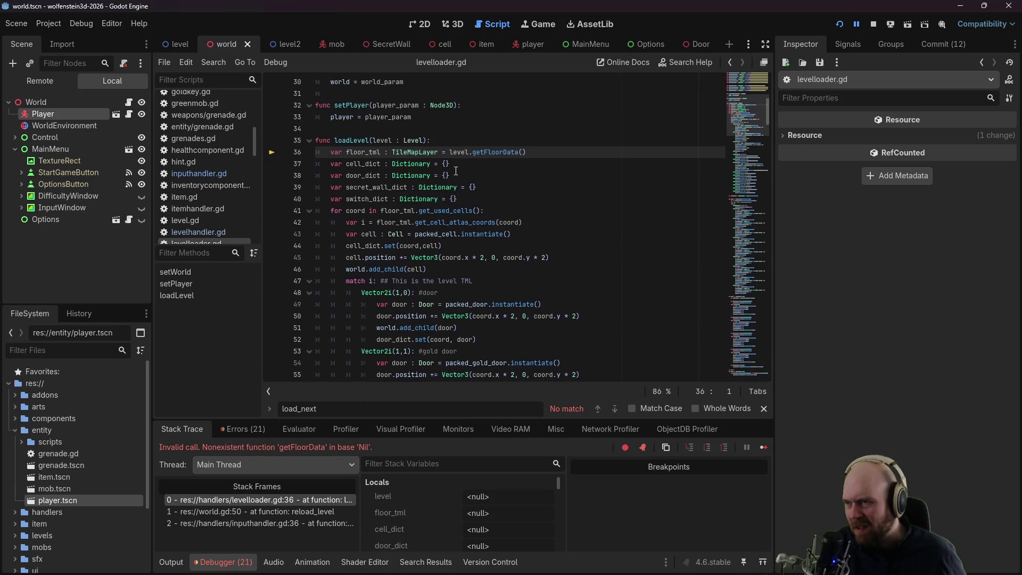
click(392, 152)
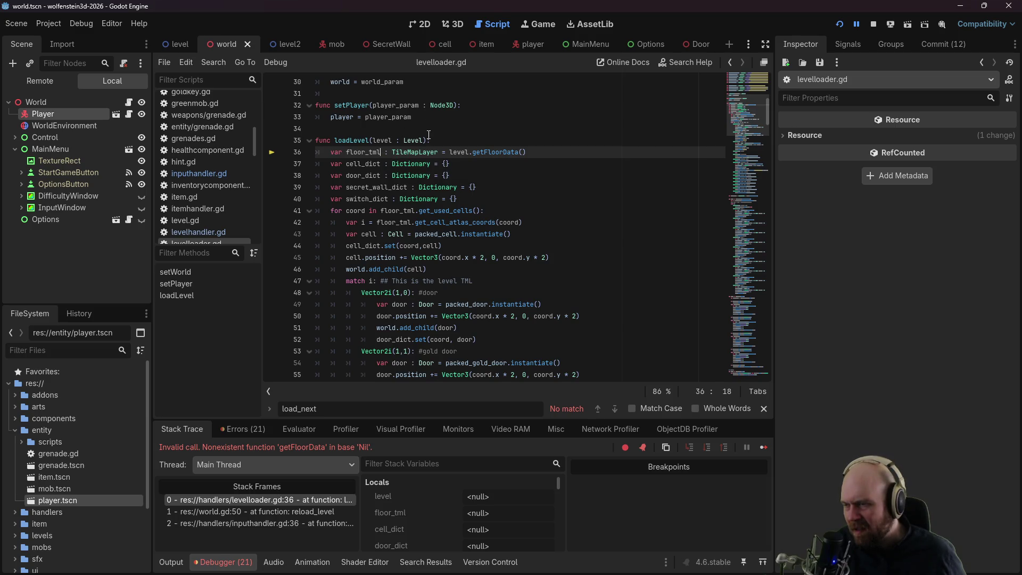
scroll(439, 176, up, 3)
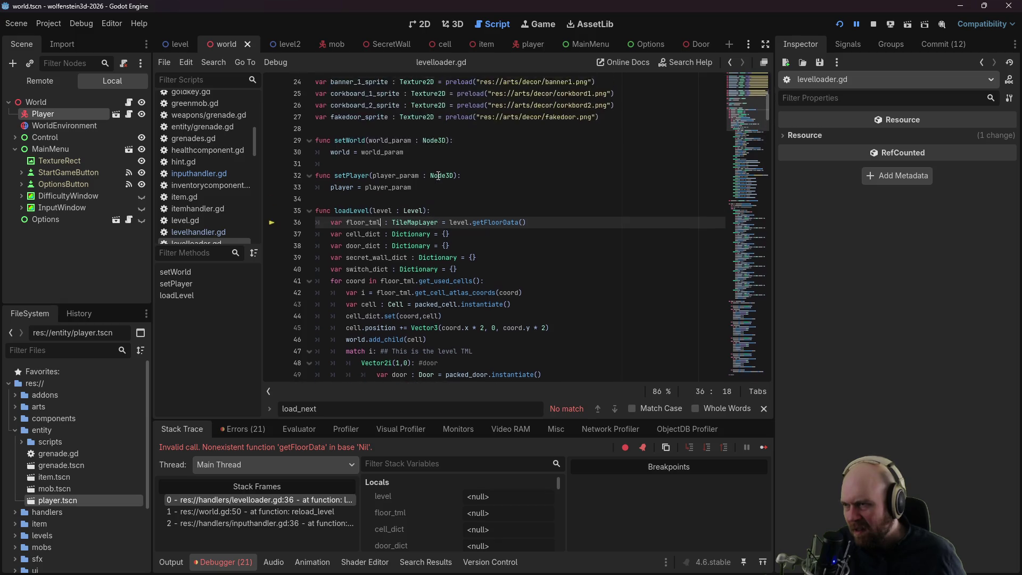
click(246, 509)
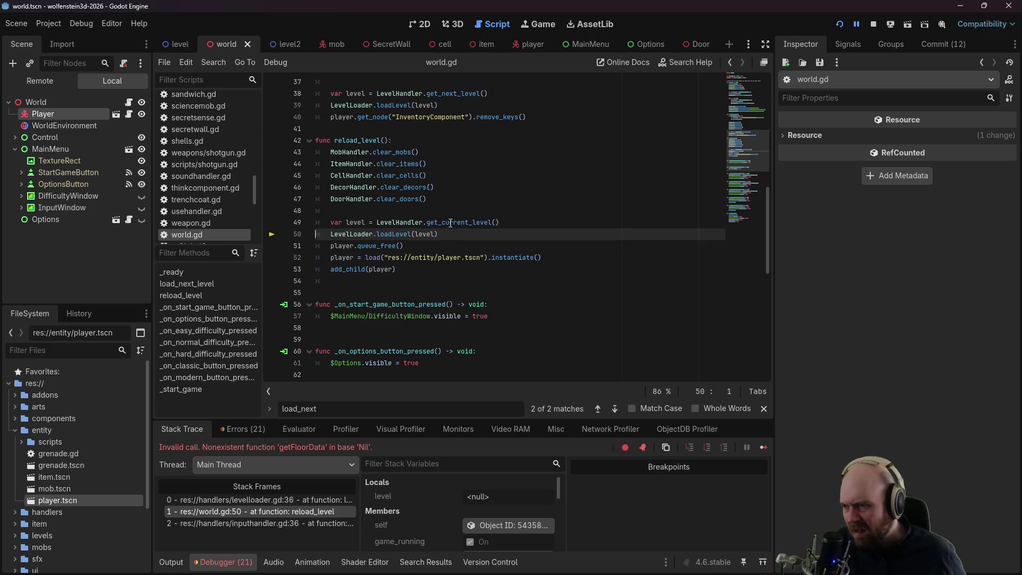
click(256, 501)
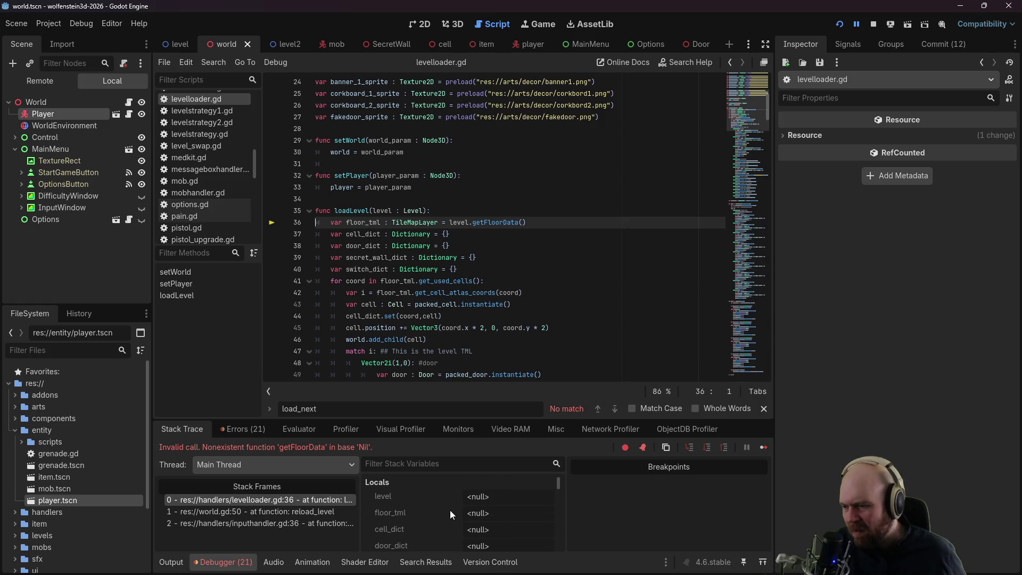
scroll(426, 518, down, 3)
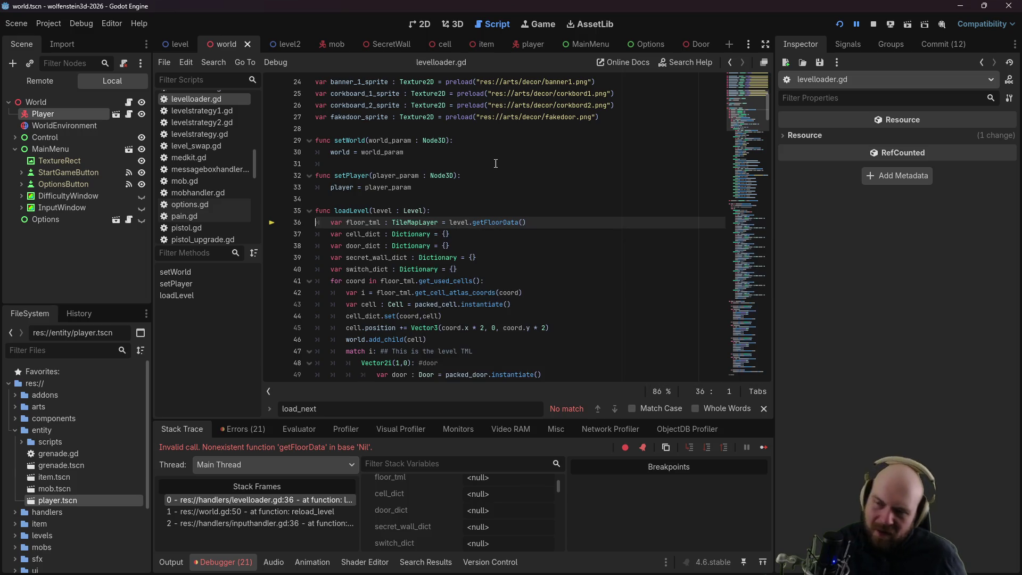
Step: Follow the call stack into world.gd's reload_level and inputhandler.gd's _input function
mouse_move(536, 125)
click(308, 512)
click(310, 524)
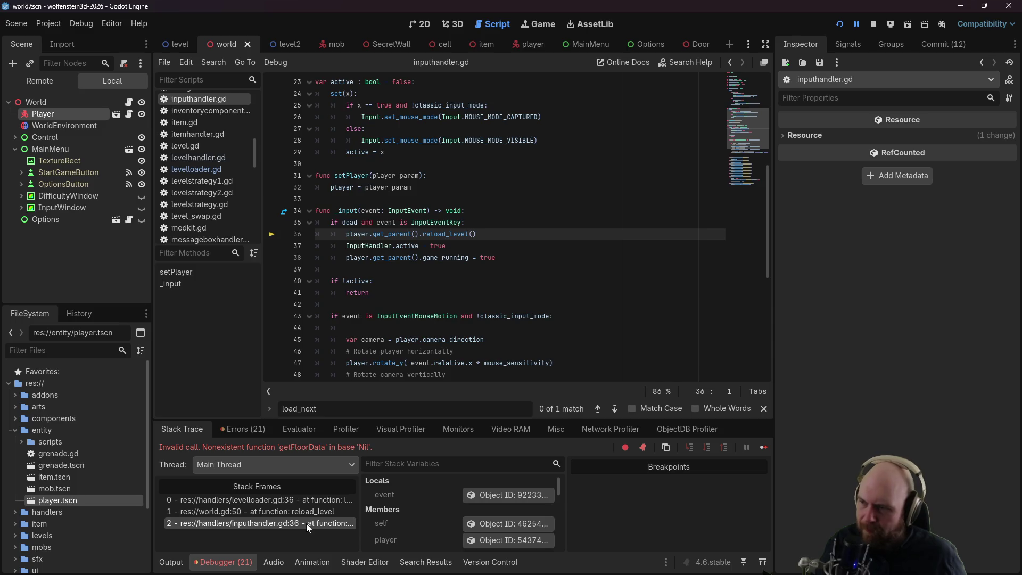
click(434, 309)
scroll(434, 298, up, 7)
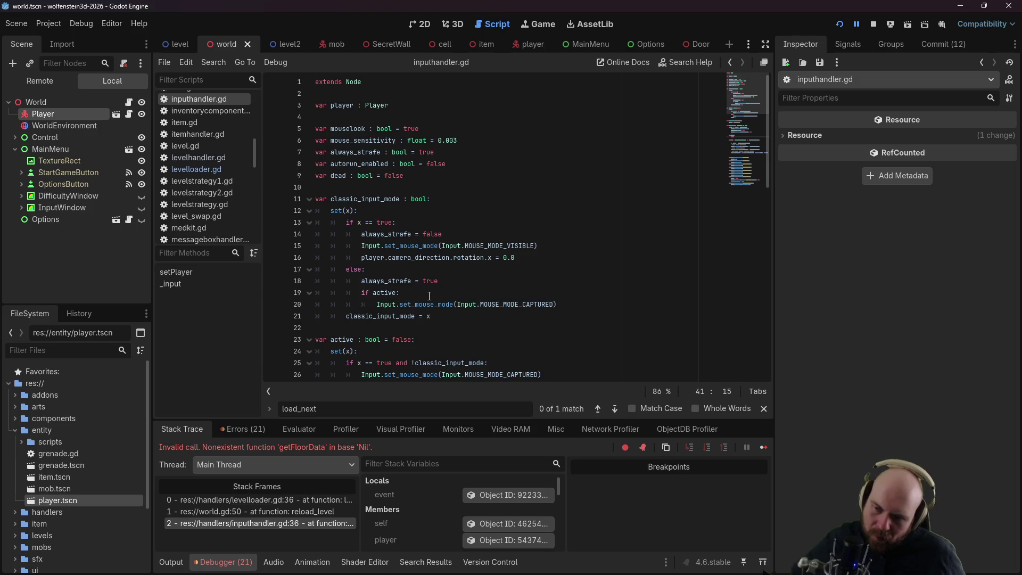
scroll(434, 277, down, 9)
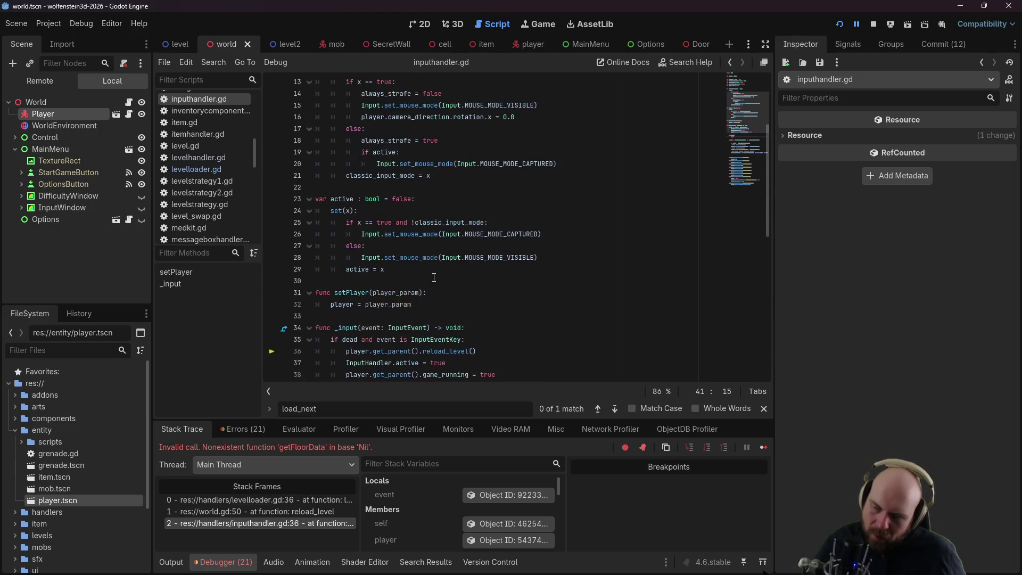
scroll(425, 239, down, 5)
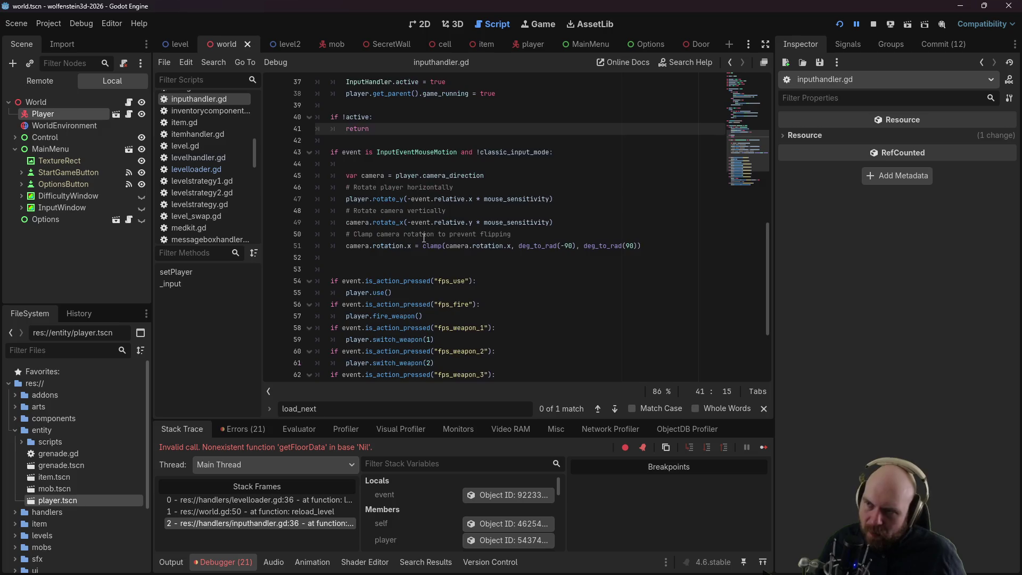
Step: Back at the failing levelloader.gd line, go to levelhandler.gd and make line 16 'return get_next_level()'
click(206, 170)
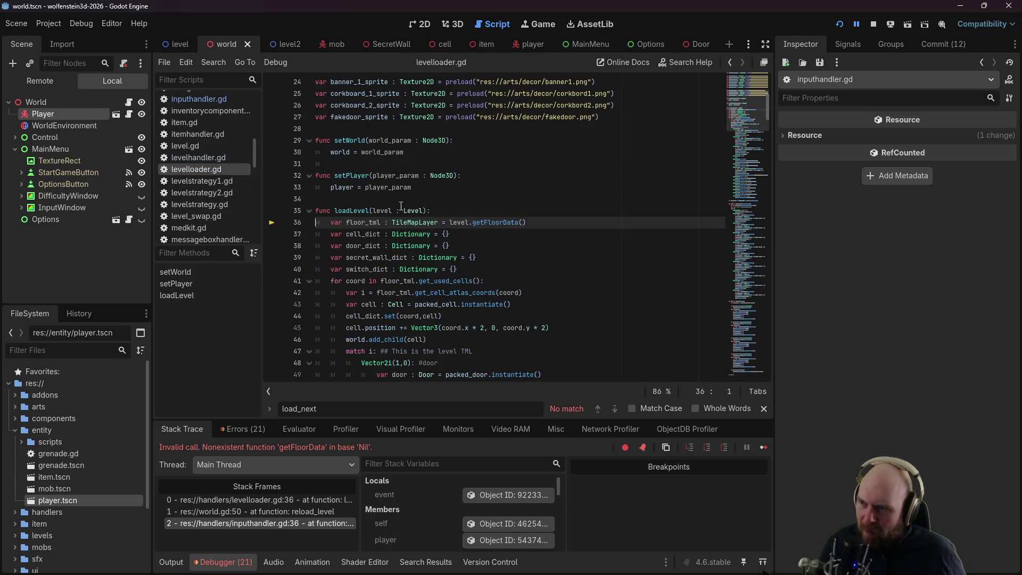
scroll(405, 218, down, 6)
scroll(404, 220, down, 5)
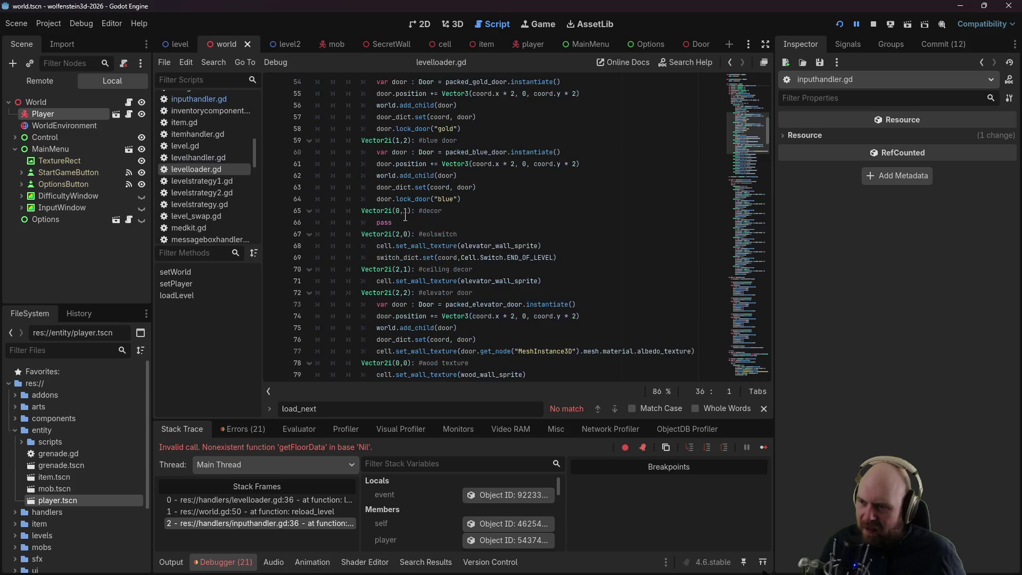
click(184, 159)
scroll(393, 216, down, 3)
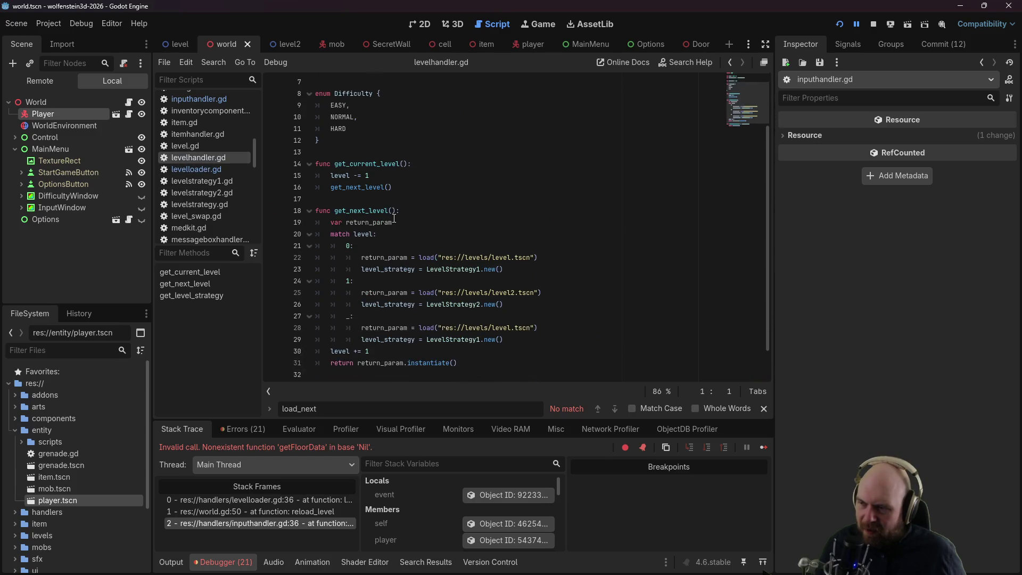
mouse_move(387, 224)
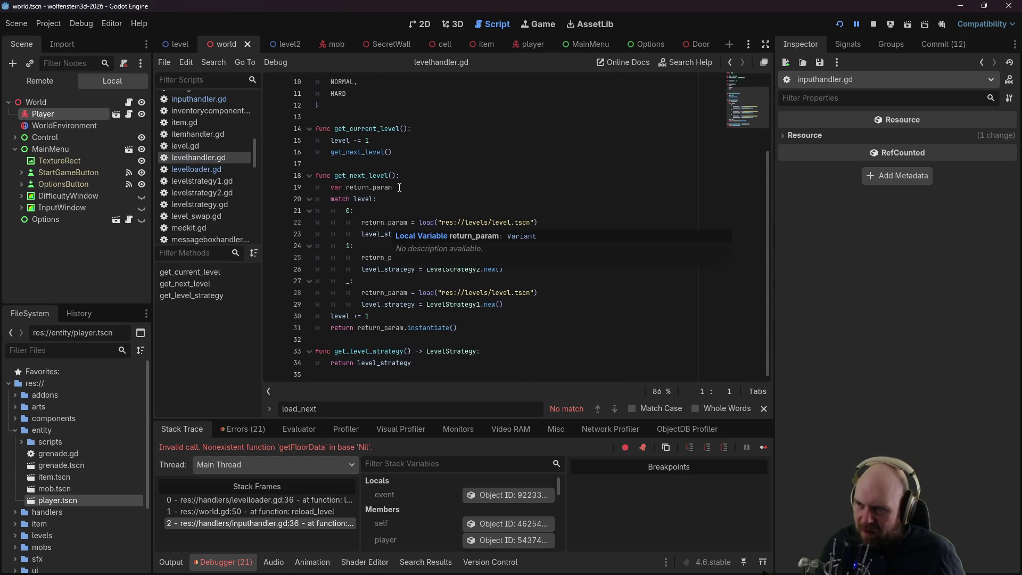
click(330, 152)
text(return)
Step: Rerun with F5, start a game with a difficulty and input mode, die, then press space
key(F5)
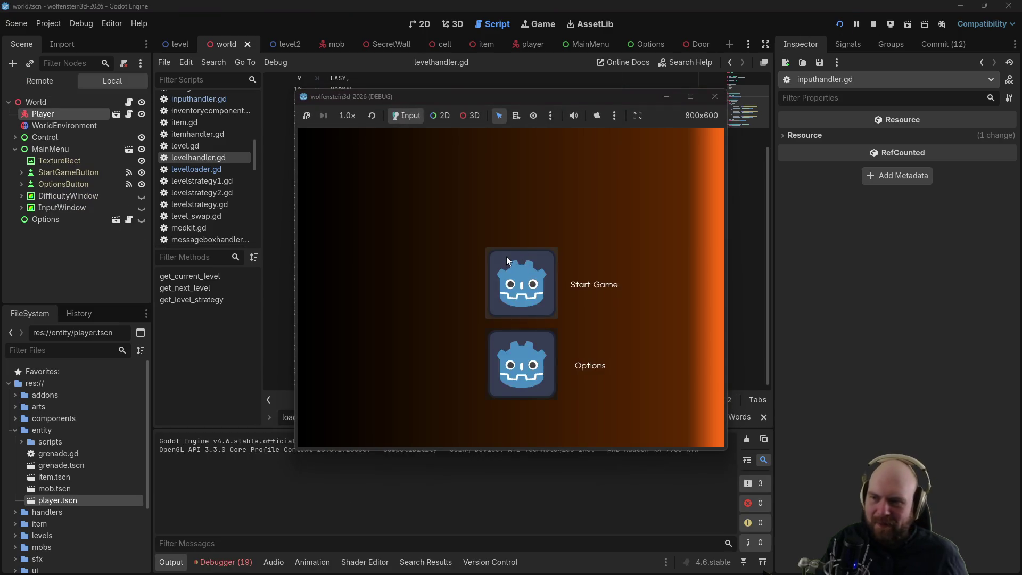
click(506, 260)
click(494, 288)
click(486, 306)
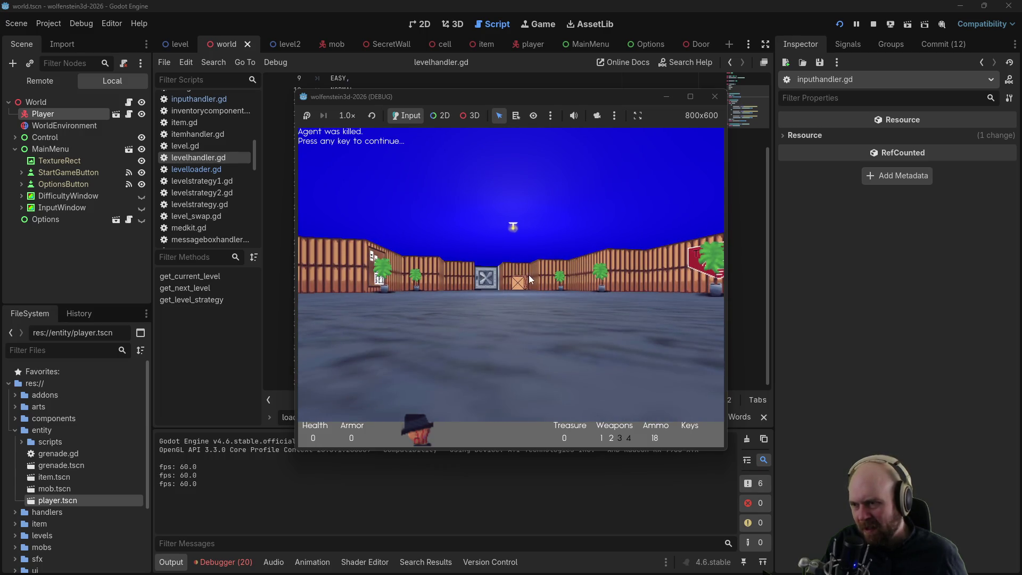
key(space)
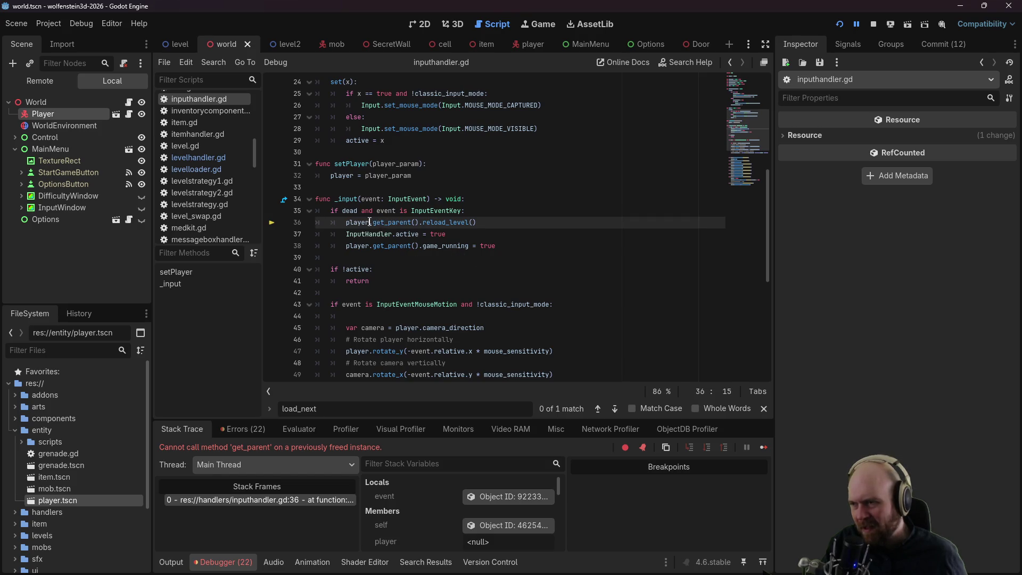
Step: In world.gd's reload_level, add 'InputHandler.player = player' after the player instancing line
scroll(369, 222, up, 8)
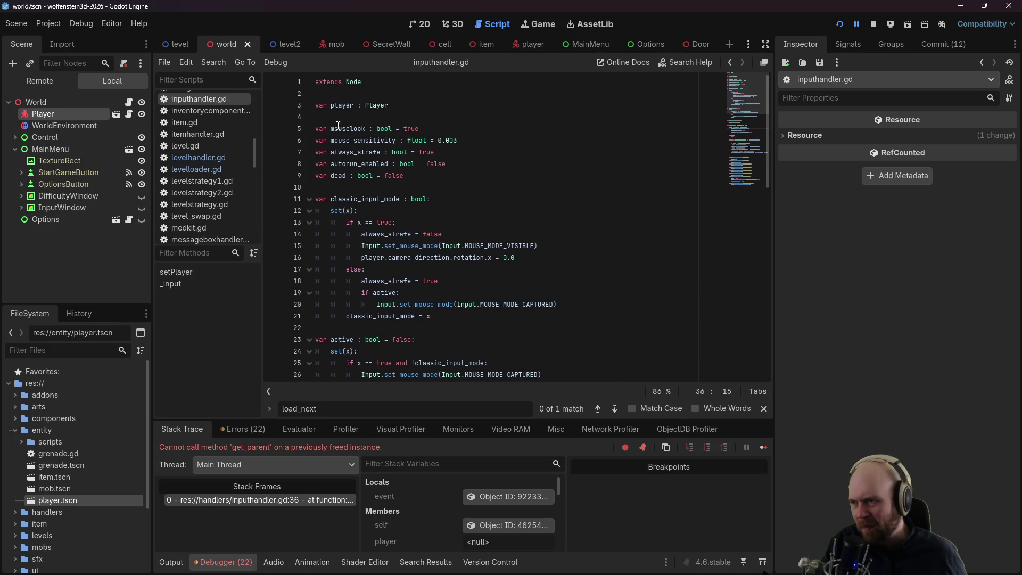
scroll(424, 115, down, 3)
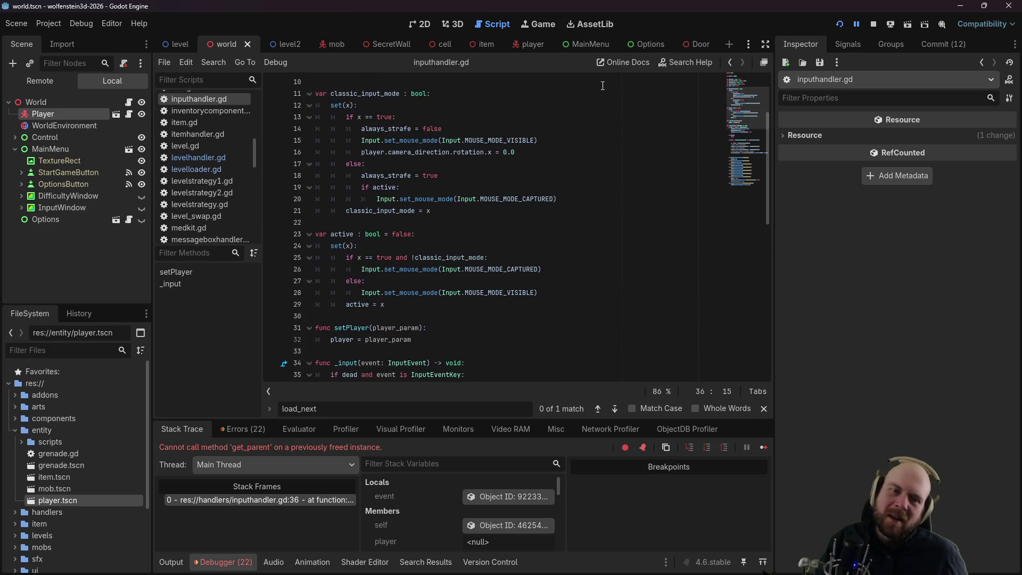
click(129, 101)
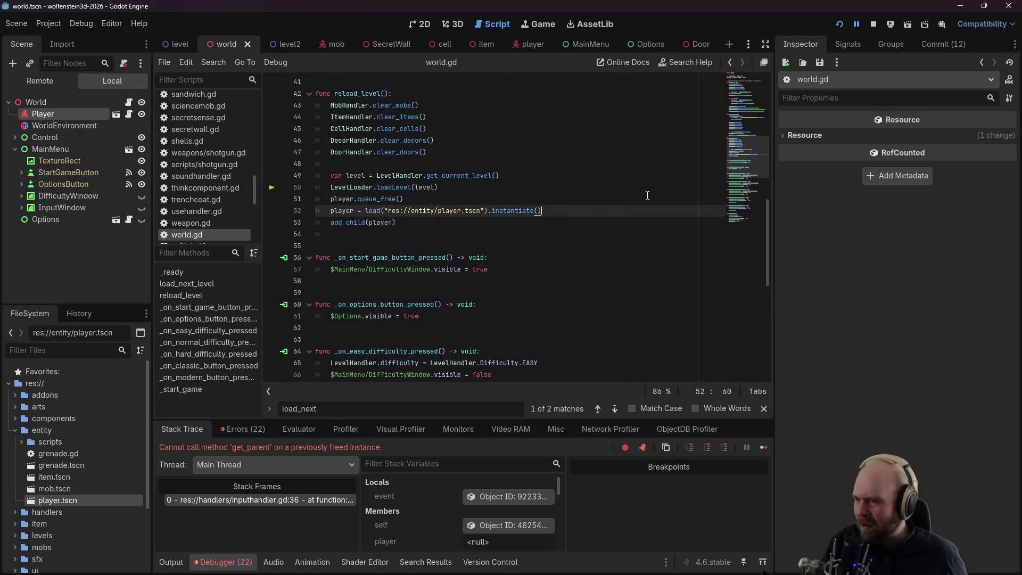
key(Return)
text(Input)
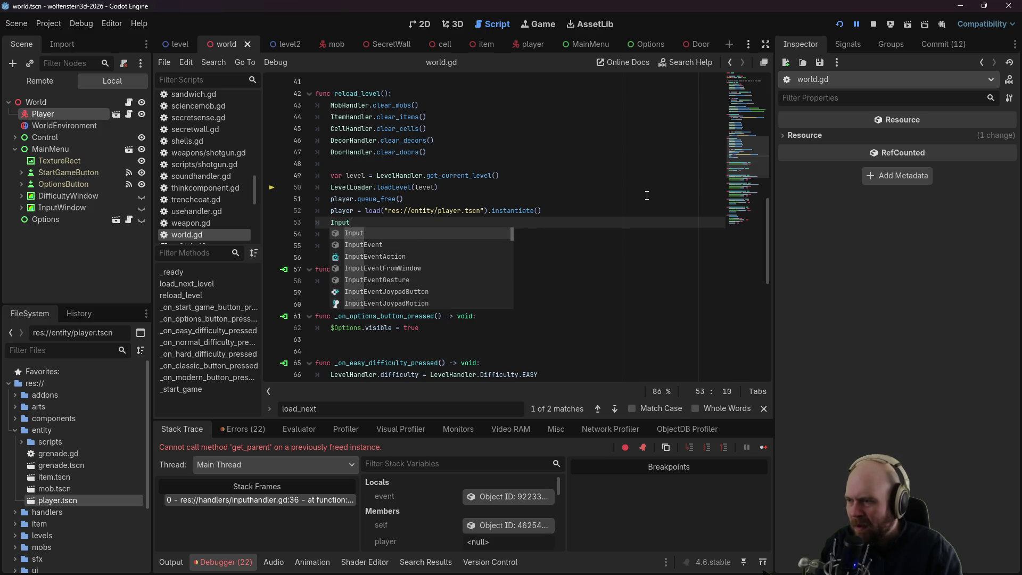
text(Handler.player = p)
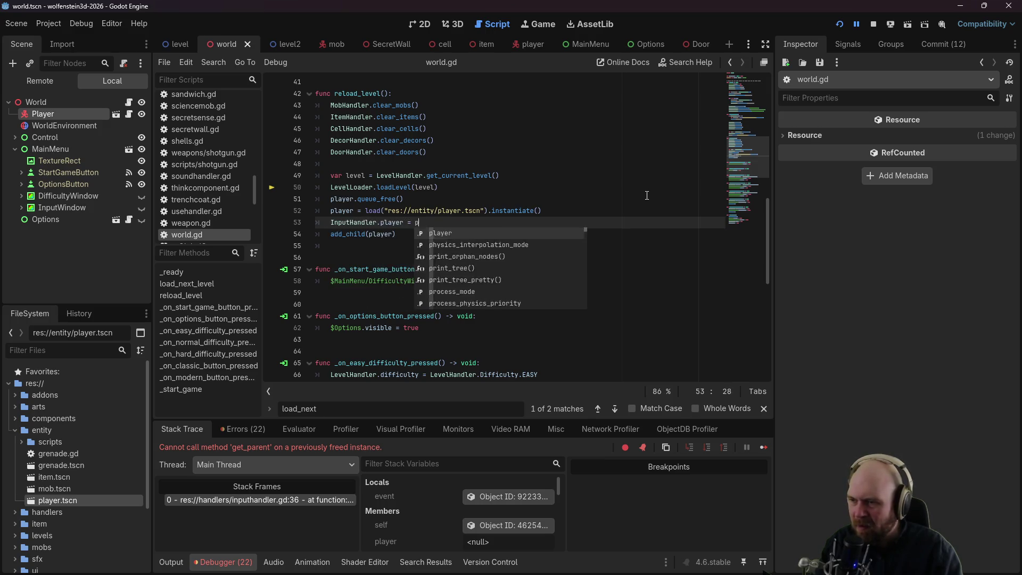
text(layer)
Step: Stop the crashed session, relaunch, and start a new game with Classic input
click(860, 26)
click(838, 24)
click(493, 296)
click(493, 296)
click(476, 323)
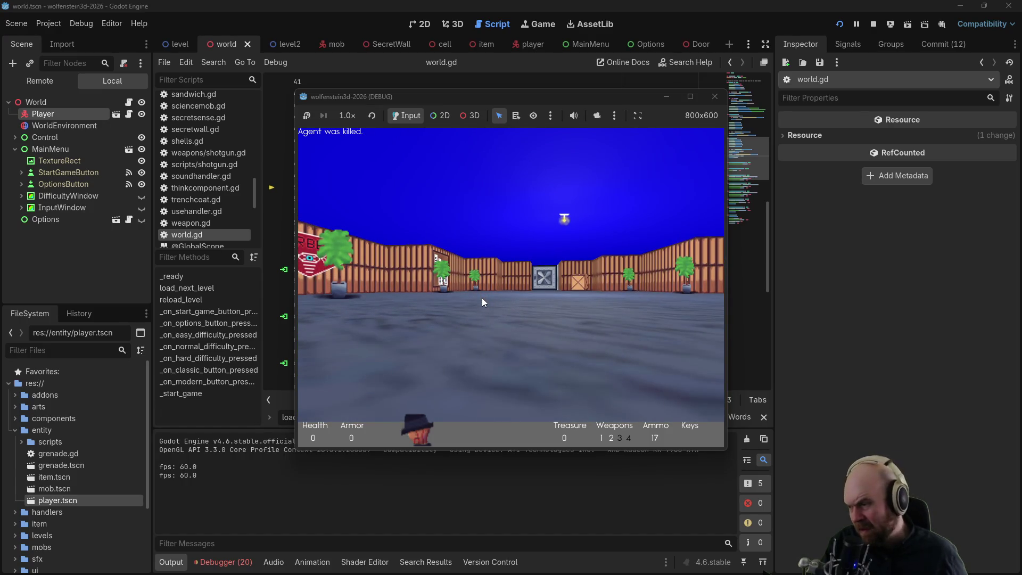
Step: Press space after dying to trigger the level reload
key(space)
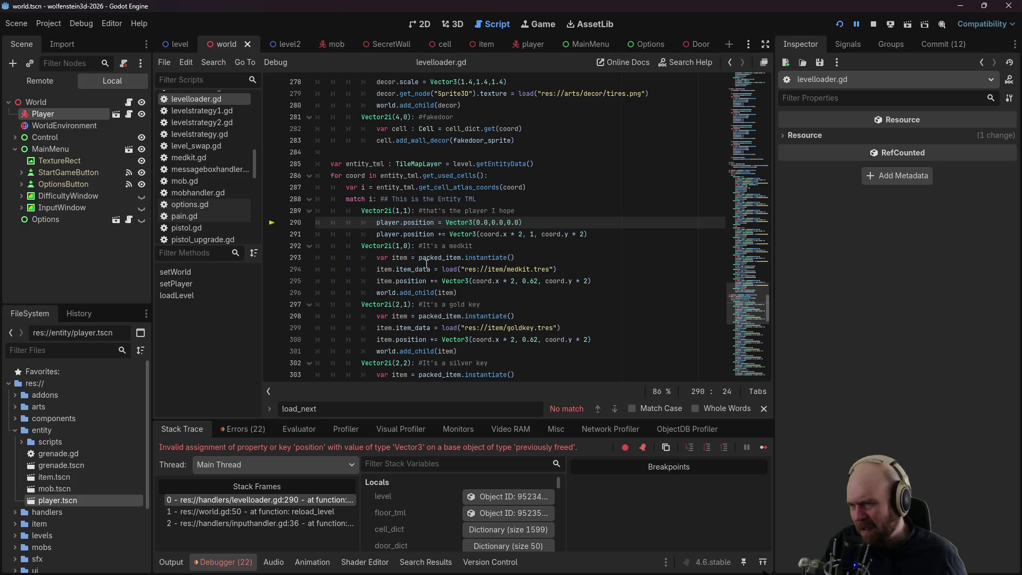
Step: Search levelloader.gd for 'player', select the setPlayer function name, then go back to world.gd
scroll(439, 271, up, 15)
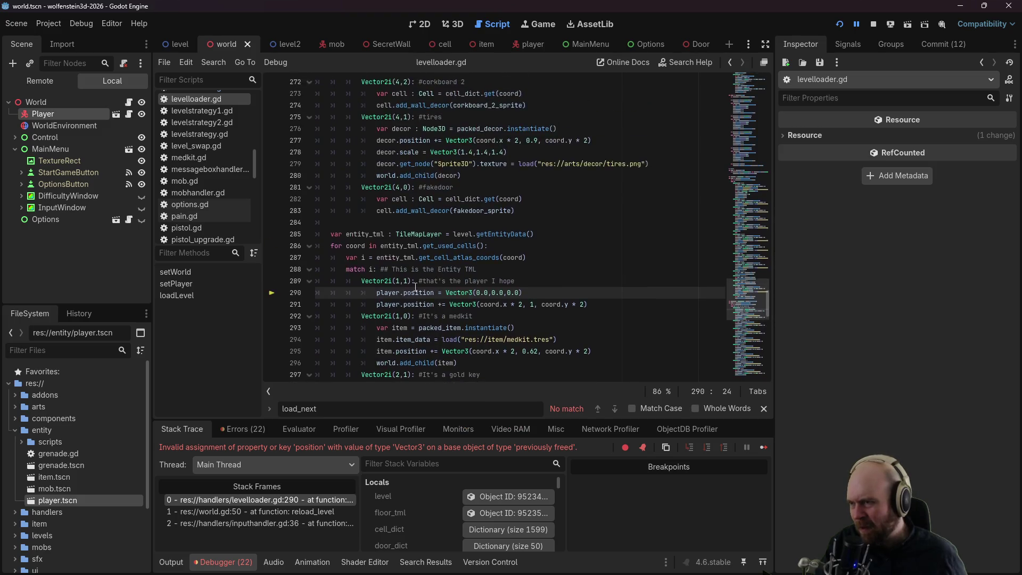
scroll(421, 318, up, 11)
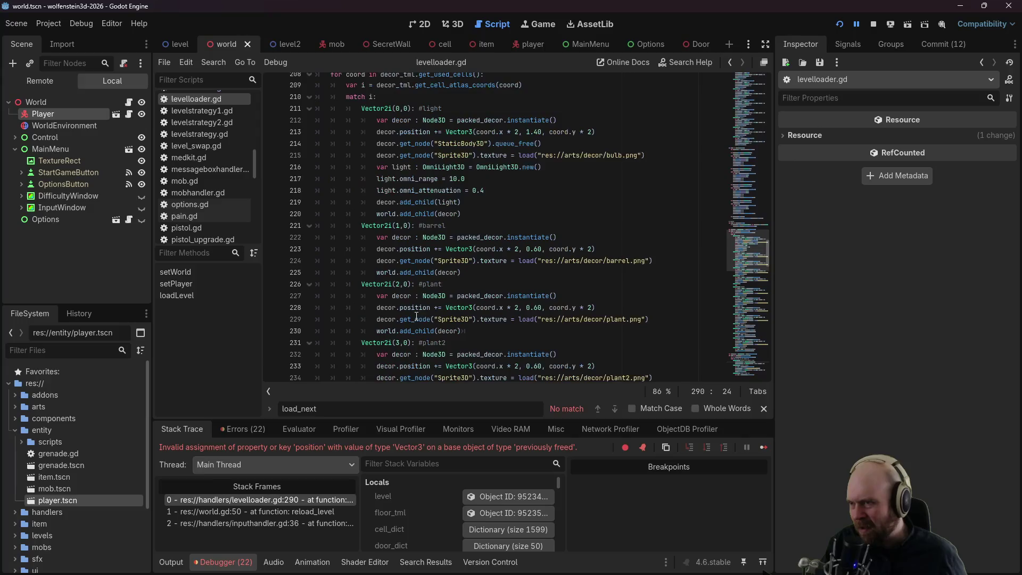
key(ctrl+f)
text(player)
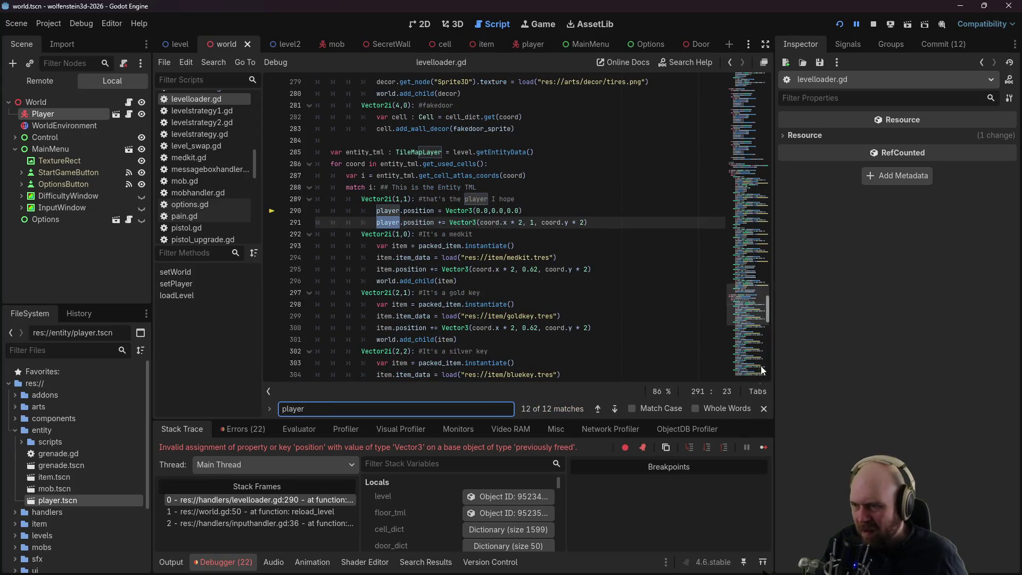
click(615, 411)
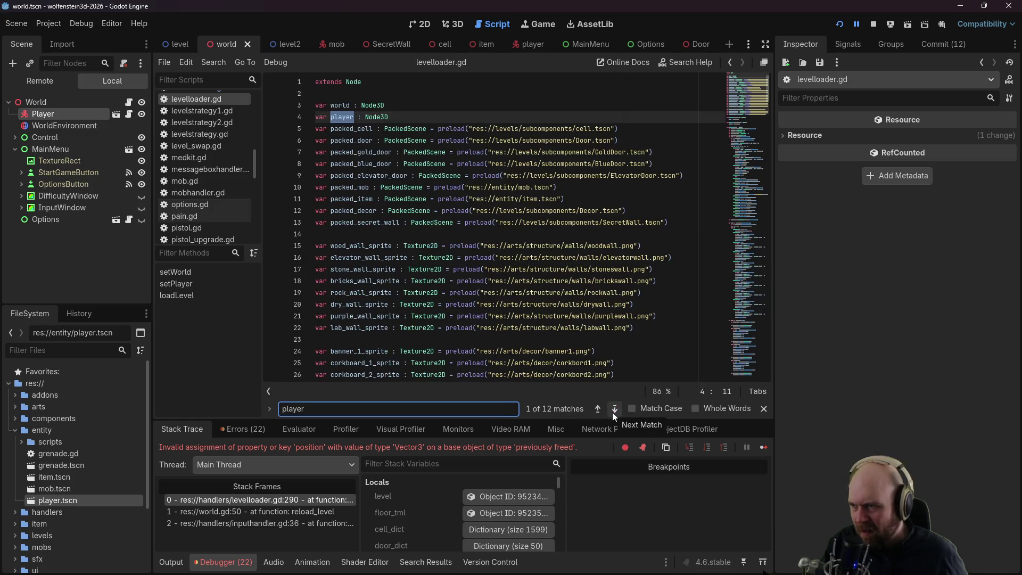
click(611, 412)
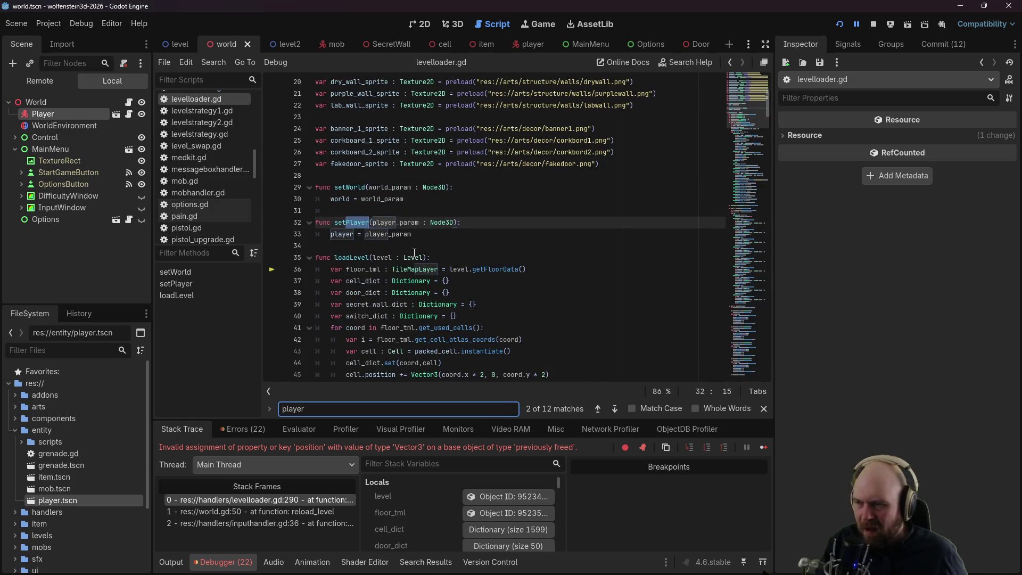
mouse_move(395, 234)
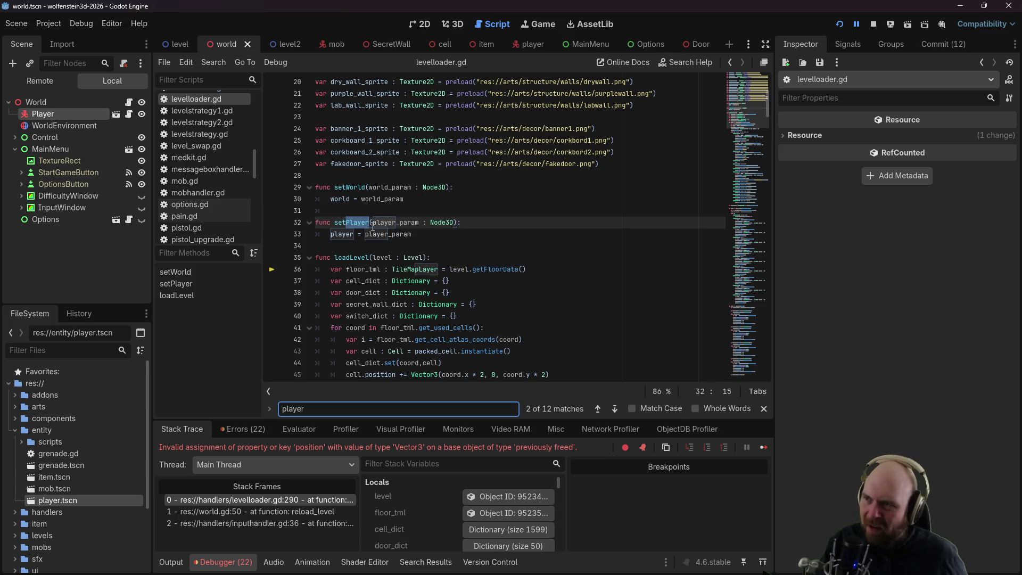
click(354, 222)
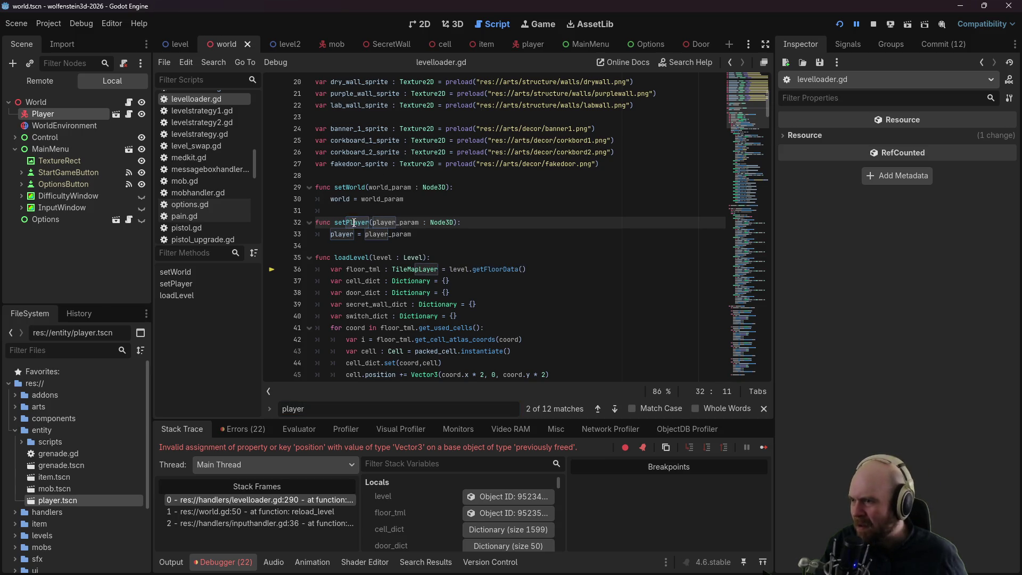
drag(335, 222, 369, 222)
key(ctrl+c)
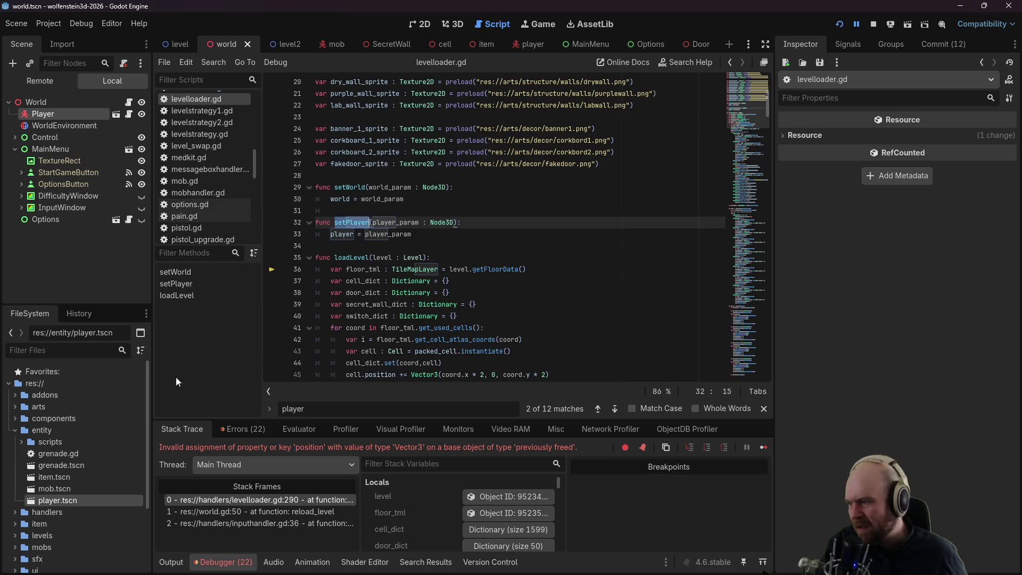
click(124, 99)
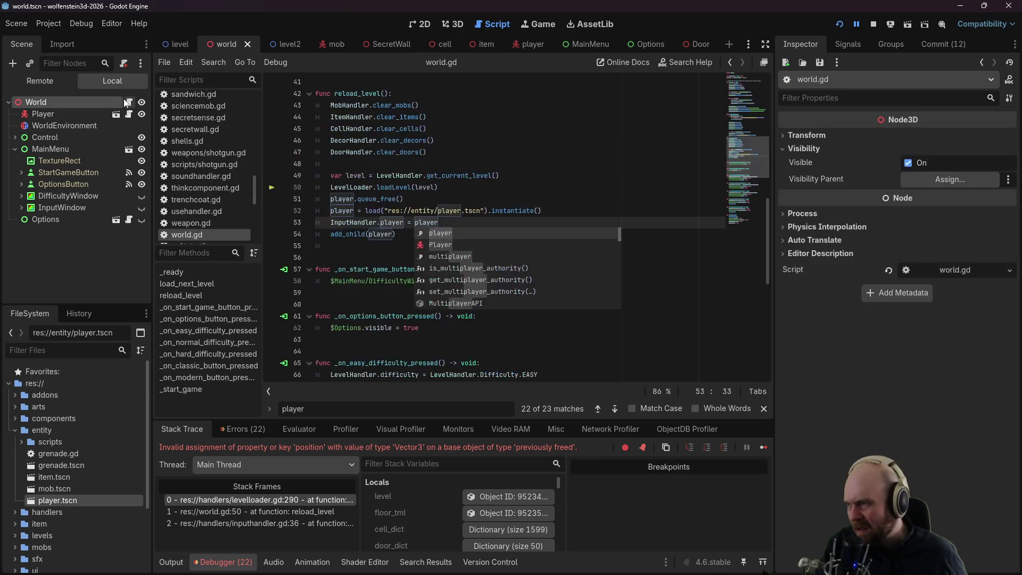
Step: Change line 53 to InputHandler.setPlayer(player) and add a setPlayer(player) line below it
click(464, 225)
key(Return)
key(ctrl+v)
text(layer))
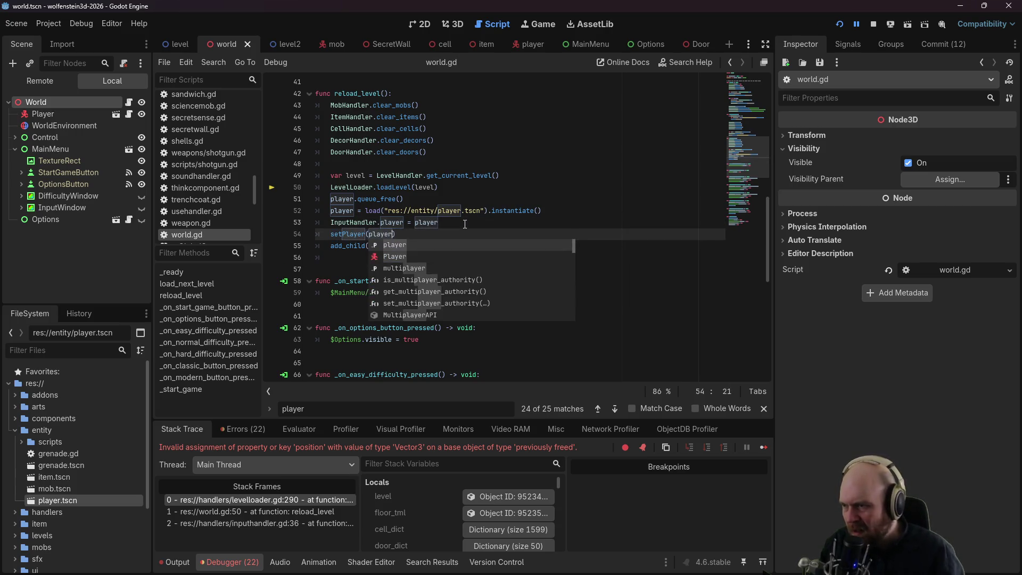
click(473, 185)
scroll(473, 186, up, 13)
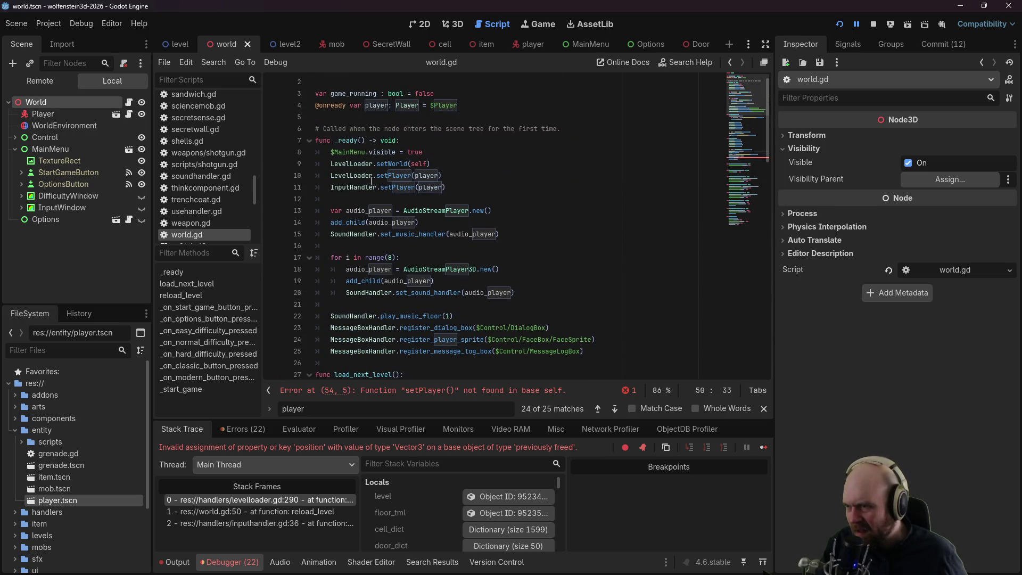
scroll(393, 200, down, 13)
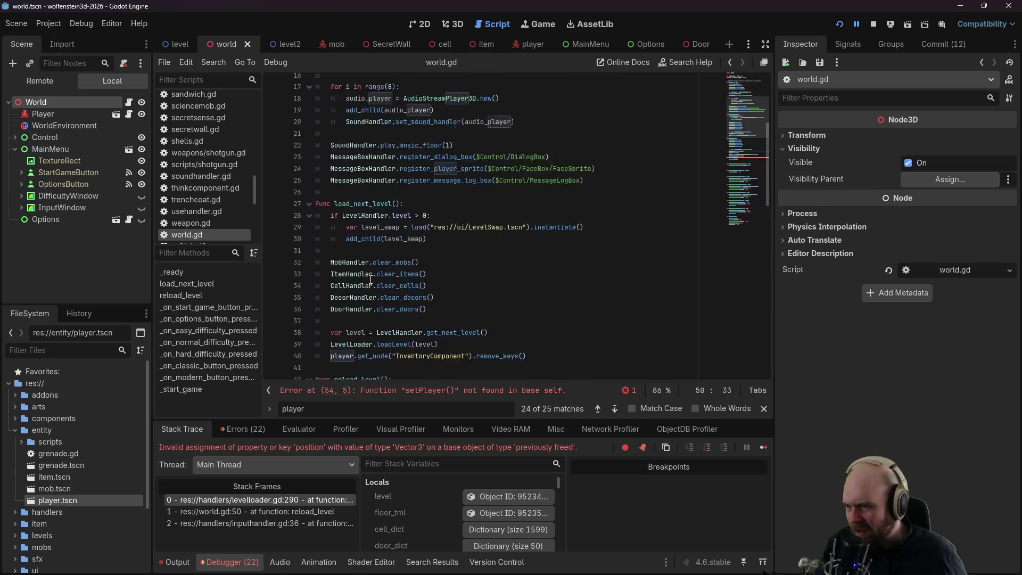
drag(380, 222, 450, 220)
text(se)
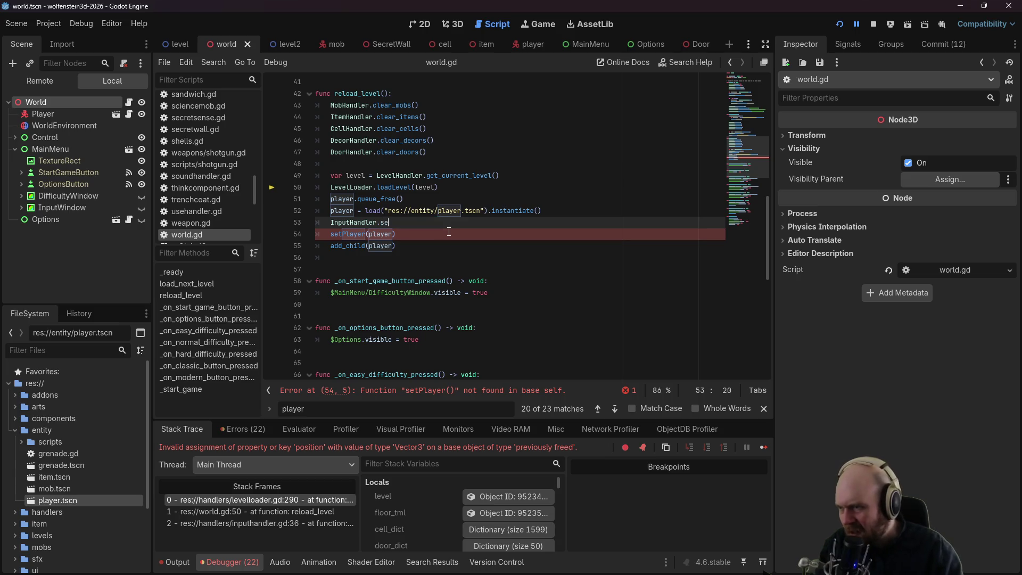
text(tPlayer)
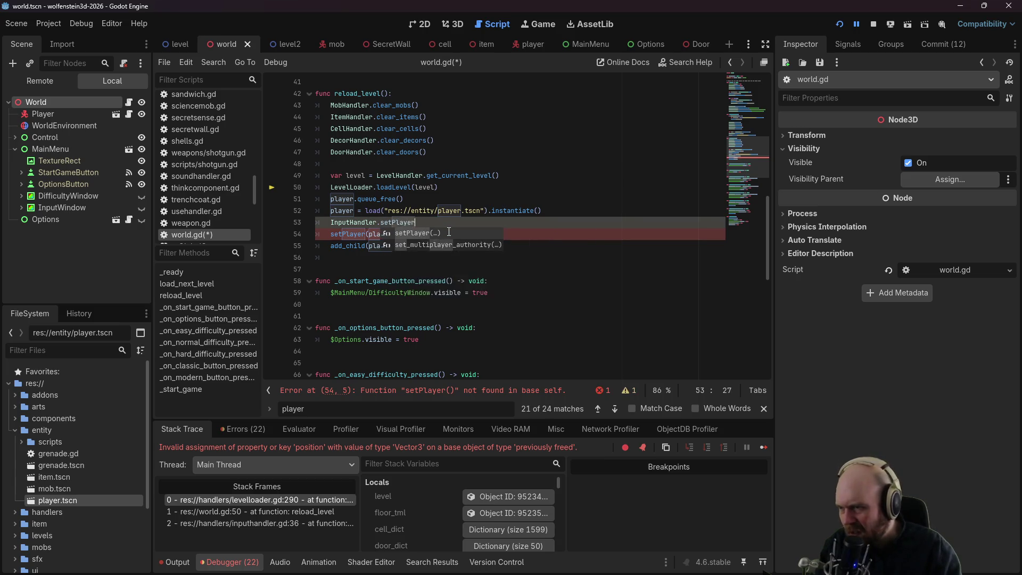
text((player)
Step: Prefix the new line so it reads LevelLoader.setPlayer(player), and save world.gd
click(448, 234)
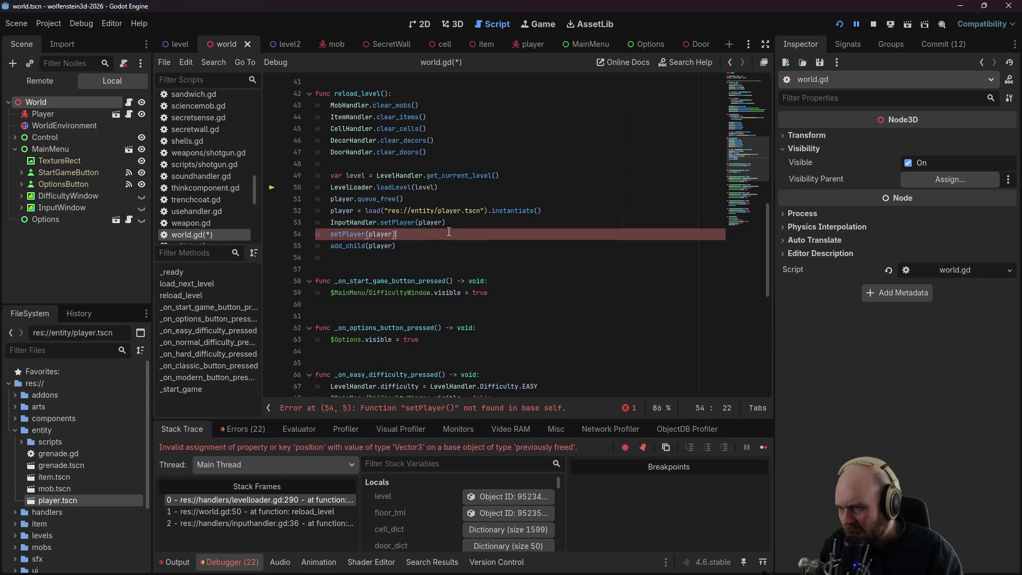
key(Left)
key(Left)
key(Left)
text(LevelLoader.)
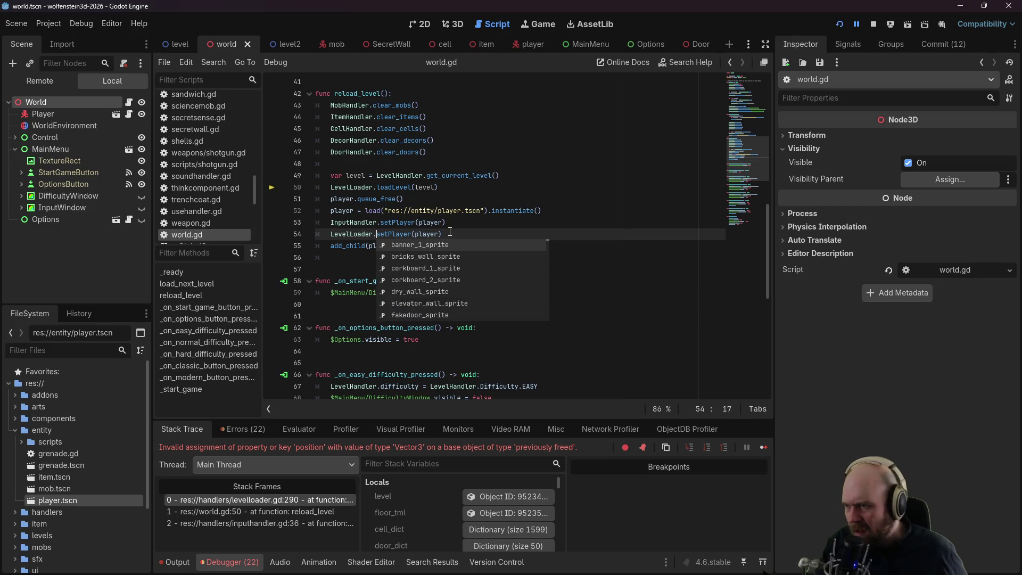
click(449, 232)
key(ctrl+s)
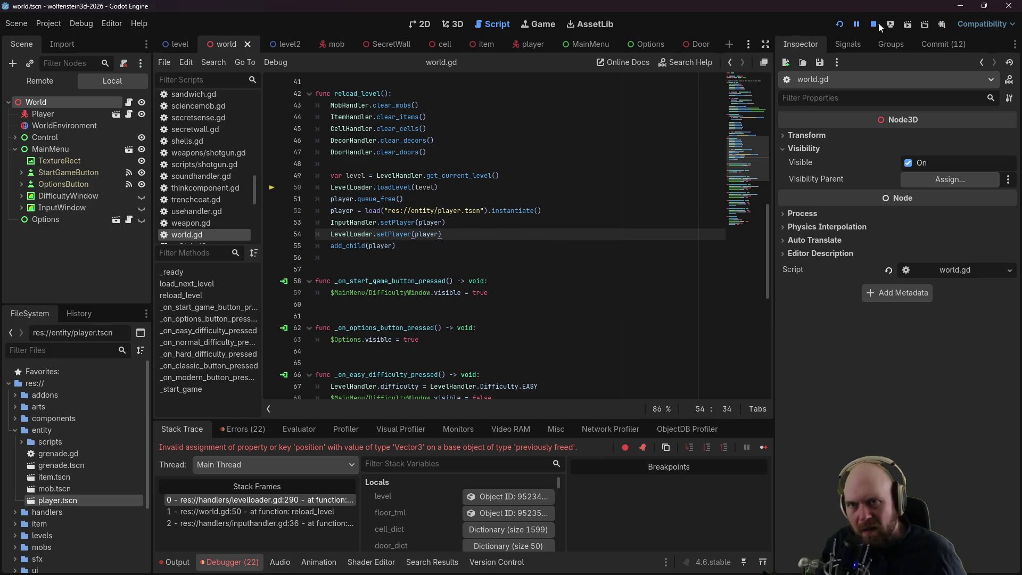
Step: Playtest on Easy with Classic Input, restart after death with space, look around, then close the game
click(841, 24)
click(505, 285)
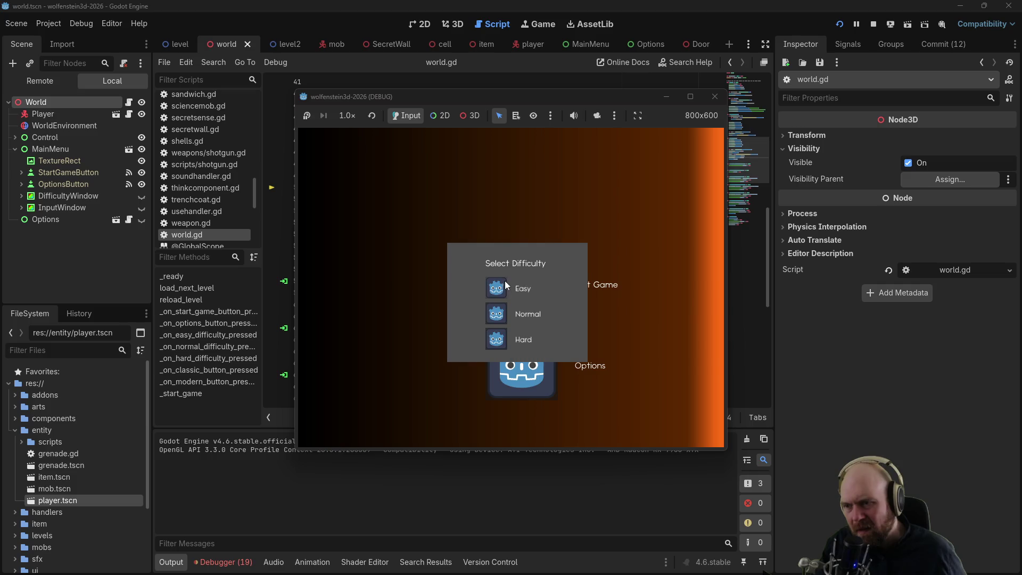
click(505, 287)
click(474, 310)
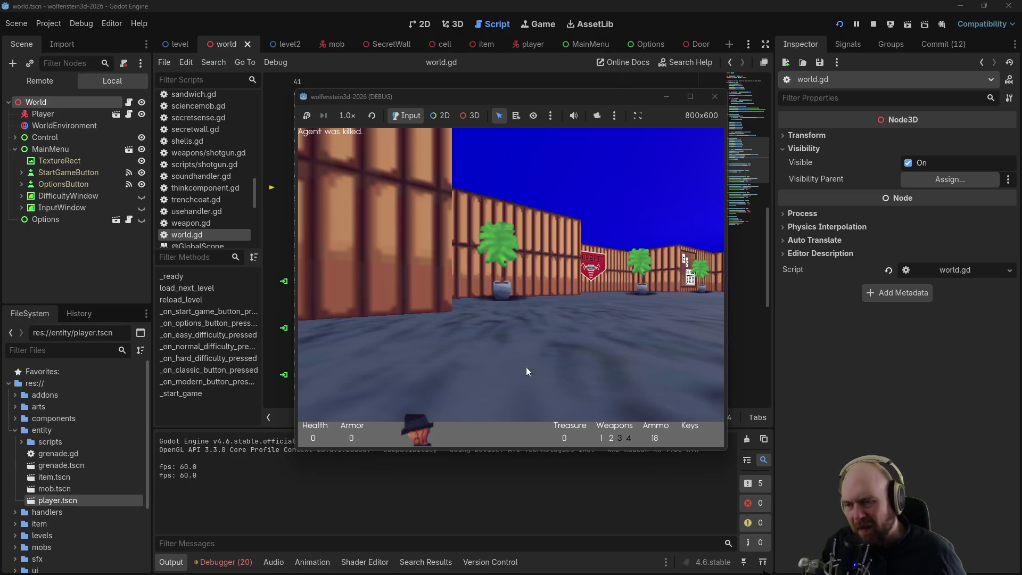
key(space)
key(Right)
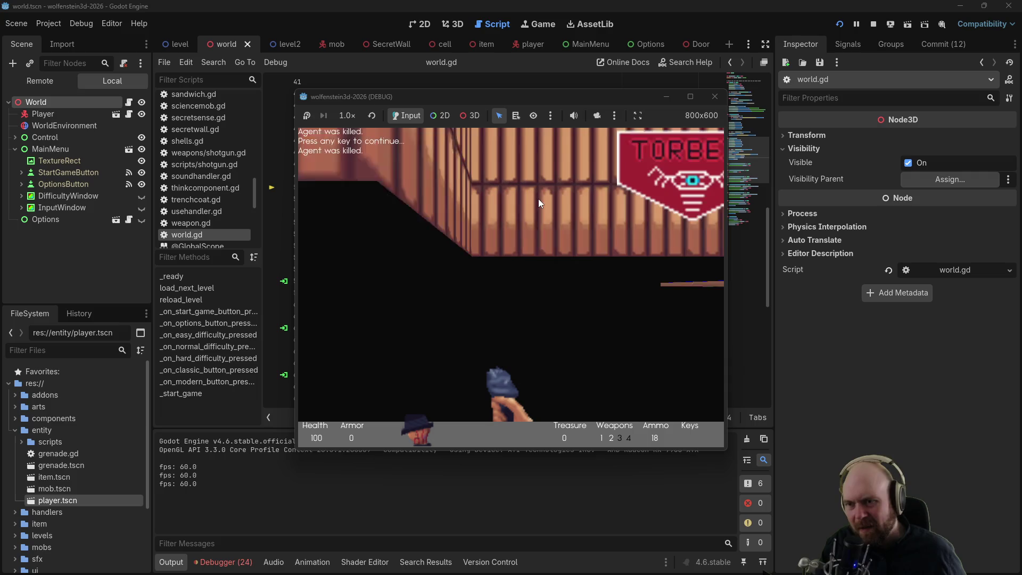
key(Left)
key(Left)
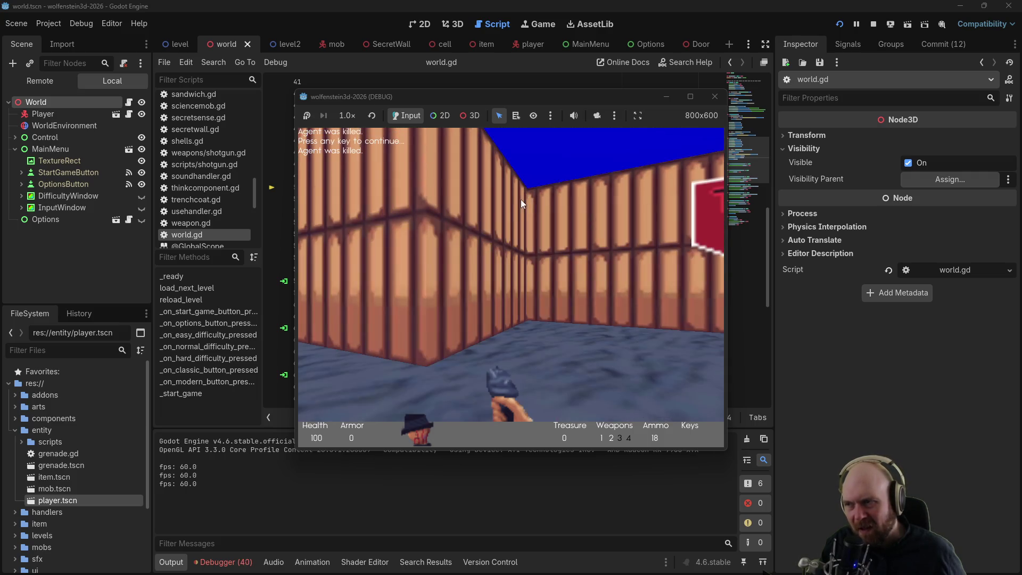
key(Right)
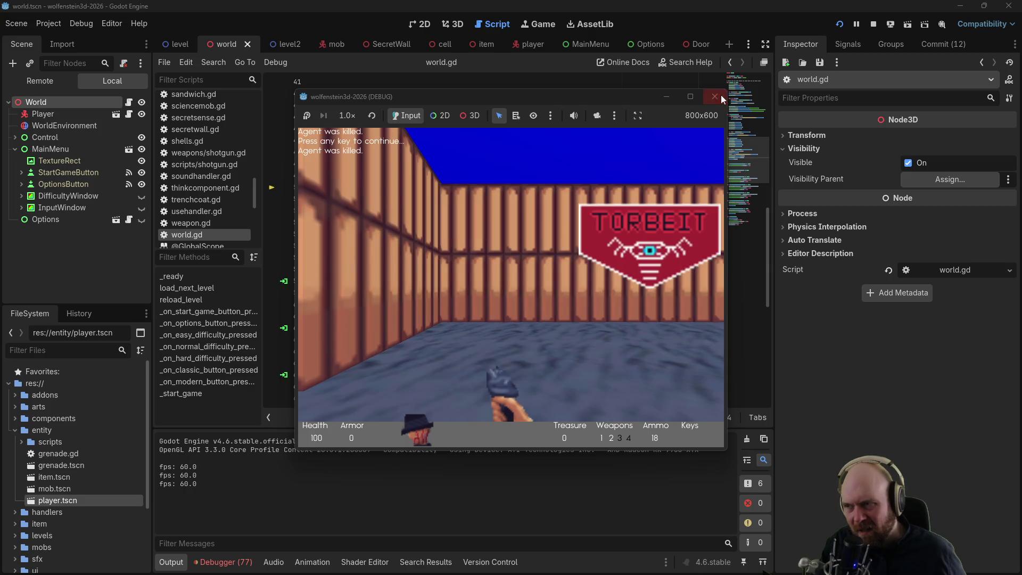
click(720, 95)
click(484, 211)
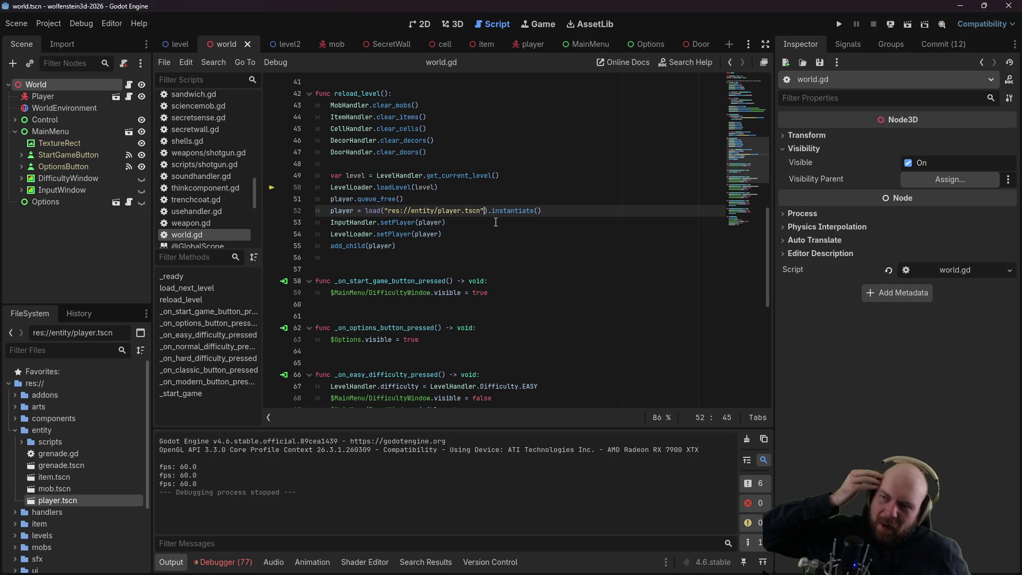
Step: Move the player.queue_free, instantiate and setPlayer lines above var level in reload_level
drag(442, 234, 288, 214)
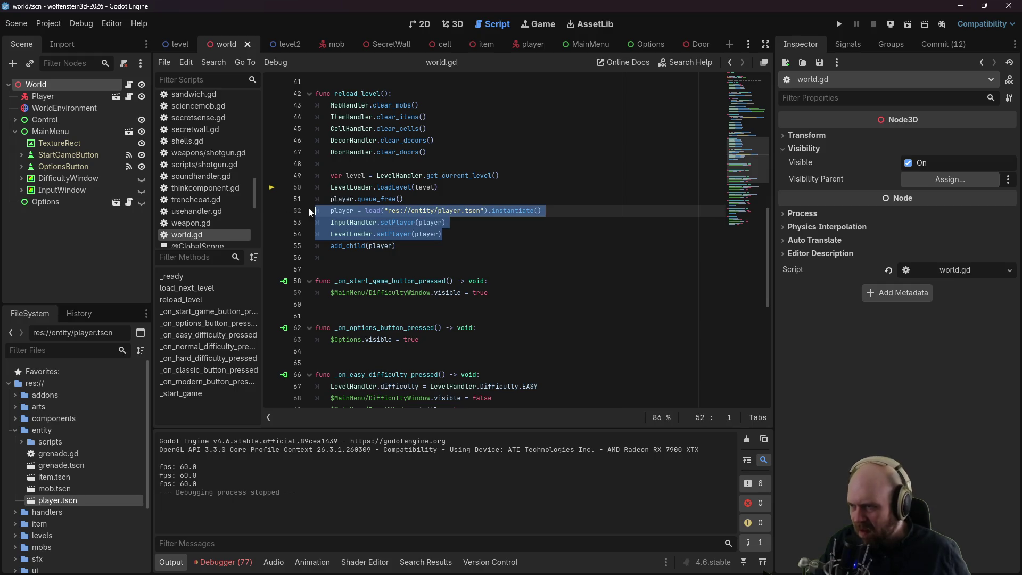
mouse_move(466, 234)
mouse_down()
mouse_move(319, 216)
mouse_move(316, 198)
mouse_up()
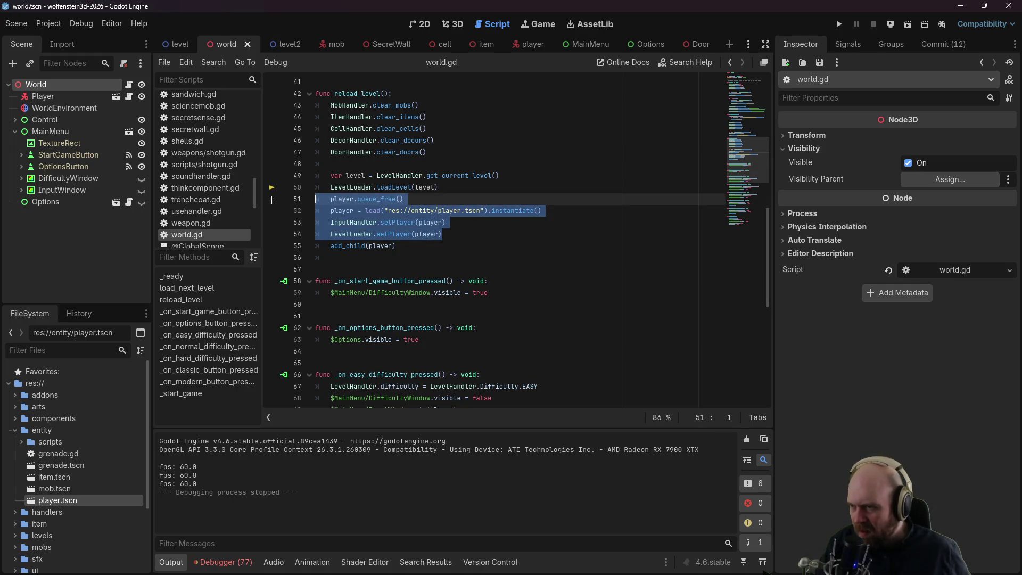
key(BackSpace)
click(341, 164)
key(Return)
key(Return)
key(Up)
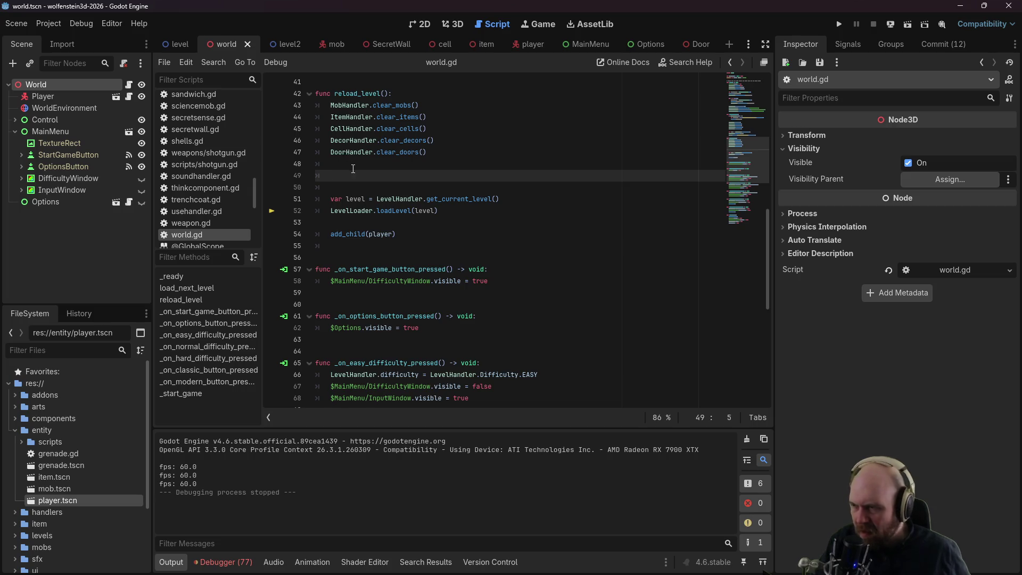
text(player.queue_free() 	player = load("res://entity/player.tscn").instantiate() 	InputHandler.setPlayer(player) 	LevelLoader.setPlayer(player))
click(346, 176)
key(BackSpace)
Step: Move add_child(player) to directly after the player setup lines
triple_click(406, 269)
key(ctrl+x)
click(360, 222)
key(BackSpace)
key(BackSpace)
key(Return)
key(Return)
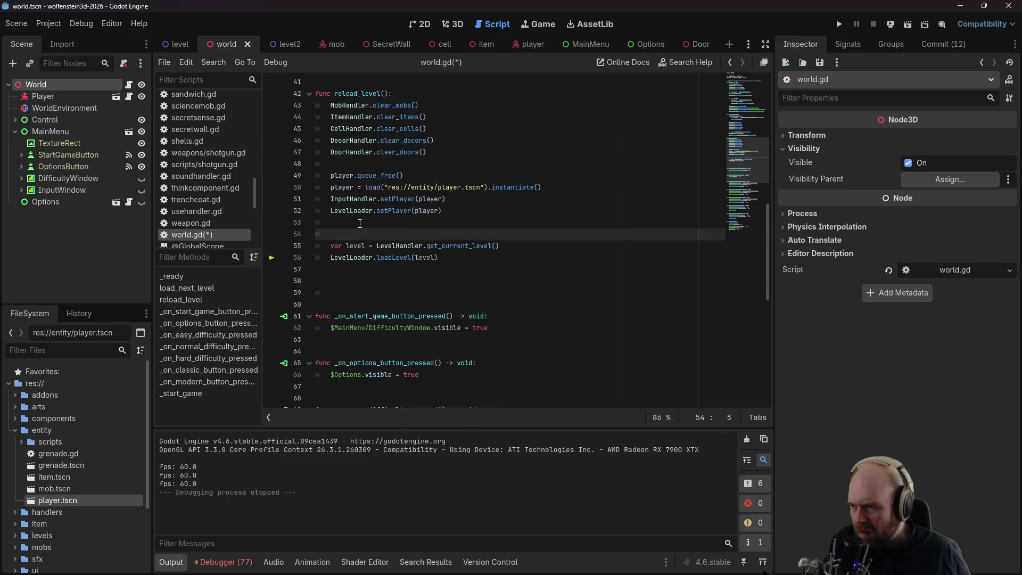
key(Up)
Step: Save and run, start a game, die and restart with space, look around, then stop with F8
key(F5)
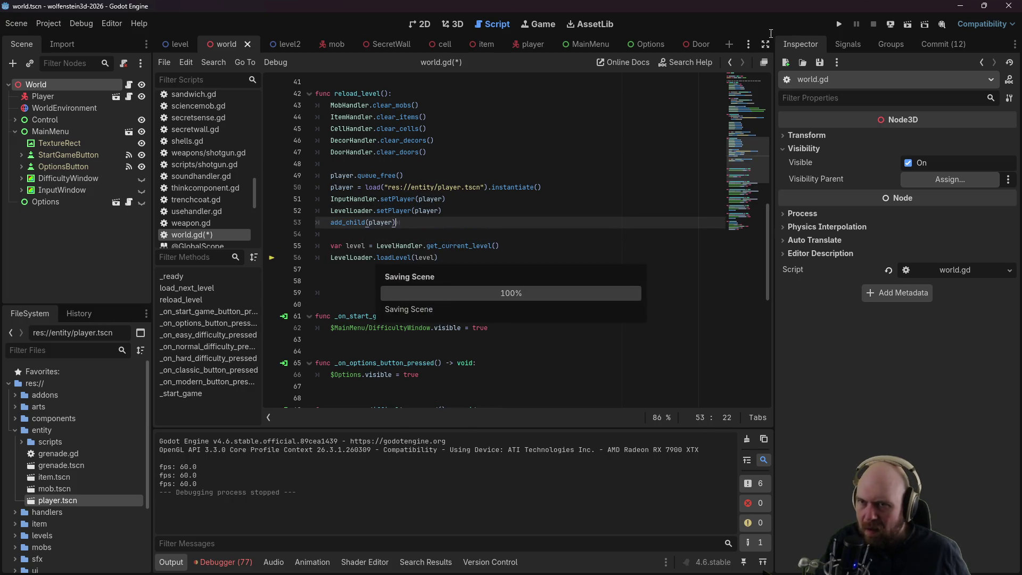
click(490, 262)
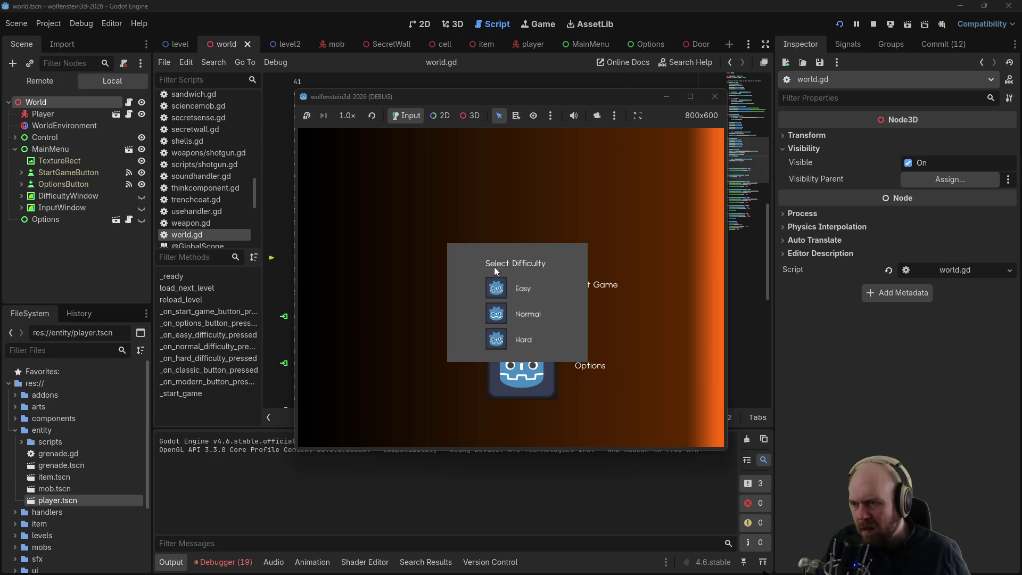
click(496, 292)
click(479, 307)
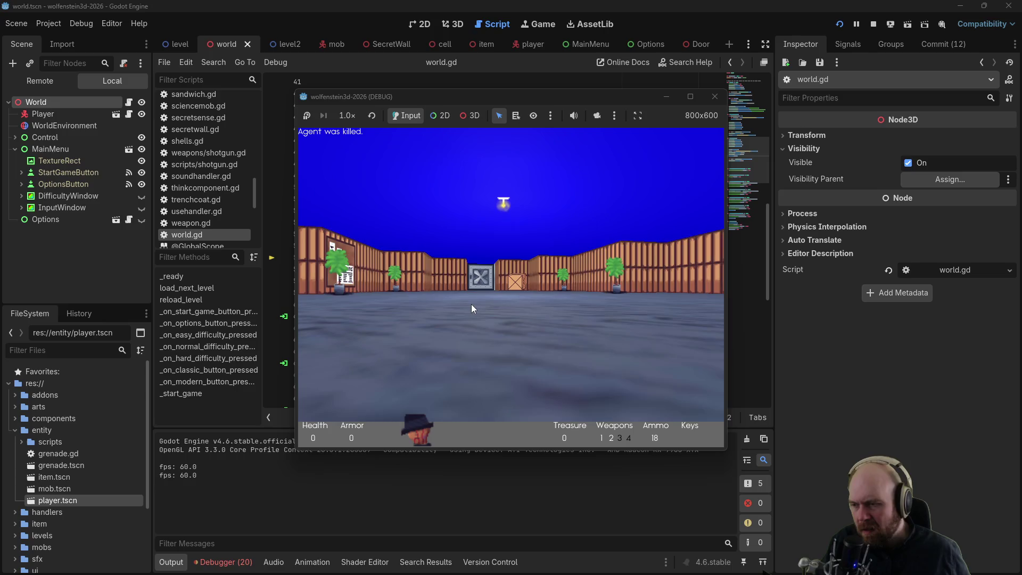
key(space)
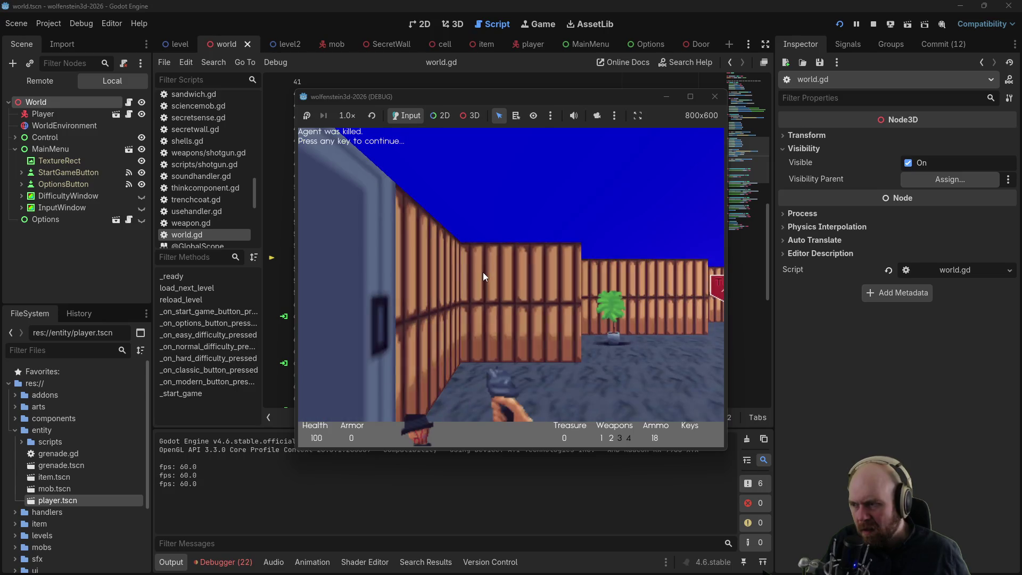
key(Right)
key(Left)
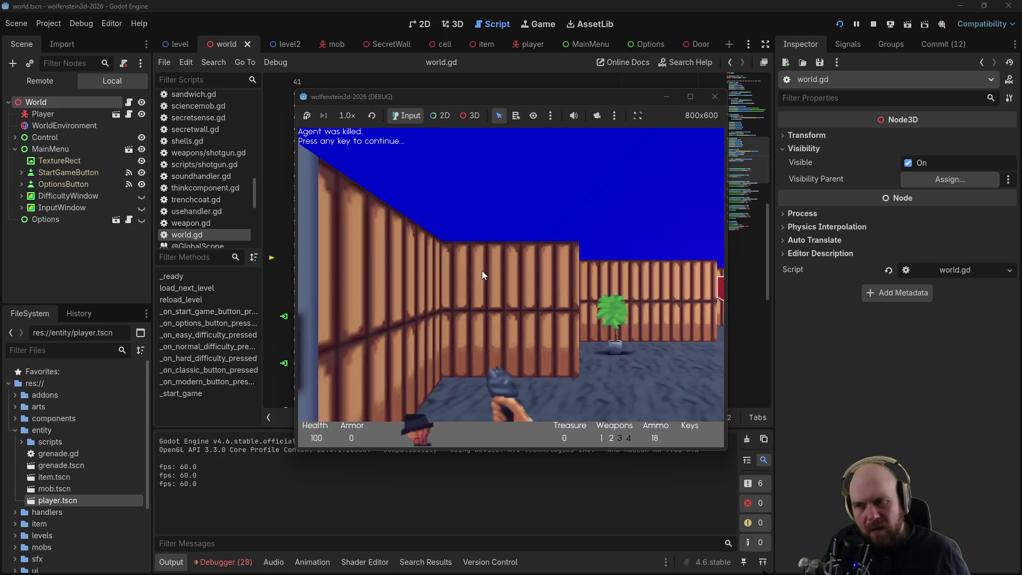
key(Right)
key(Left)
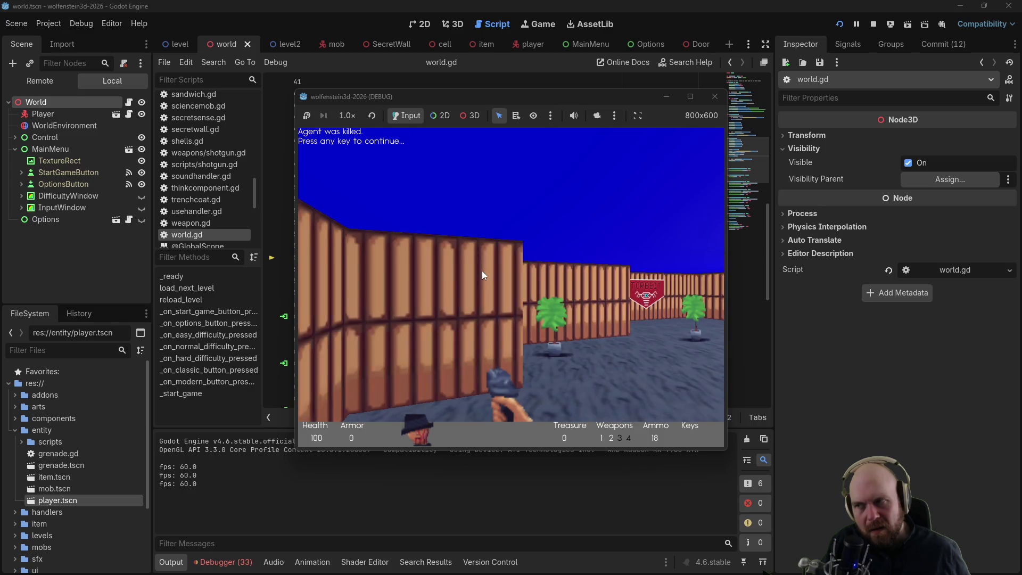
key(Right)
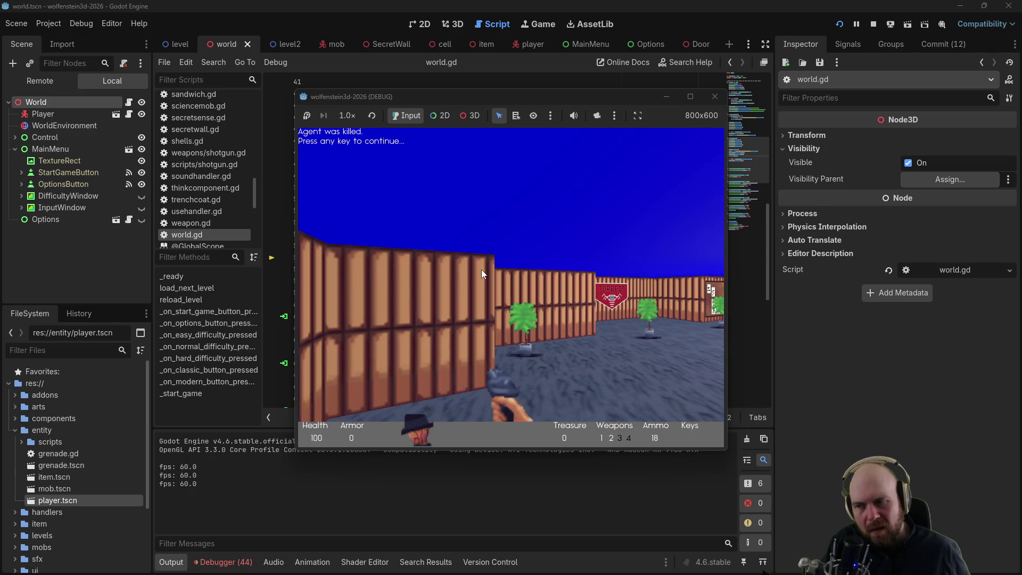
key(Left)
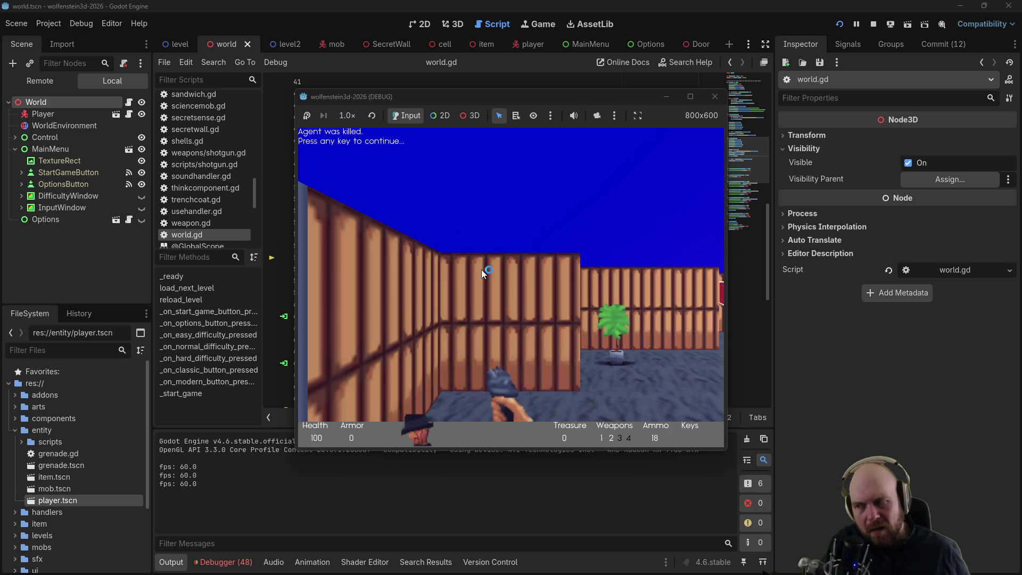
key(F8)
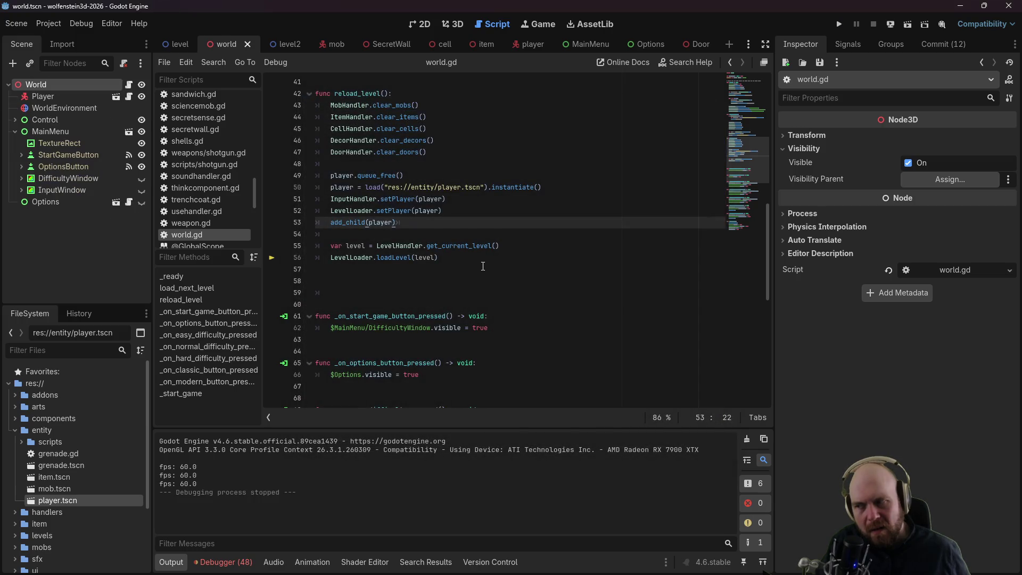
Step: Open the Debugger's Errors list and scroll through the error entries
click(488, 255)
click(222, 562)
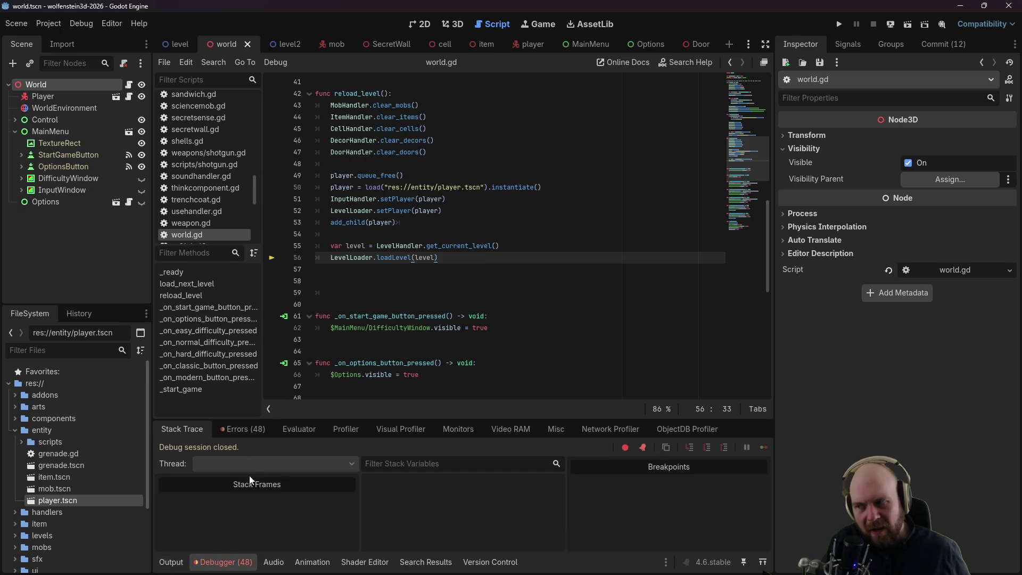
click(237, 432)
scroll(300, 477, down, 5)
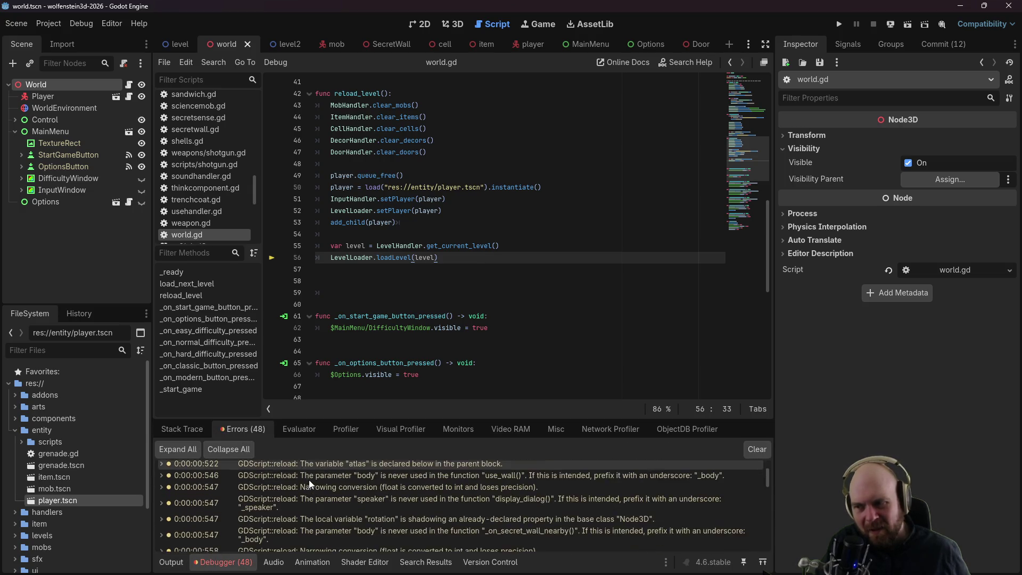
drag(765, 478, 765, 573)
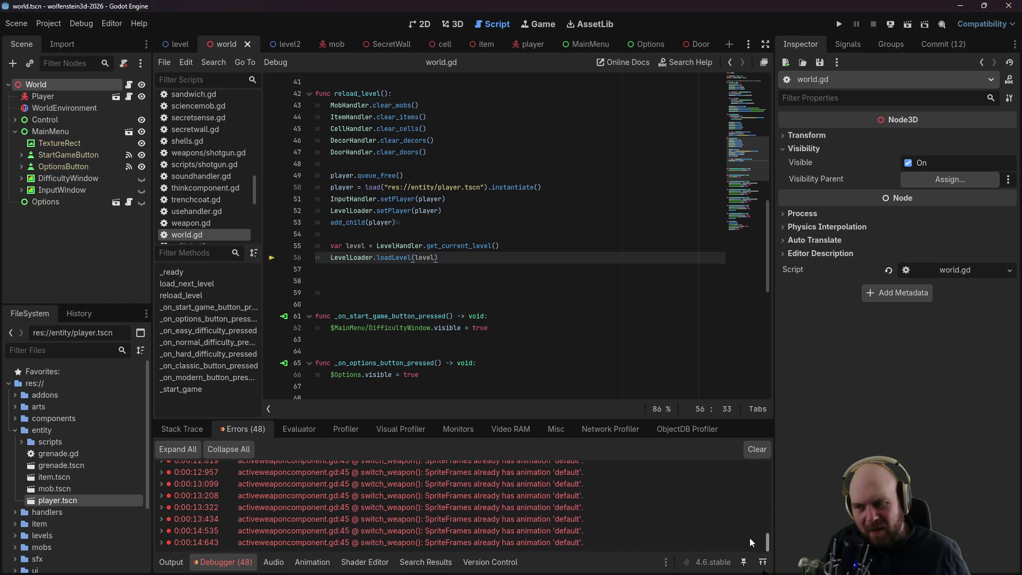
scroll(750, 532, up, 5)
scroll(749, 519, up, 10)
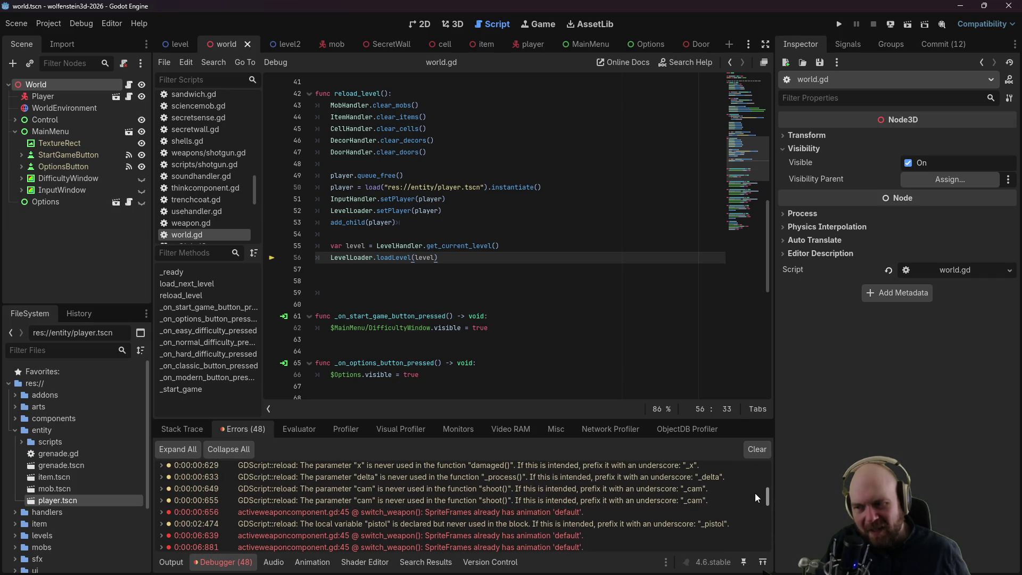
Step: Jump from the last switch_weapon error to line 45 of activeweaponcomponent.gd
mouse_move(521, 531)
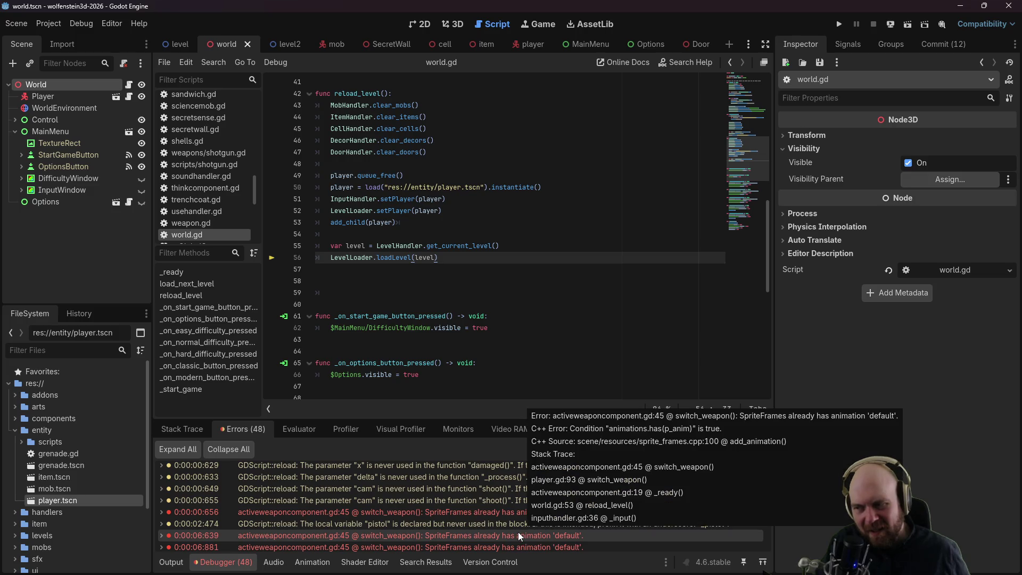
scroll(519, 531, down, 3)
scroll(576, 528, down, 3)
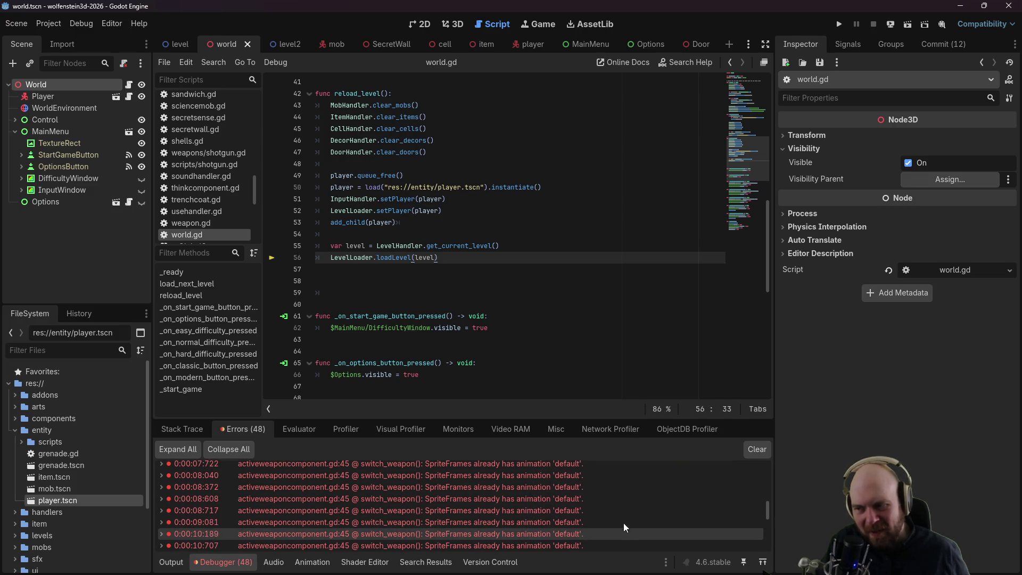
drag(764, 508, 763, 546)
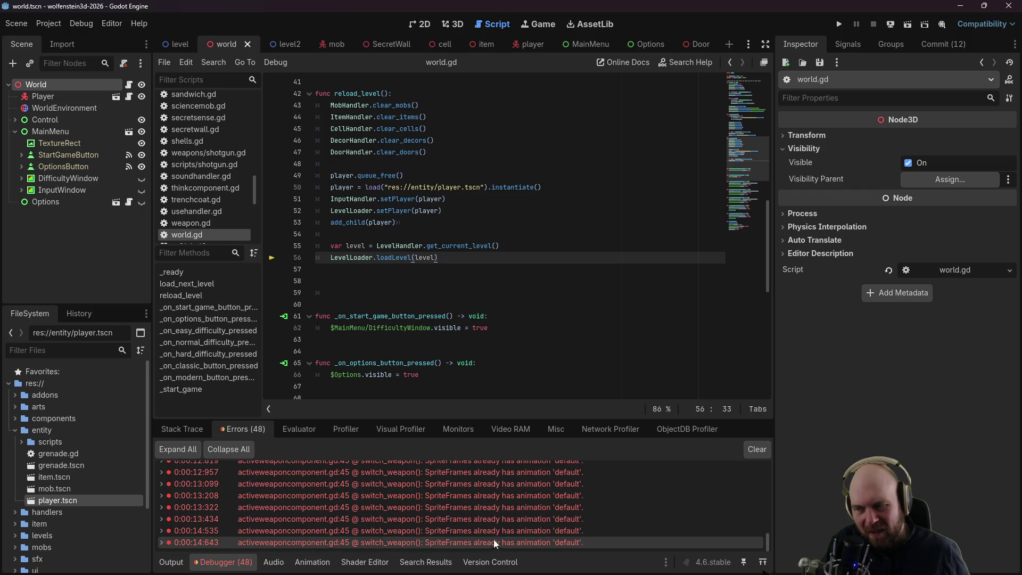
double_click(495, 542)
click(438, 268)
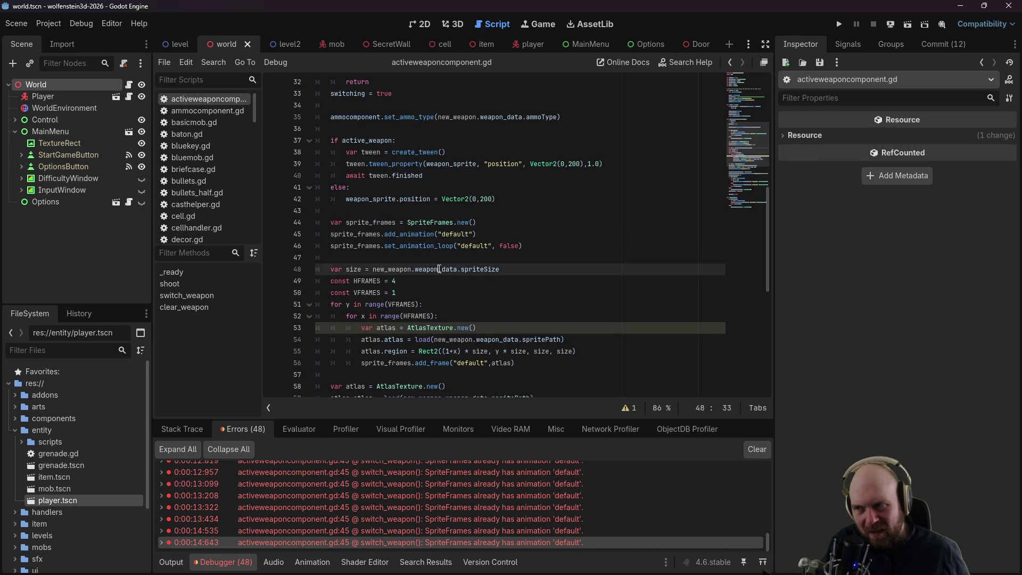
Step: Run the game, choose Start Game, then close the running game
scroll(426, 314, up, 3)
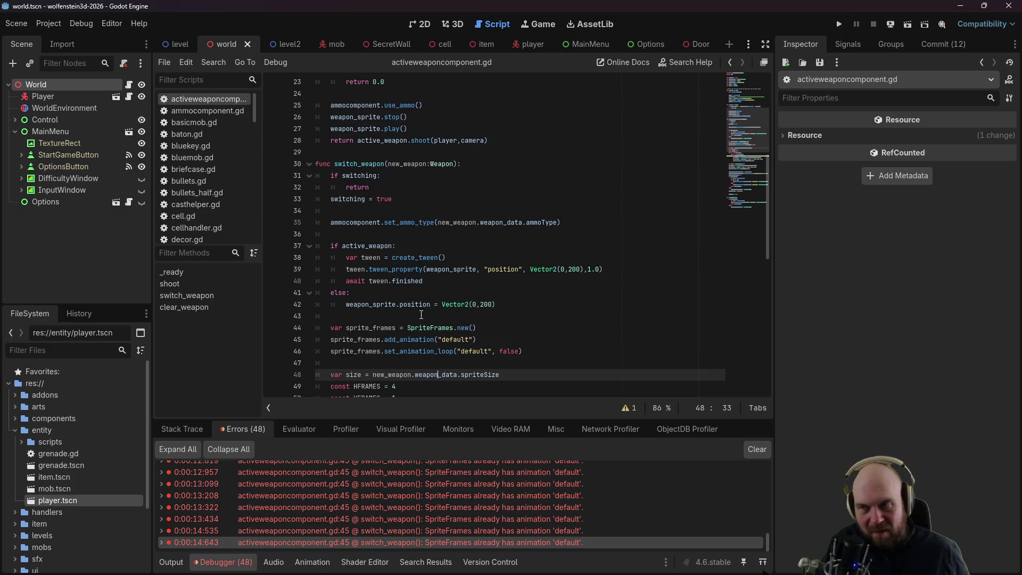
click(838, 25)
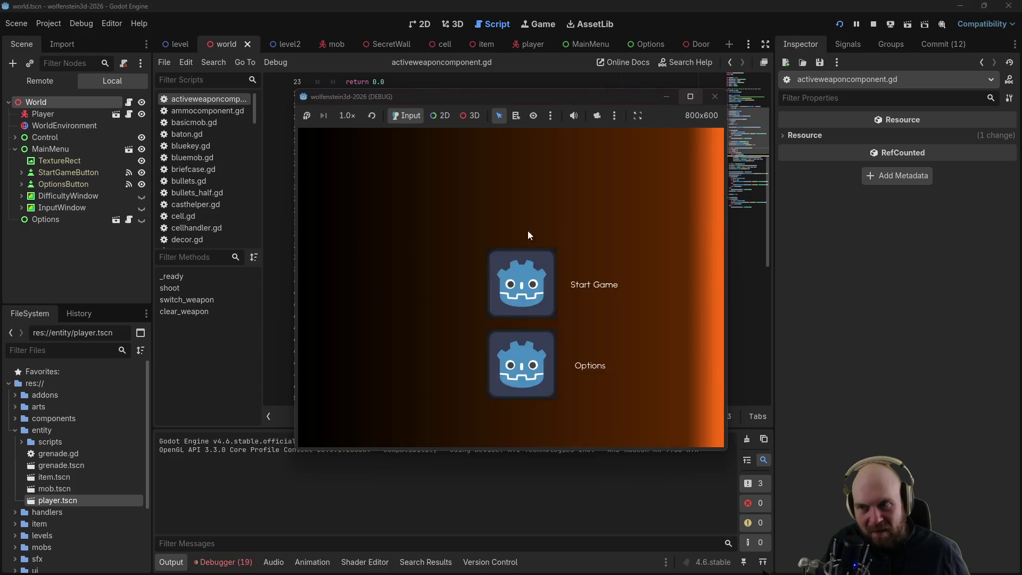
click(515, 260)
click(714, 96)
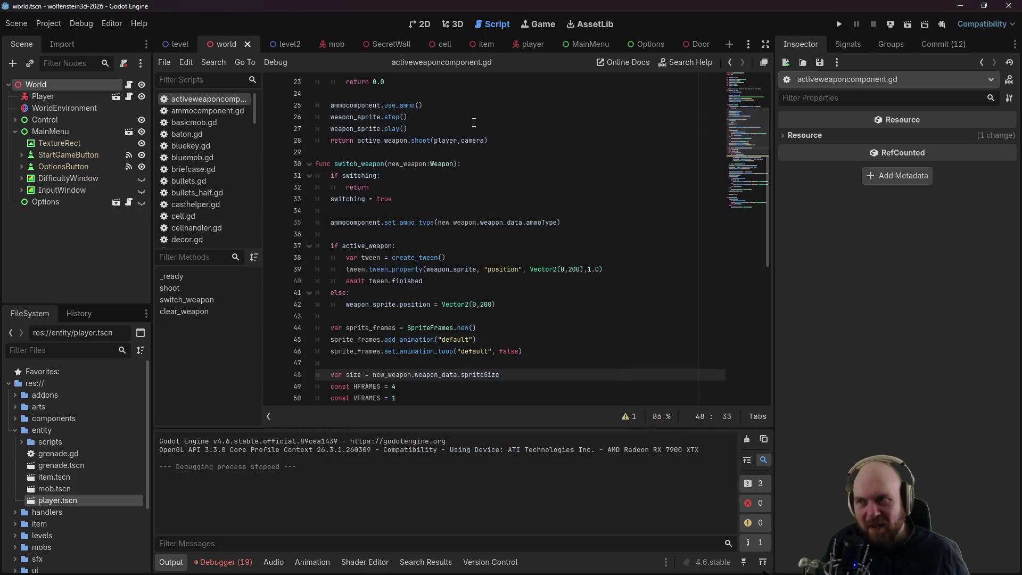
Step: In inputhandler.gd's _input, add 'dead = false' and 'return' after line 38, then run the game
scroll(438, 189, up, 3)
scroll(210, 181, down, 5)
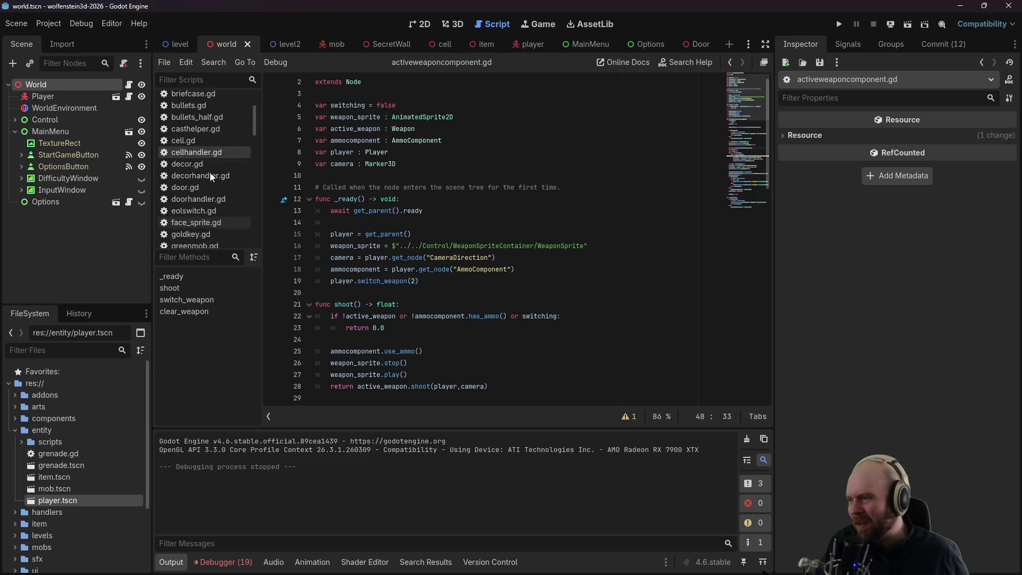
scroll(210, 178, down, 3)
click(210, 149)
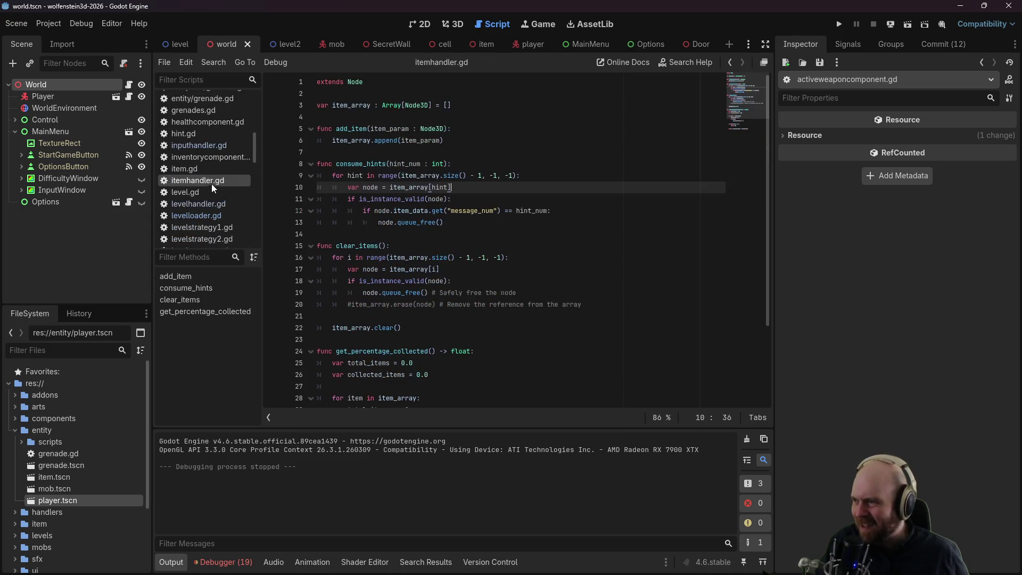
scroll(391, 218, up, 2)
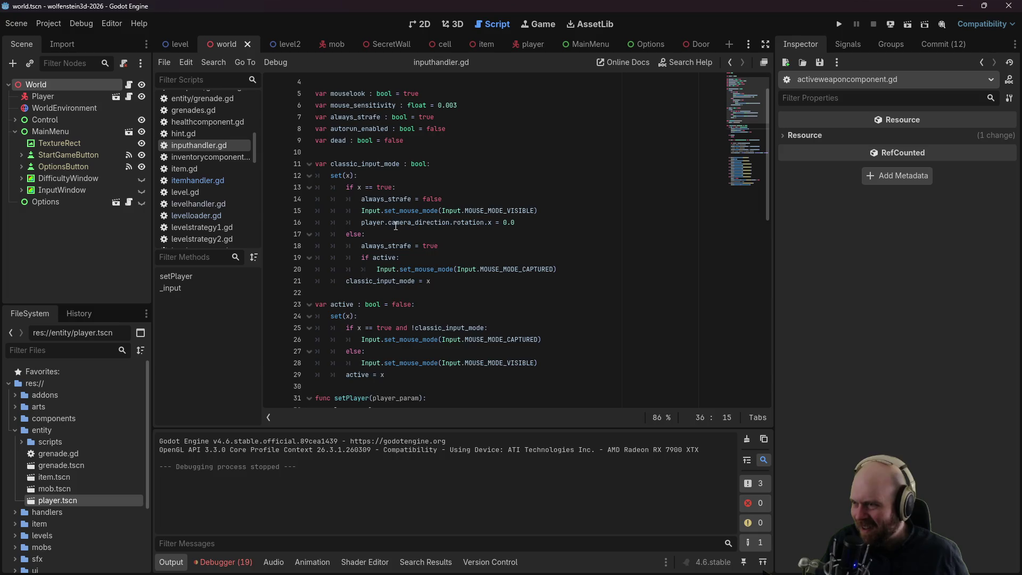
scroll(405, 240, down, 4)
click(525, 336)
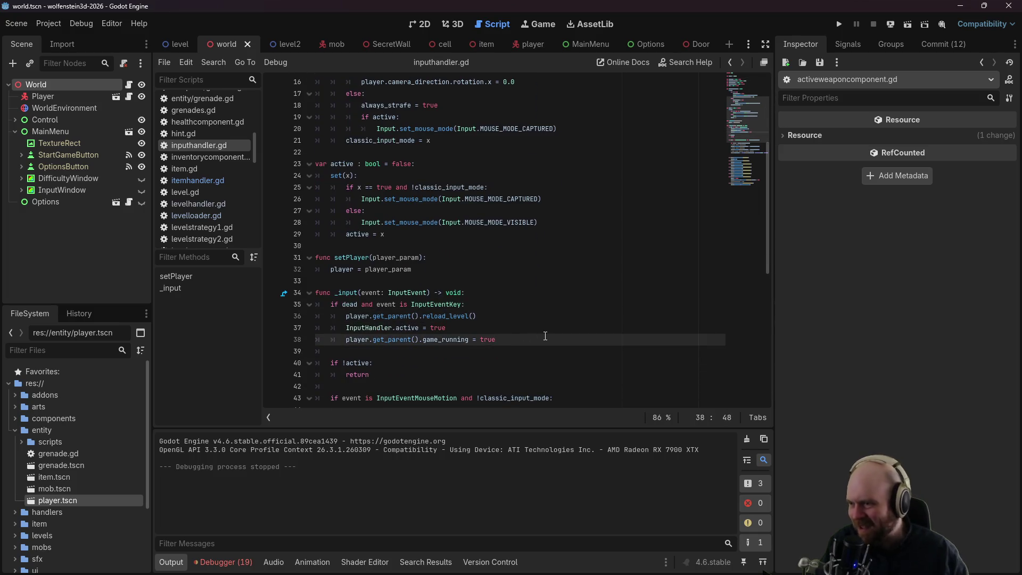
key(Return)
text(dead = false)
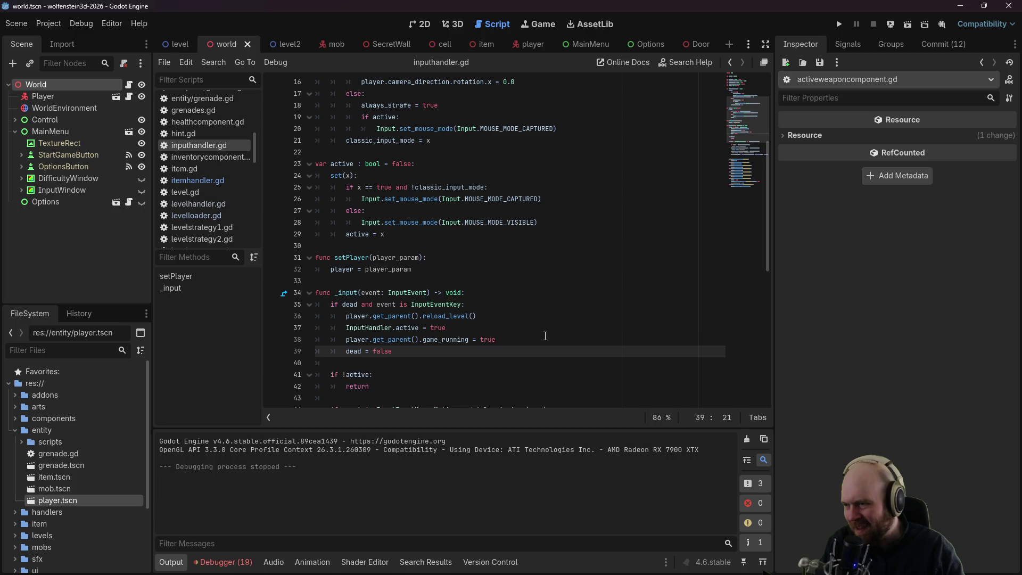
key(Return)
text(return)
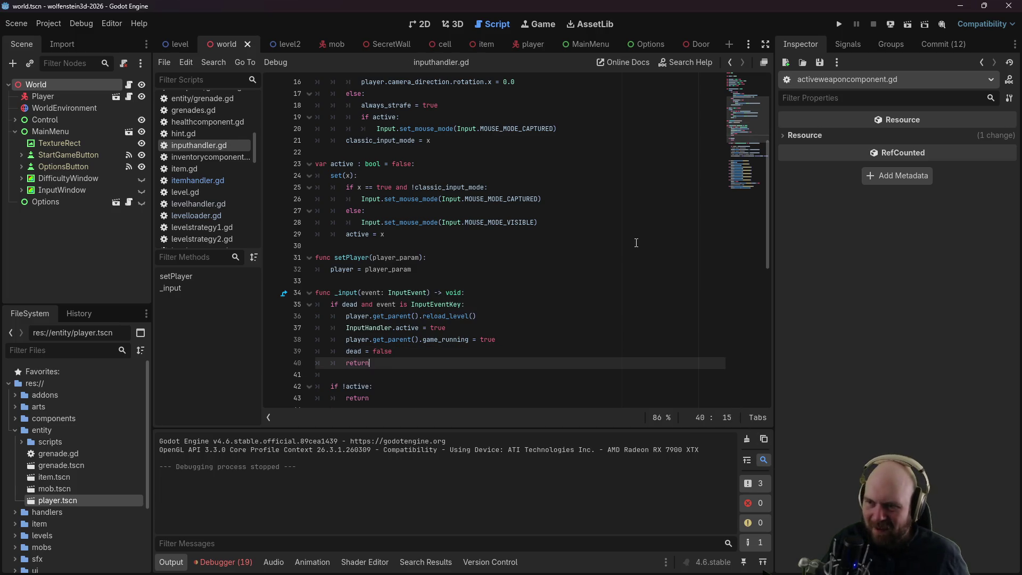
click(637, 242)
click(836, 24)
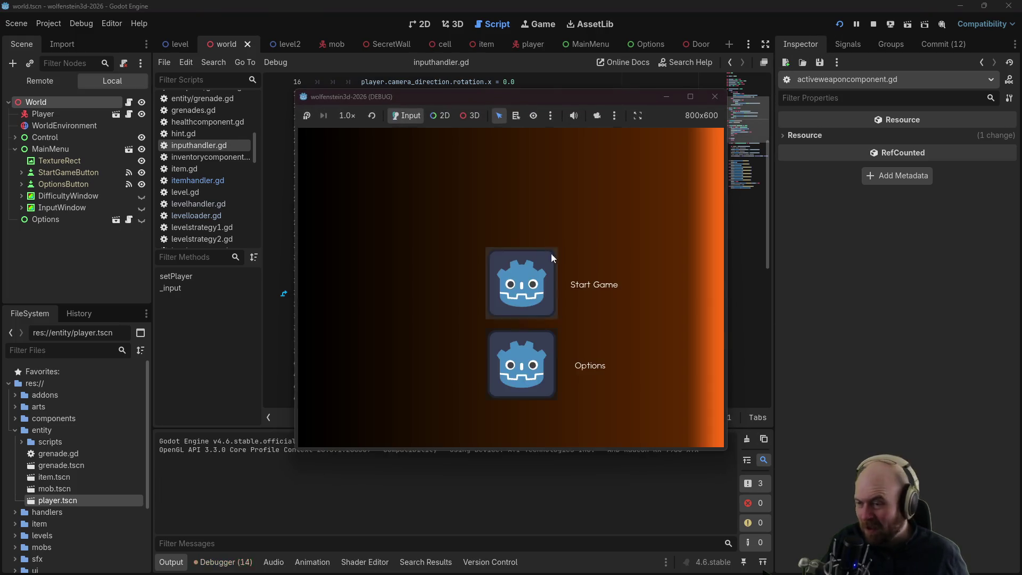
Step: Start a new game on Normal difficulty and choose an input mode to enter the level
click(525, 270)
click(497, 308)
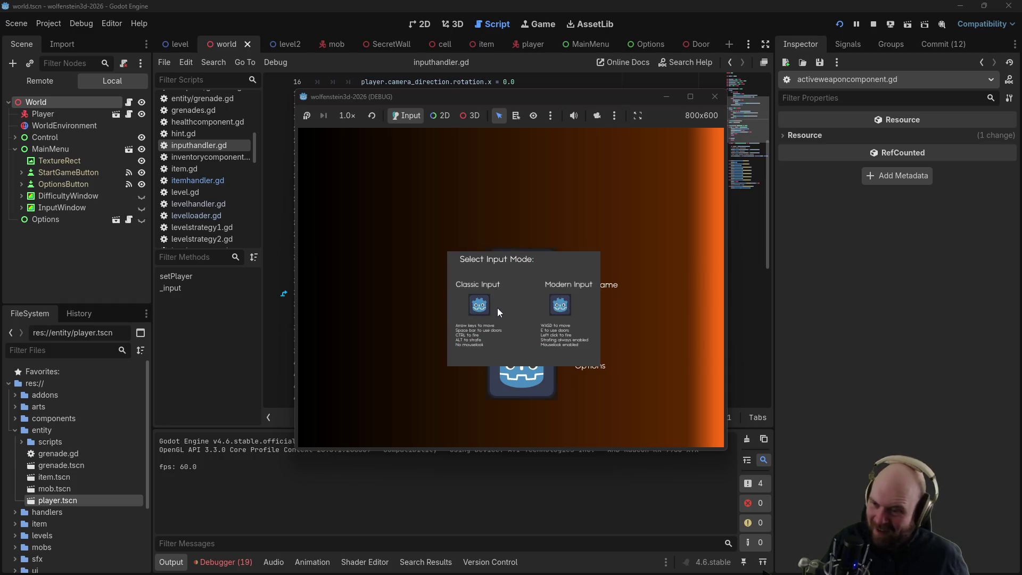
click(471, 305)
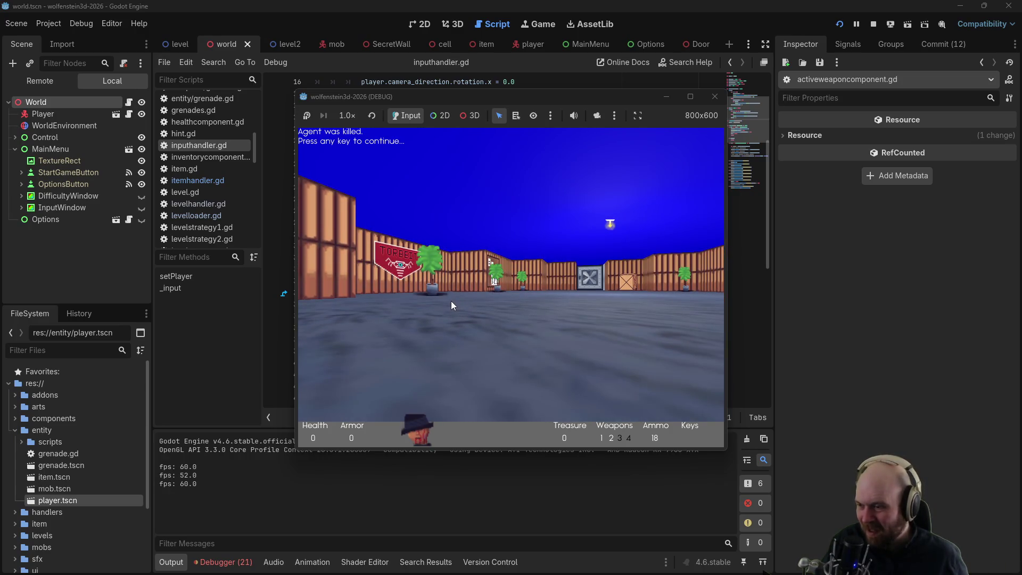
Step: After dying, press space to respawn, walk through the rooms and gas cloud, then close the game
key(space)
key(Right)
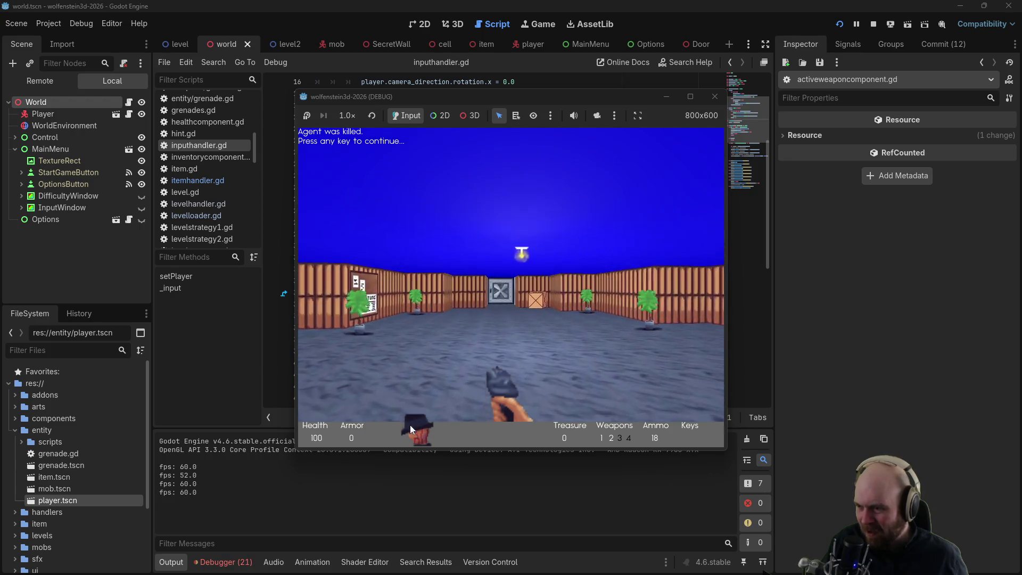
key(Up)
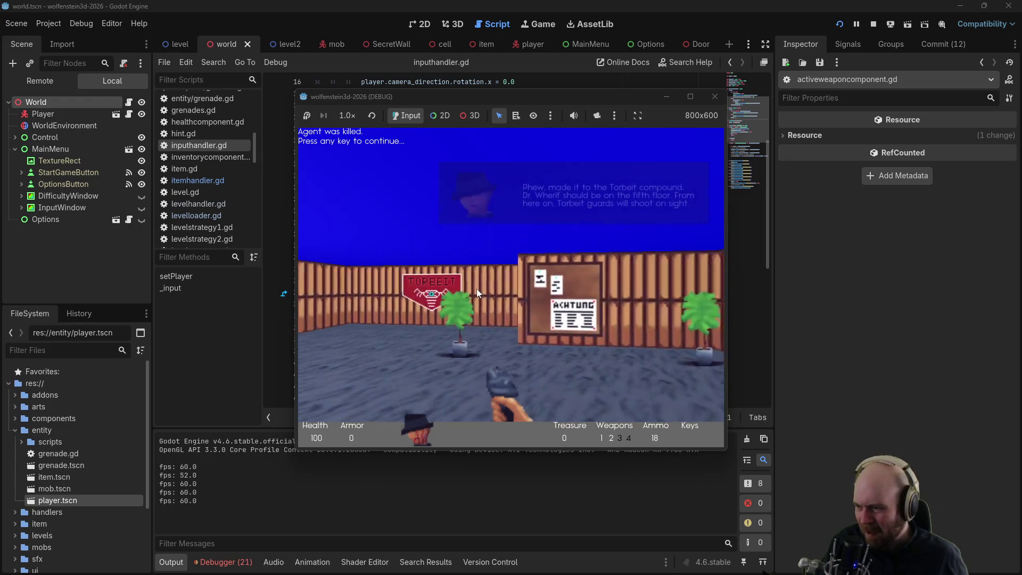
key(Left)
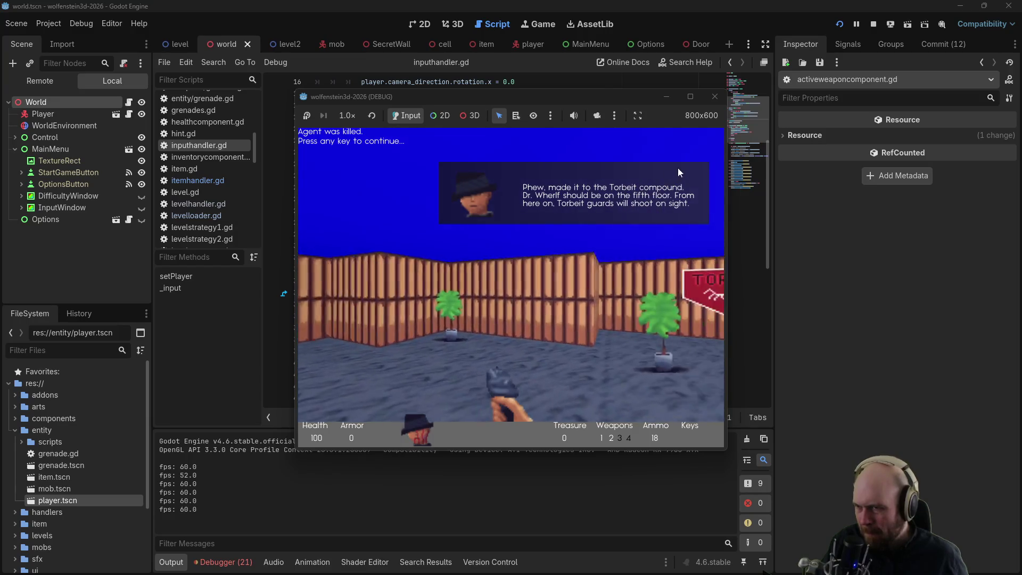
key(Right)
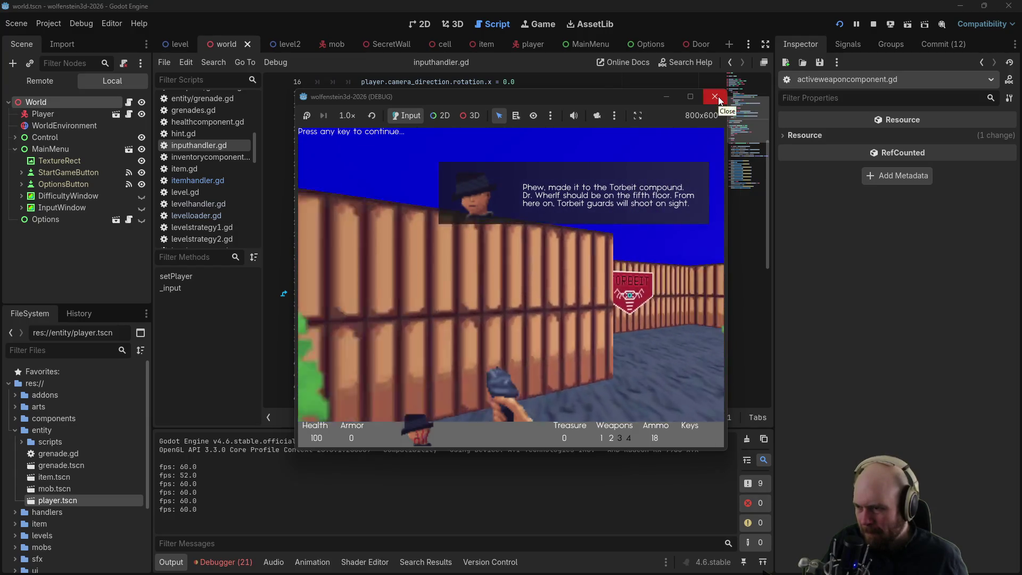
key(Up)
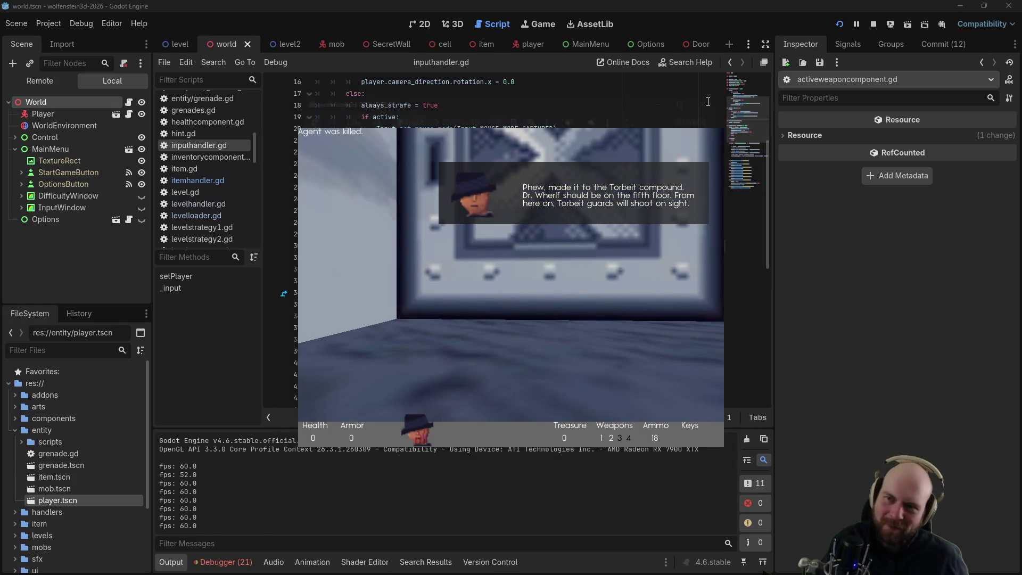
click(708, 101)
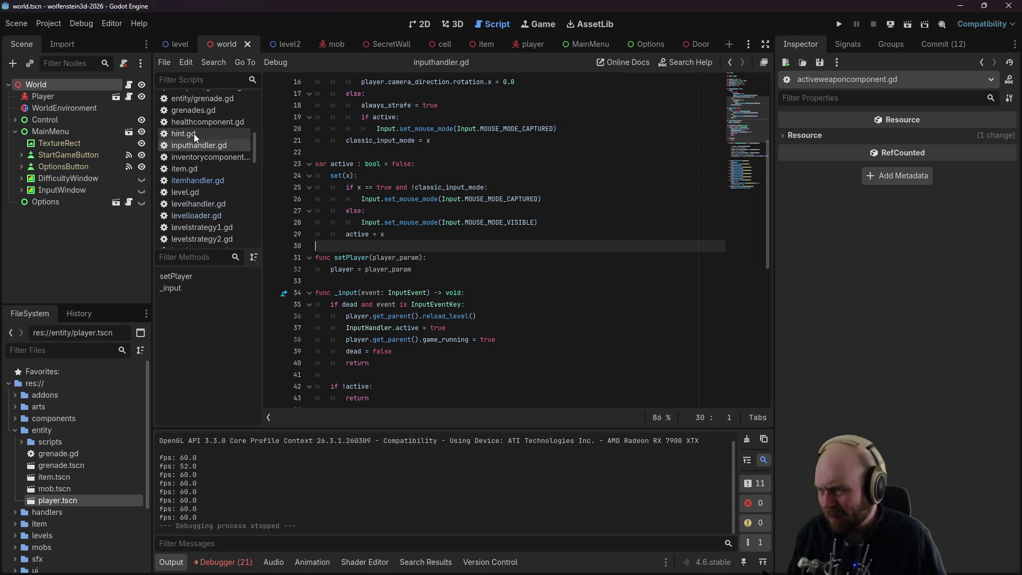
Step: Open healthcomponent.gd and scroll through the script
click(196, 120)
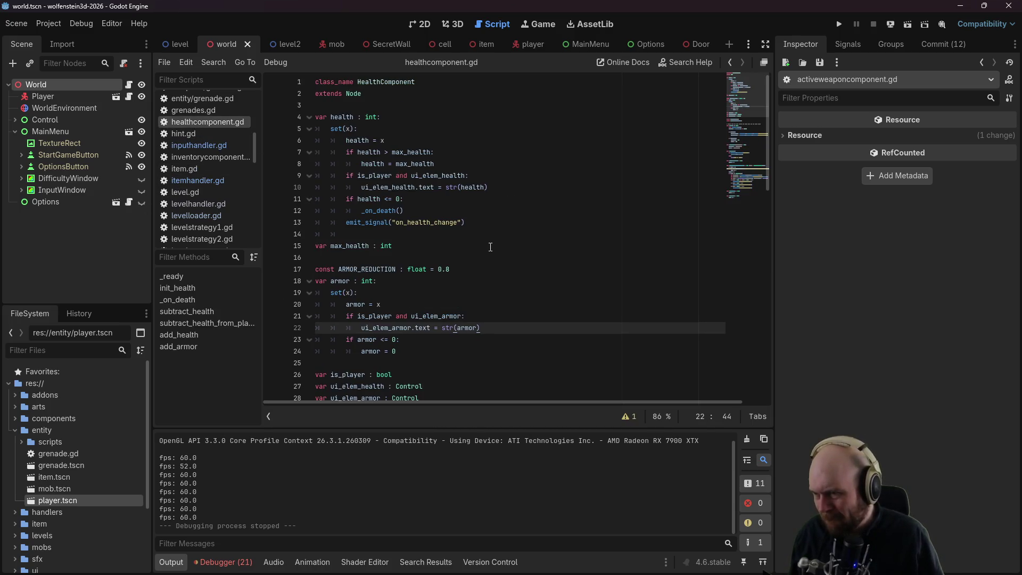
scroll(493, 249, down, 3)
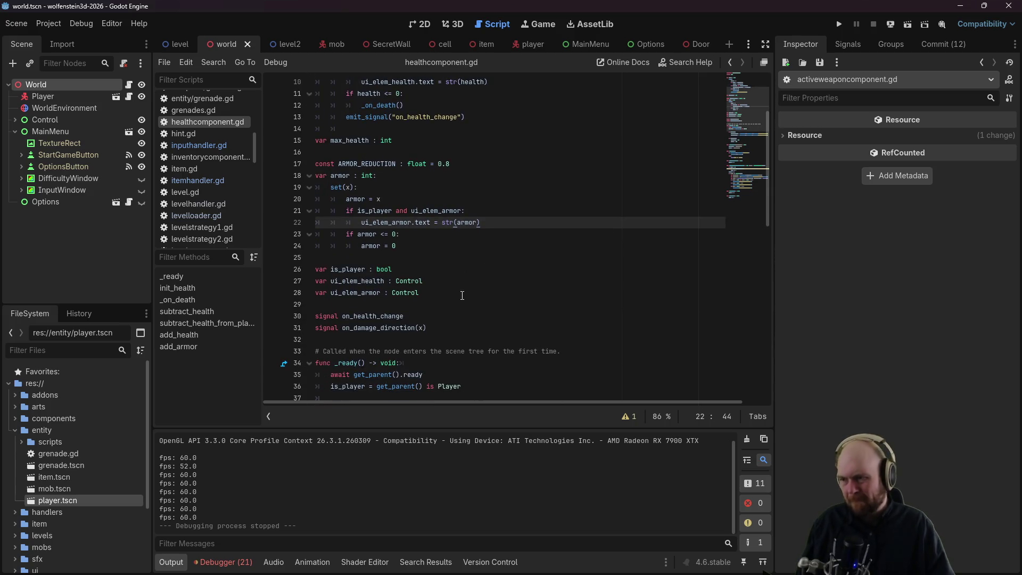
scroll(462, 295, down, 4)
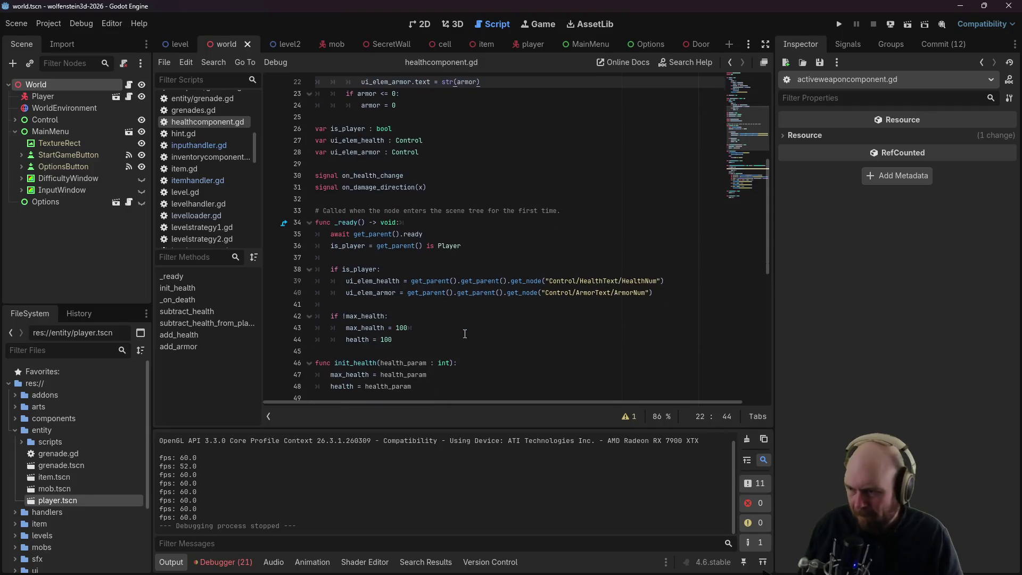
scroll(465, 334, down, 1)
scroll(485, 286, down, 9)
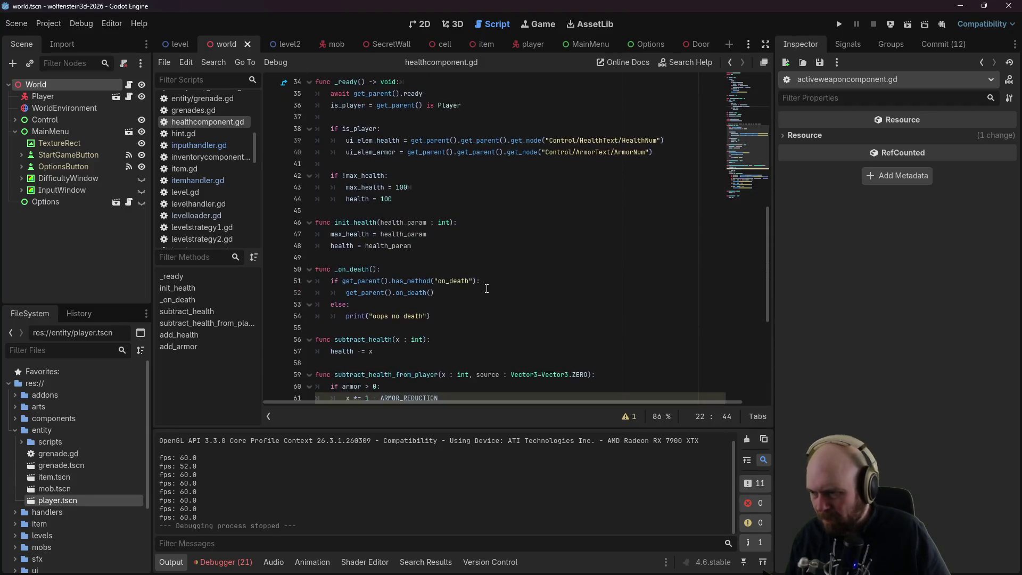
scroll(488, 286, up, 12)
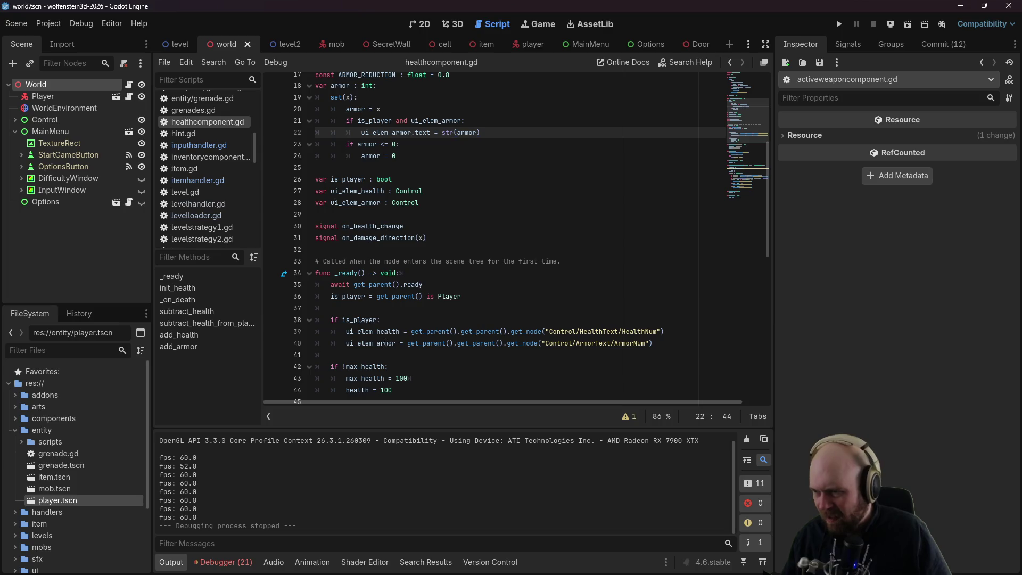
Step: Write a ui_elem_health = health statement on line 41 using autocomplete
click(404, 332)
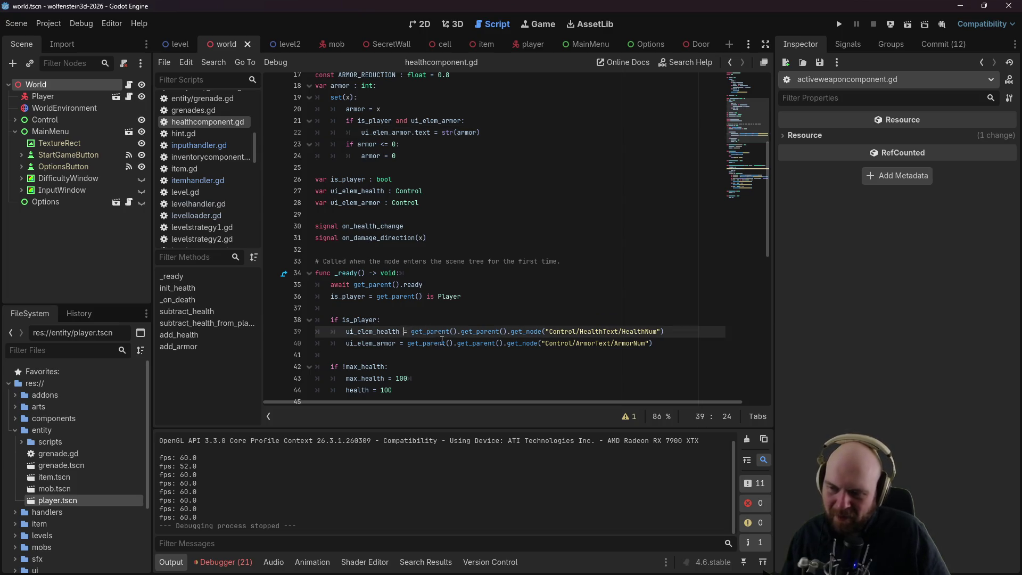
scroll(441, 339, down, 1)
click(458, 324)
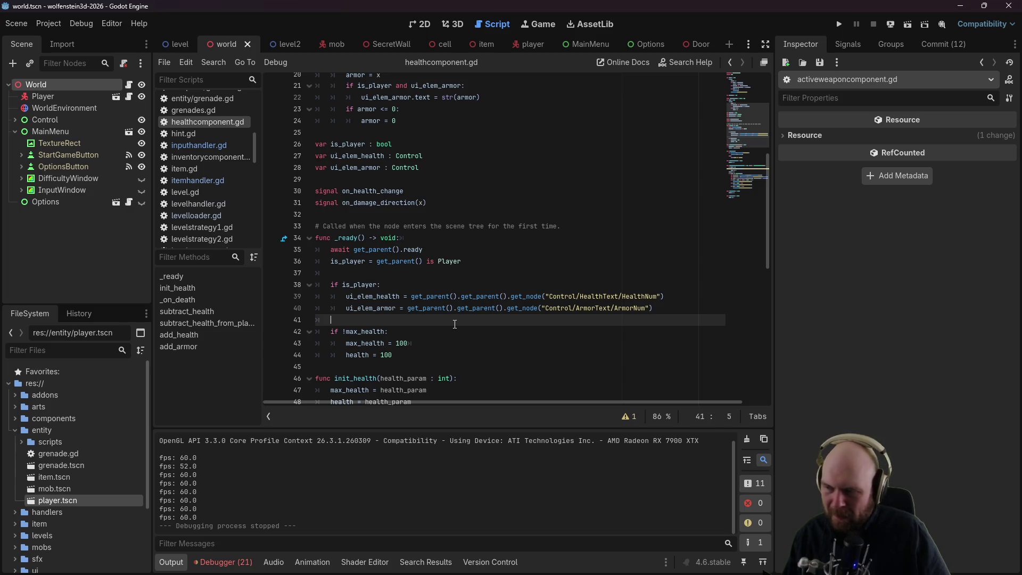
text(u)
key(Tab)
text(u)
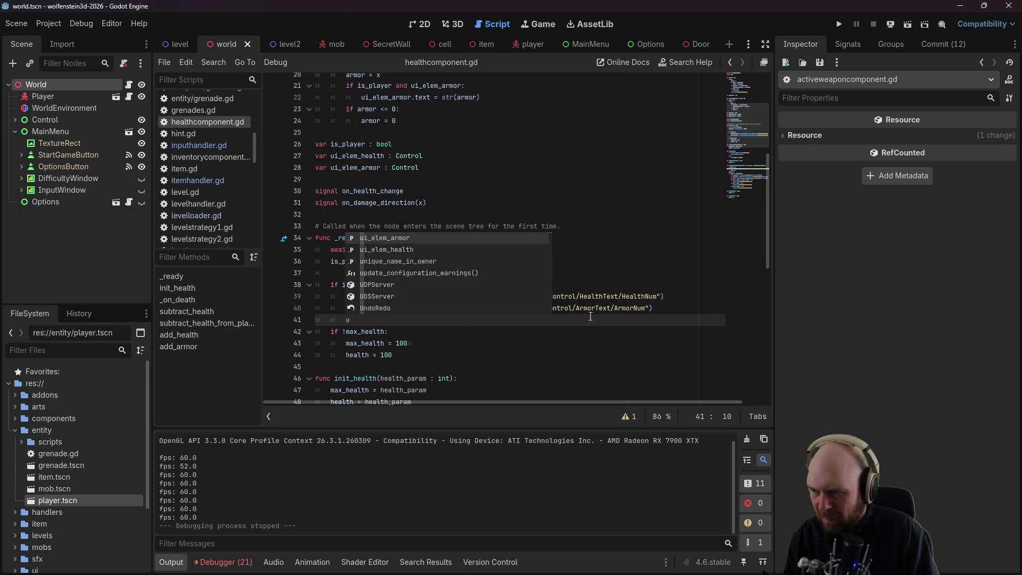
text(i)
text(_health_el)
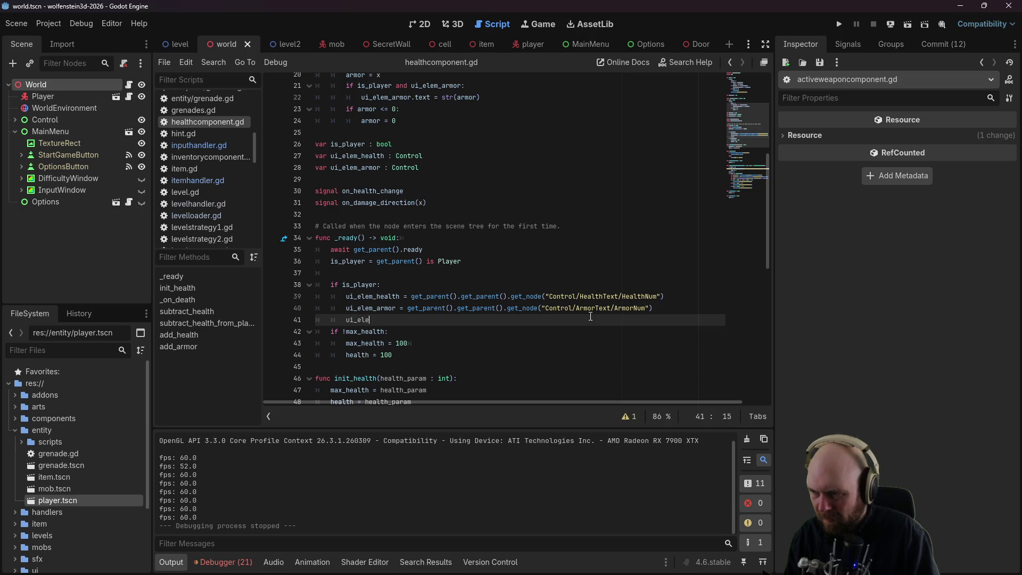
text(m_heal)
key(Return)
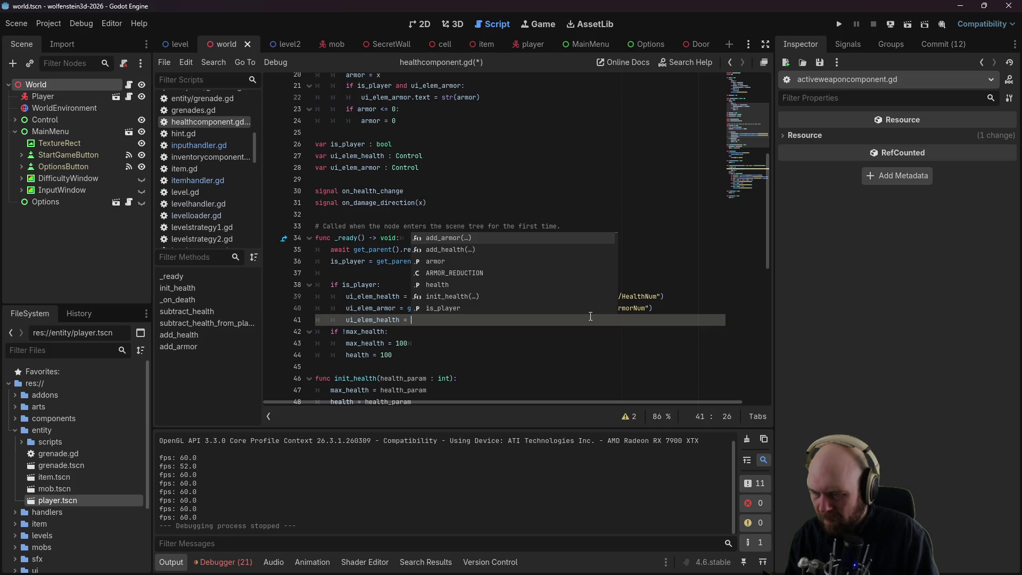
text(health)
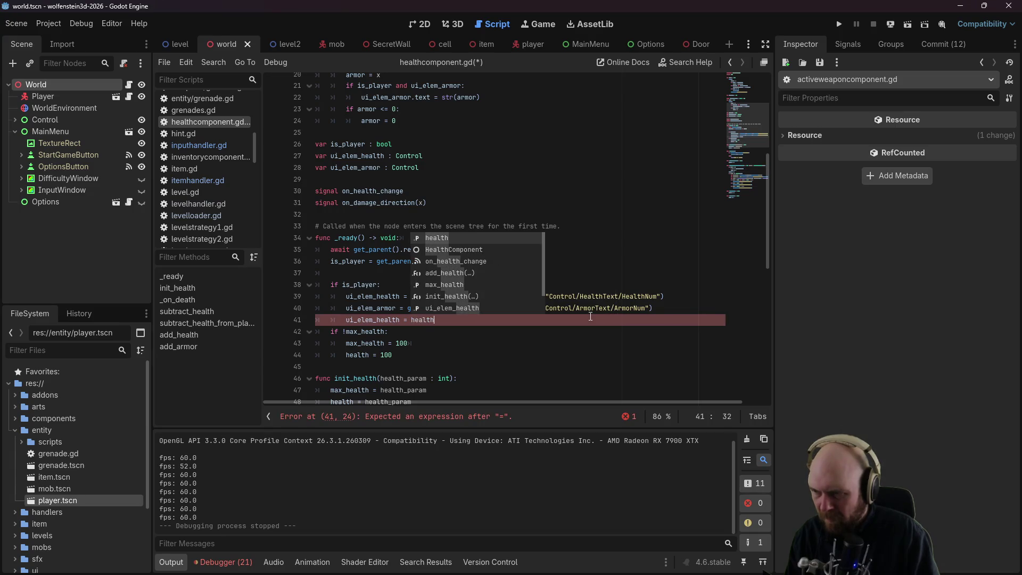
key(Escape)
Step: Try moving the ui_elem_health line below health = 100, undo it, and save healthcomponent.gd
key(ctrl+BackSpace)
key(ctrl+BackSpace)
key(ctrl+BackSpace)
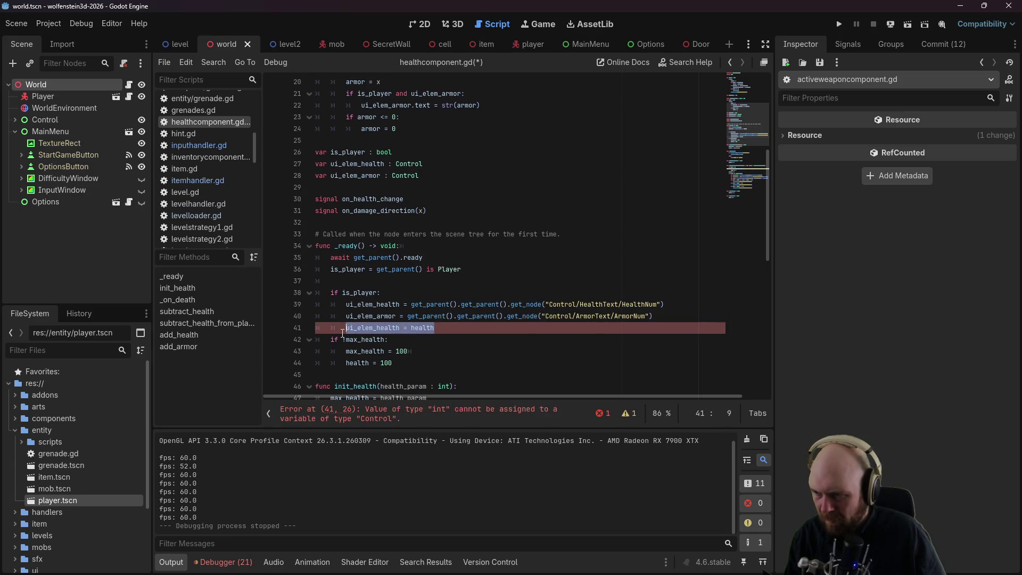
click(447, 369)
key(Return)
text(ui_elem_health = health)
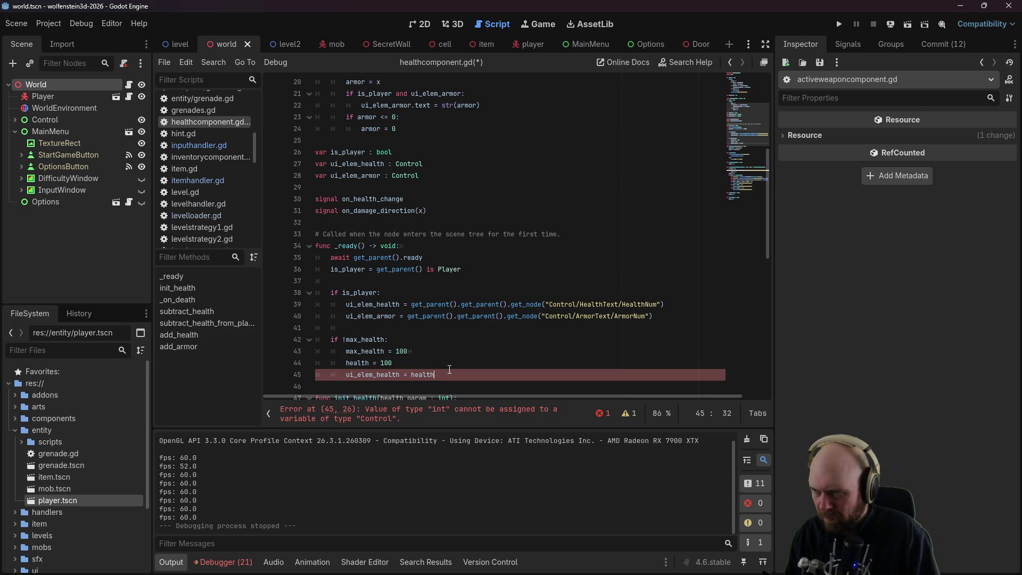
key(ctrl+z)
key(ctrl+z)
key(ctrl+s)
Step: In the Scene dock, collapse MainMenu, expand Control, then select and expand FaceBox
scroll(445, 361, up, 4)
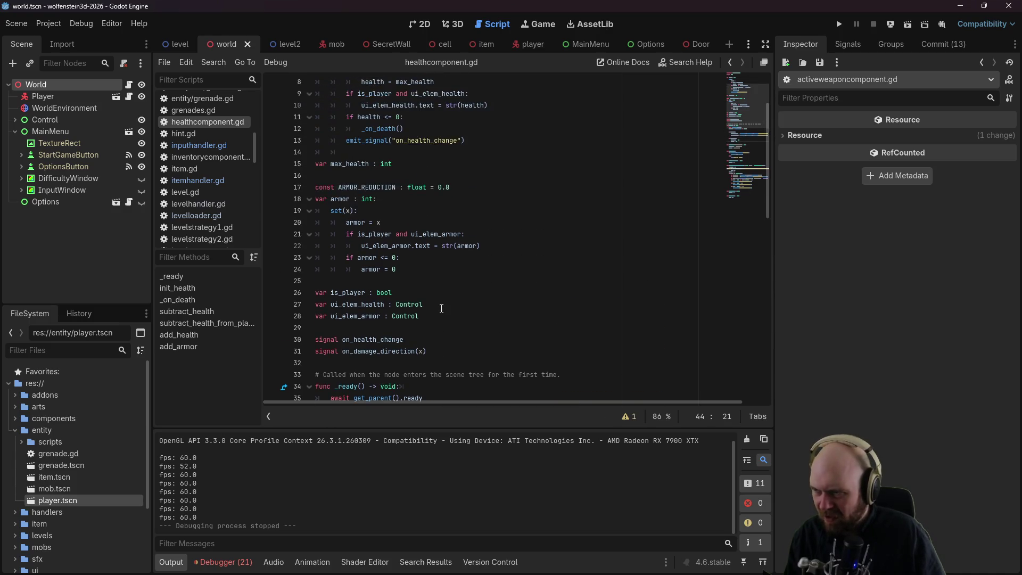
scroll(441, 308, up, 3)
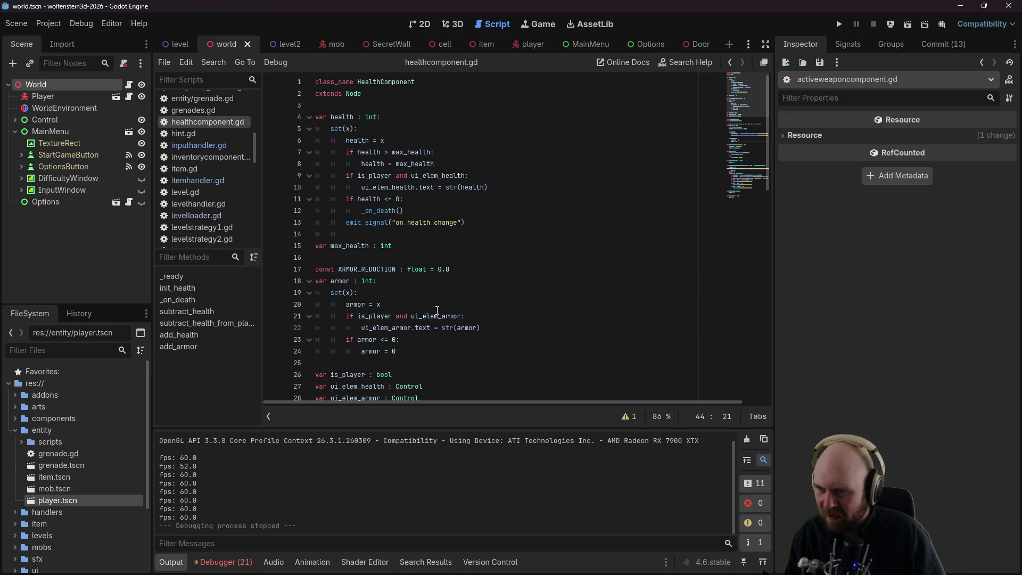
scroll(500, 171, down, 7)
scroll(500, 171, down, 2)
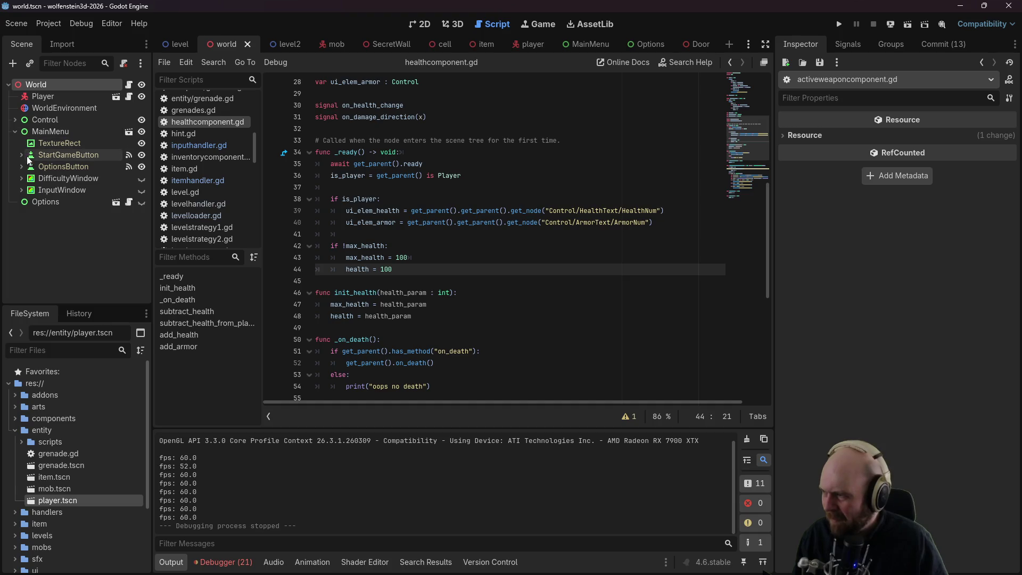
click(15, 132)
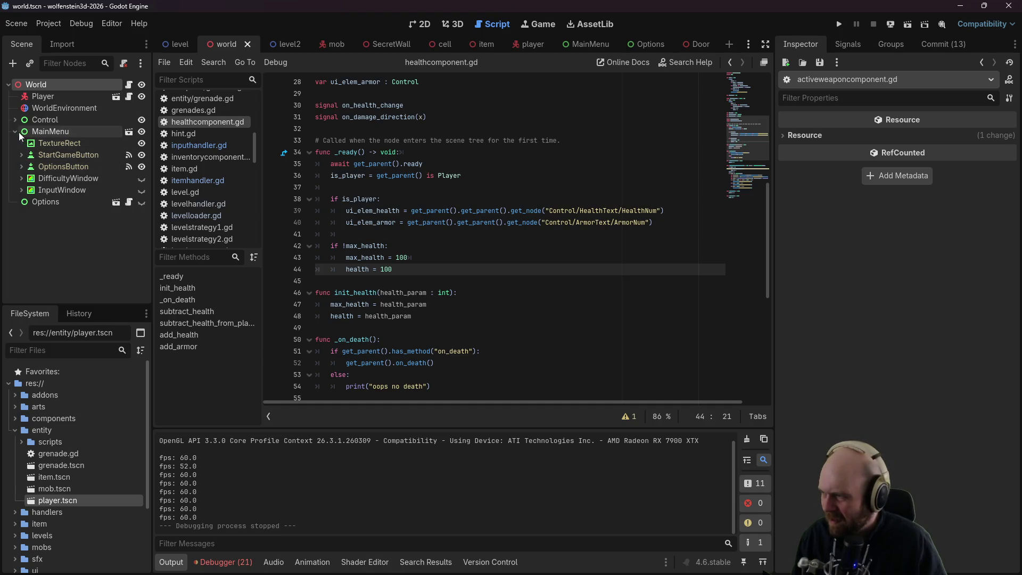
click(15, 120)
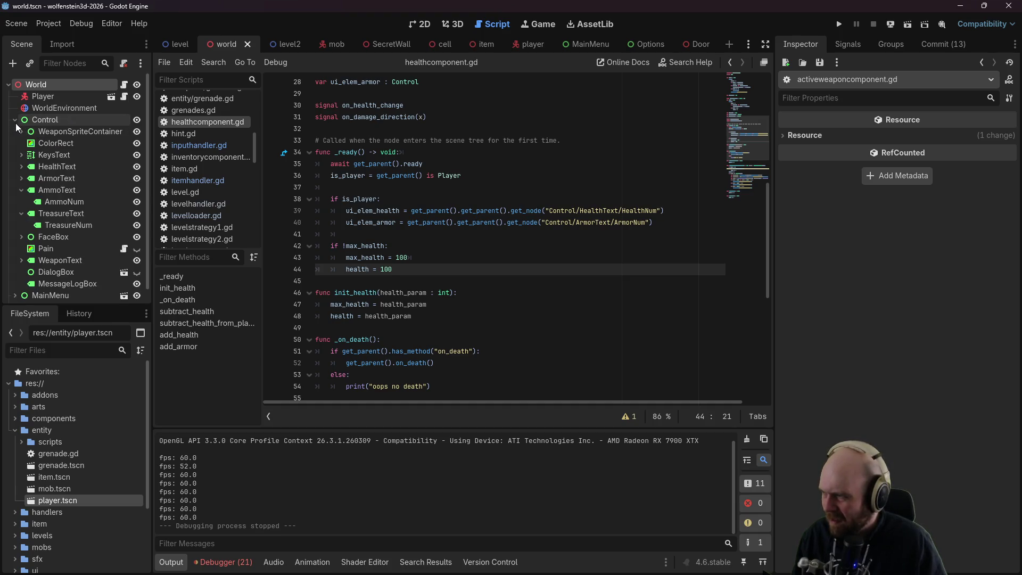
click(55, 235)
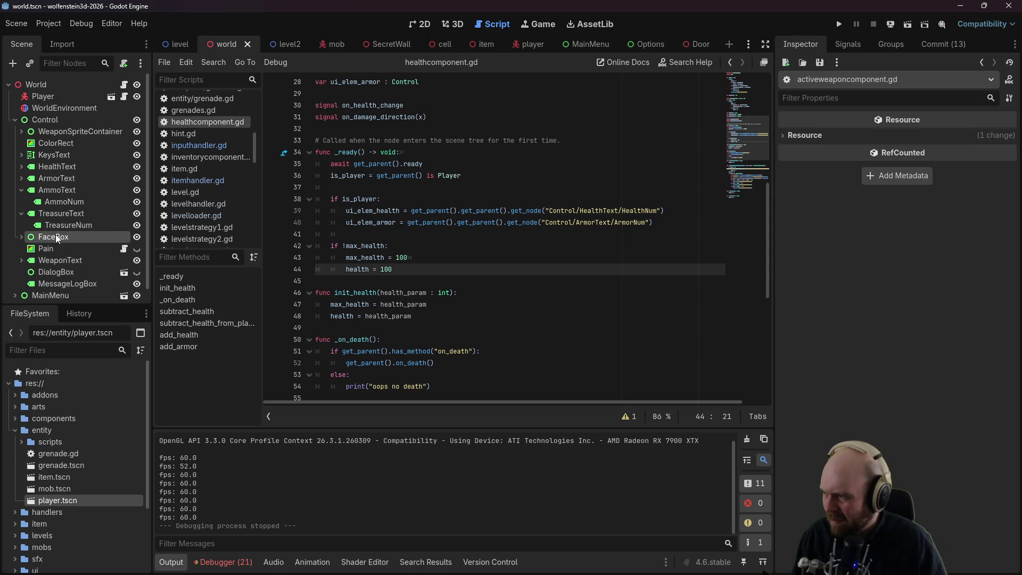
click(21, 236)
Step: Open FaceSprite's face_sprite.gd and read through its health_percent calculation
click(123, 249)
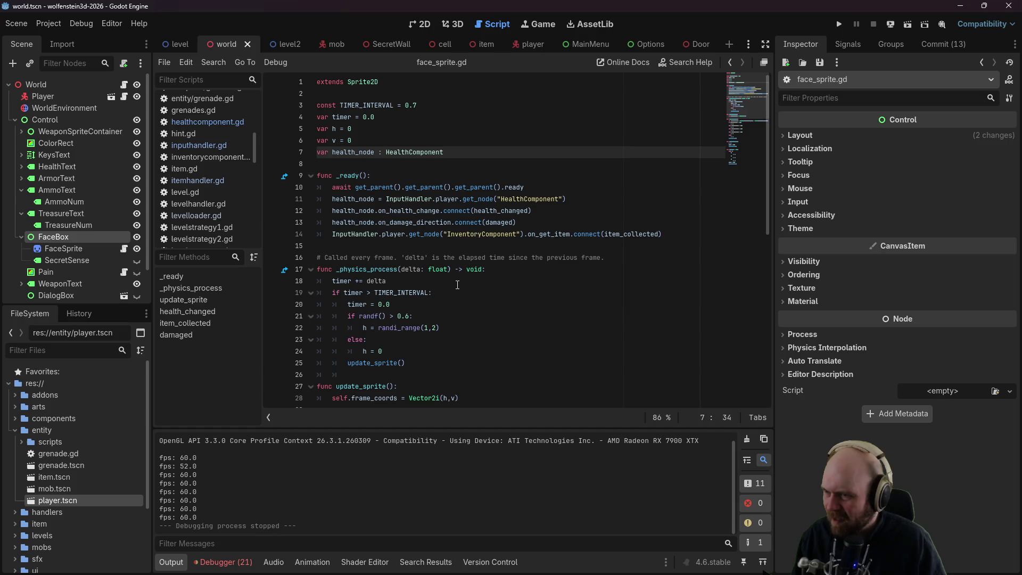
scroll(487, 274, down, 2)
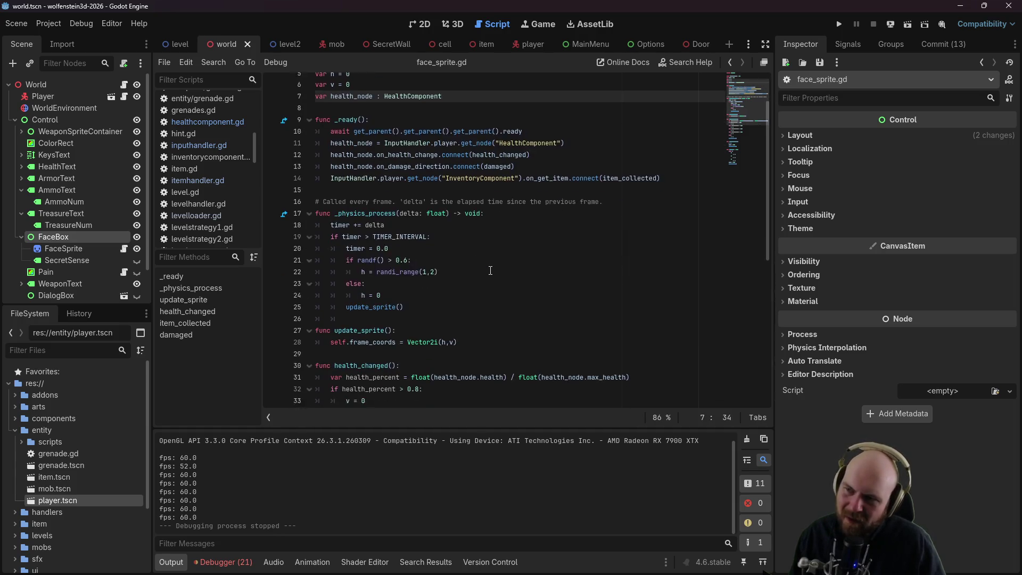
scroll(490, 270, down, 2)
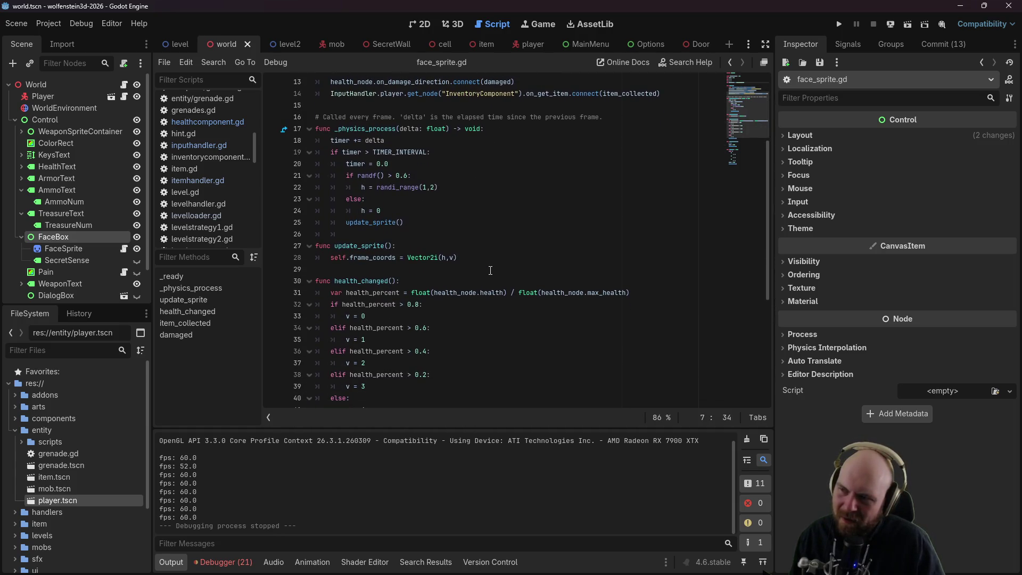
scroll(490, 270, down, 3)
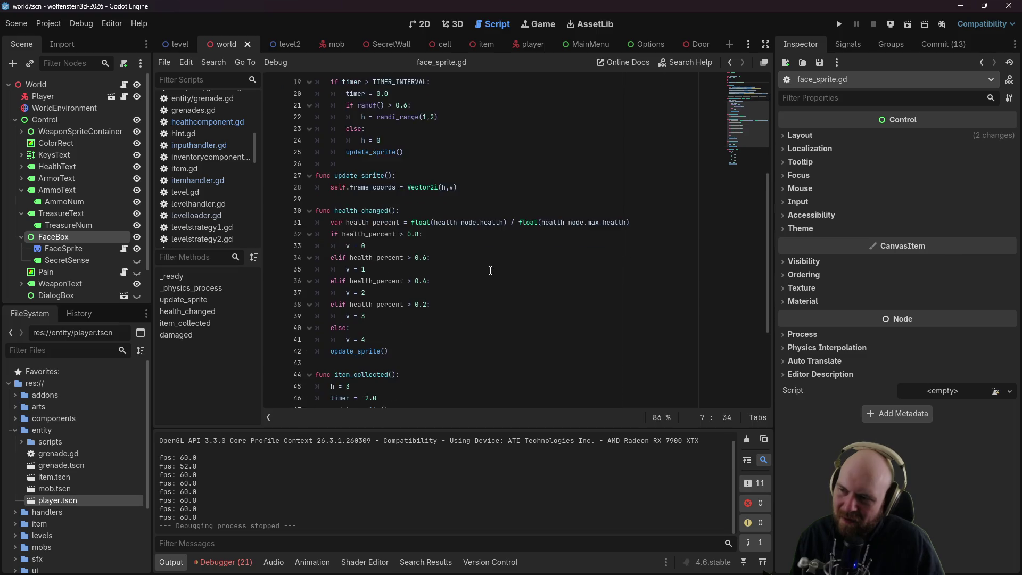
click(377, 190)
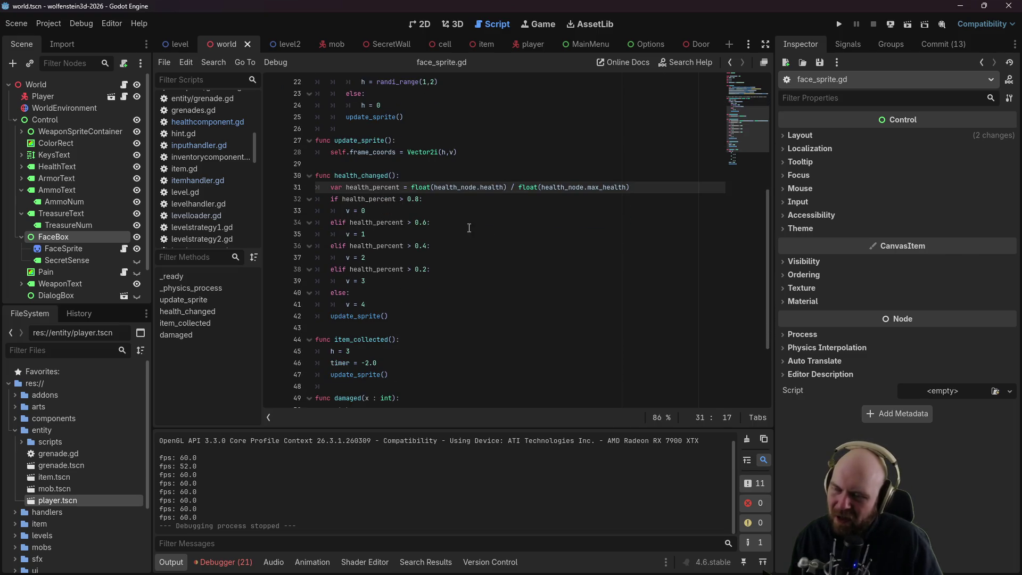
scroll(492, 252, down, 1)
scroll(492, 253, down, 1)
scroll(492, 252, up, 1)
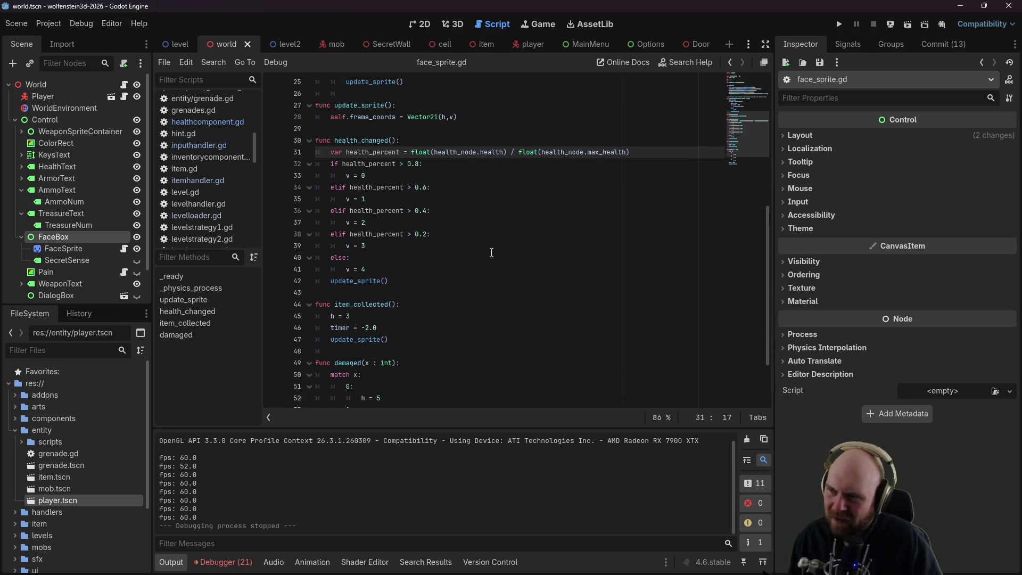
scroll(758, 97, down, 2)
Step: Check FaceSprite's available signals, then return to its properties in the Inspector
click(848, 48)
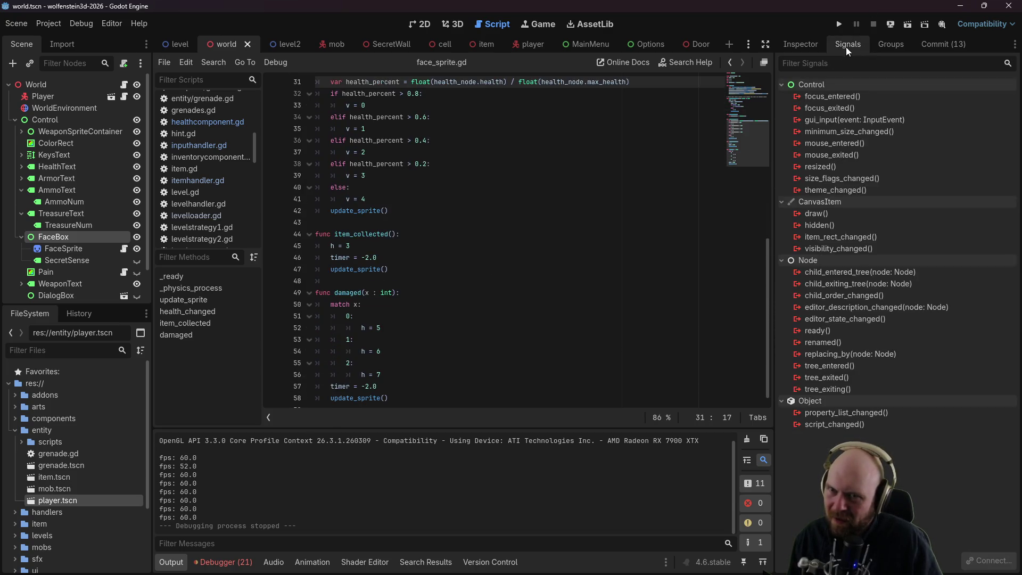
click(806, 40)
scroll(580, 360, down, 1)
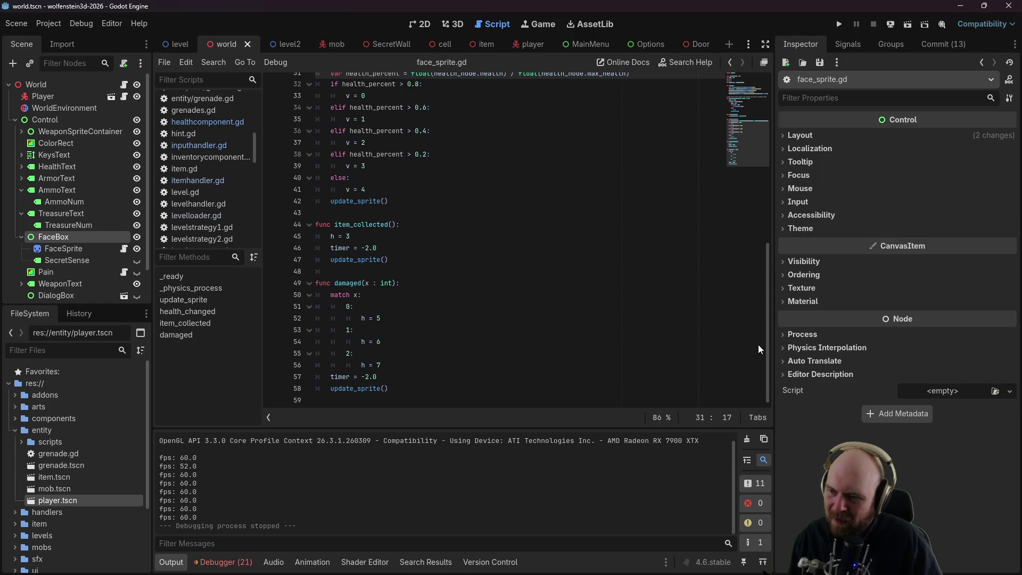
drag(768, 341, 757, 171)
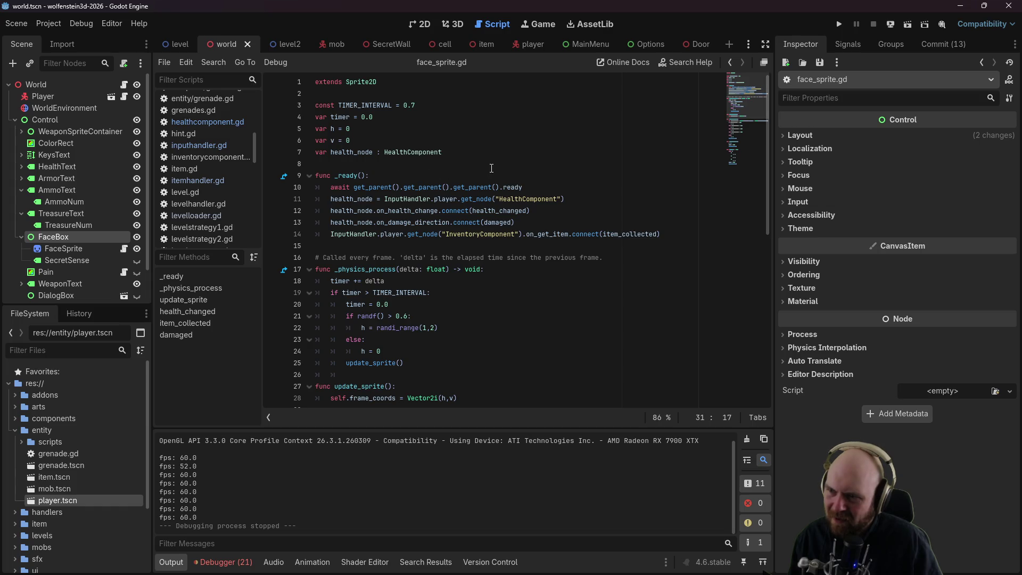
Step: Review the HealthComponent lookup and signal hookups in _ready, then select lines 11–14
click(457, 211)
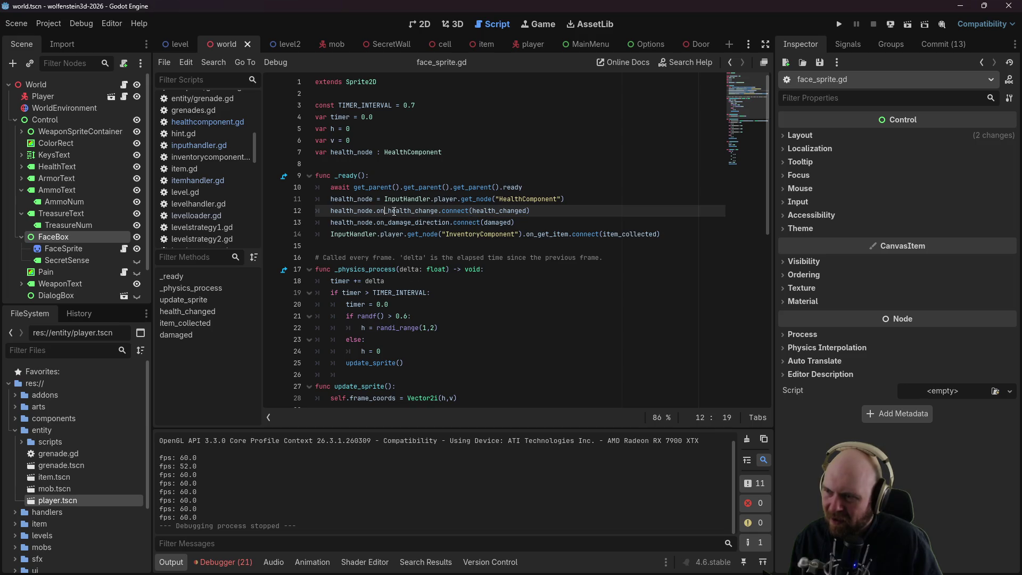
click(353, 211)
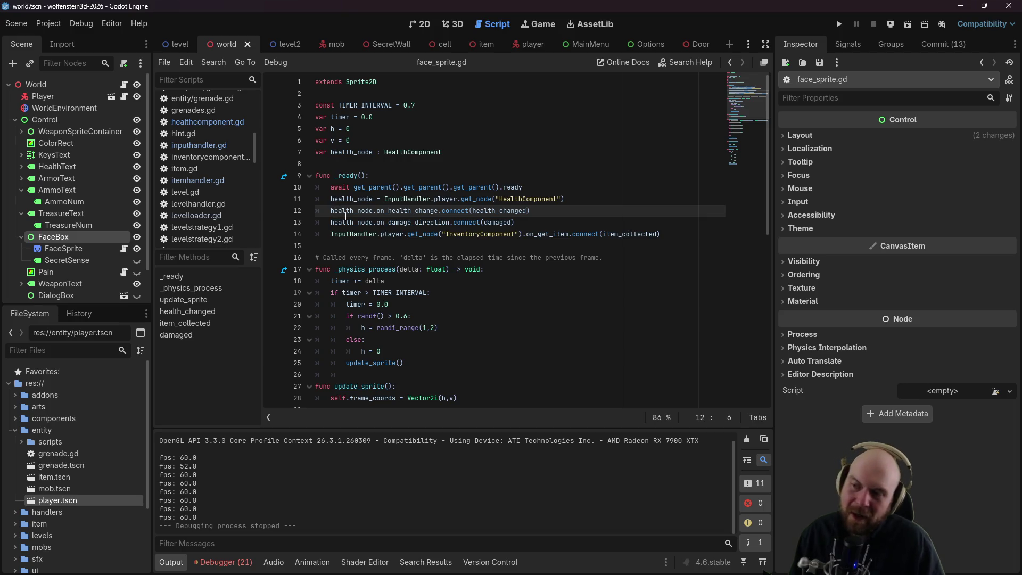
mouse_move(330, 209)
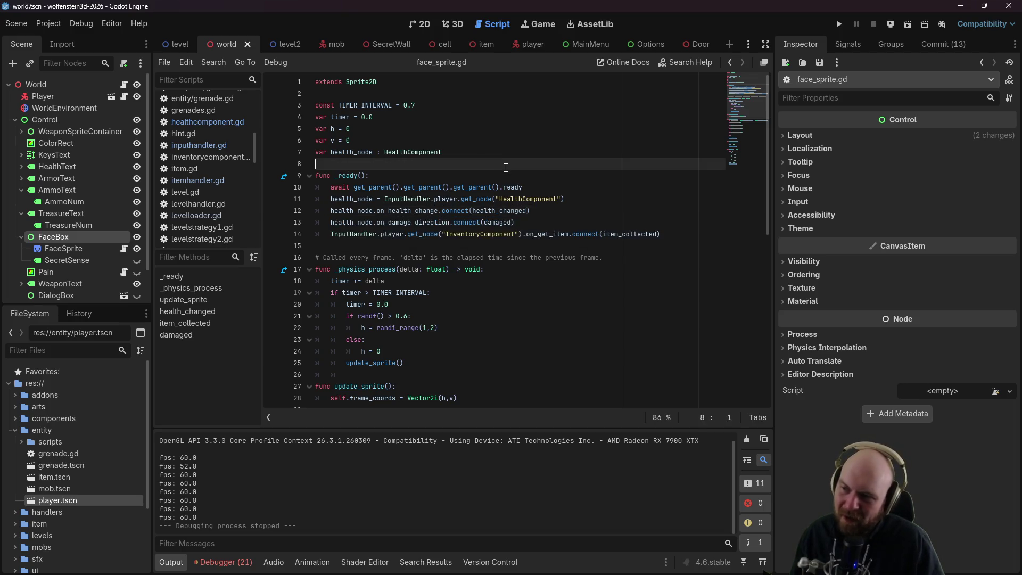
click(501, 199)
click(562, 198)
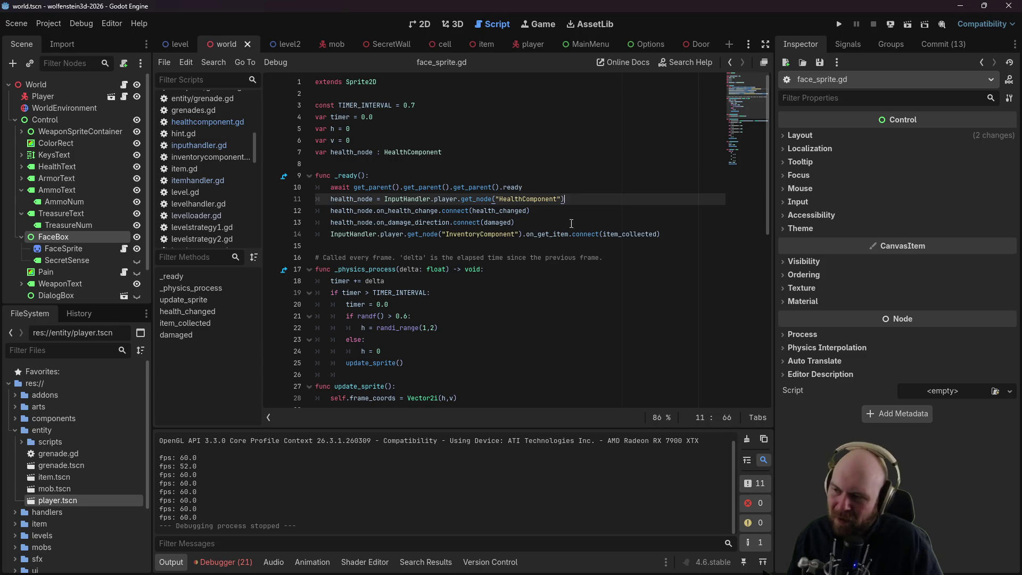
scroll(548, 270, down, 2)
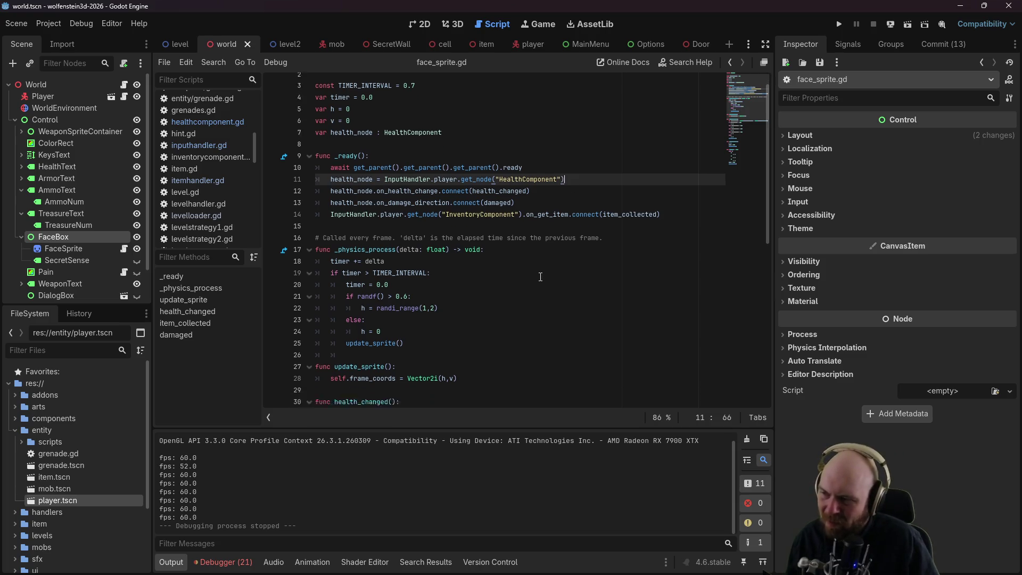
scroll(538, 274, up, 2)
scroll(538, 273, up, 1)
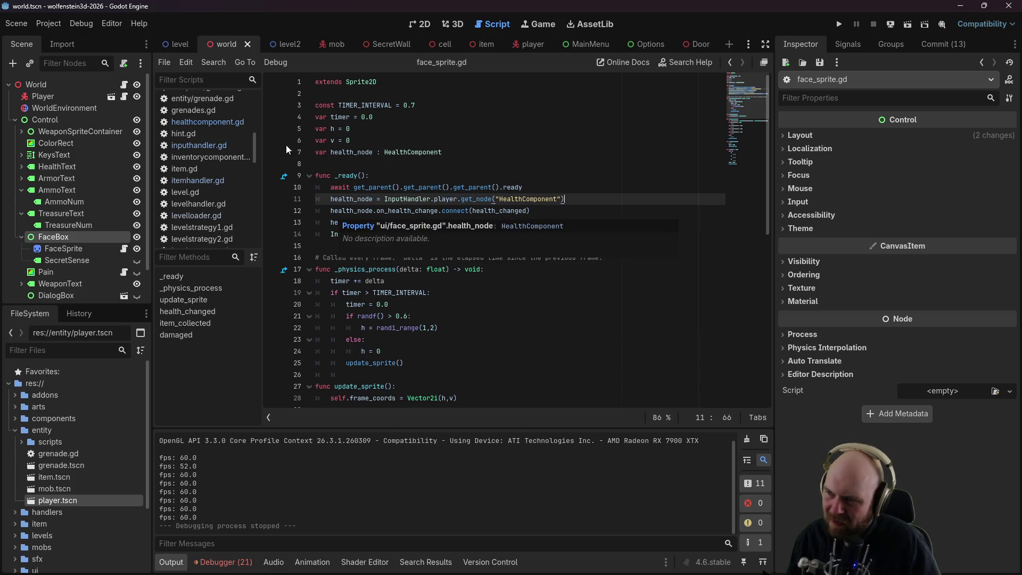
click(53, 248)
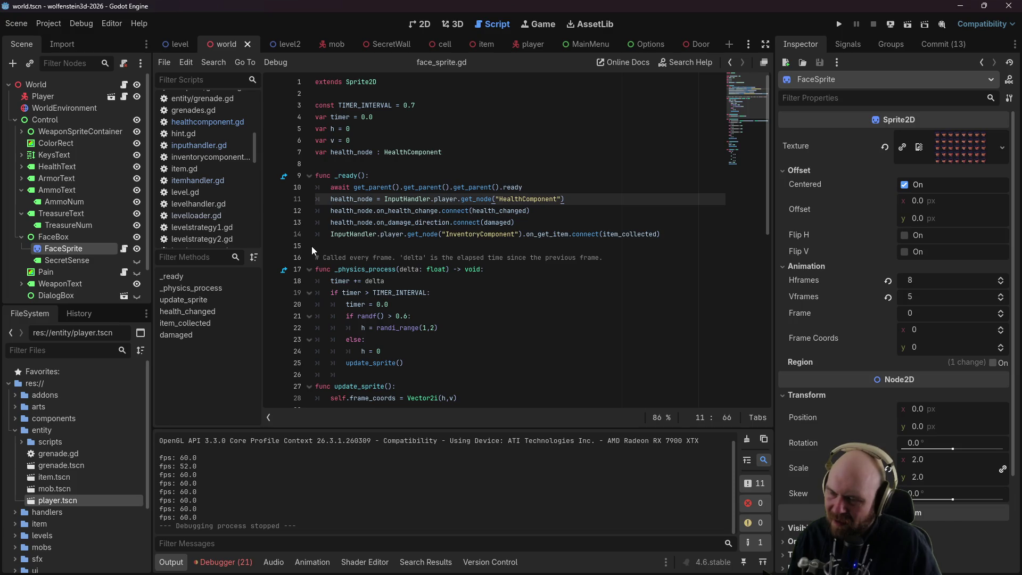
click(331, 199)
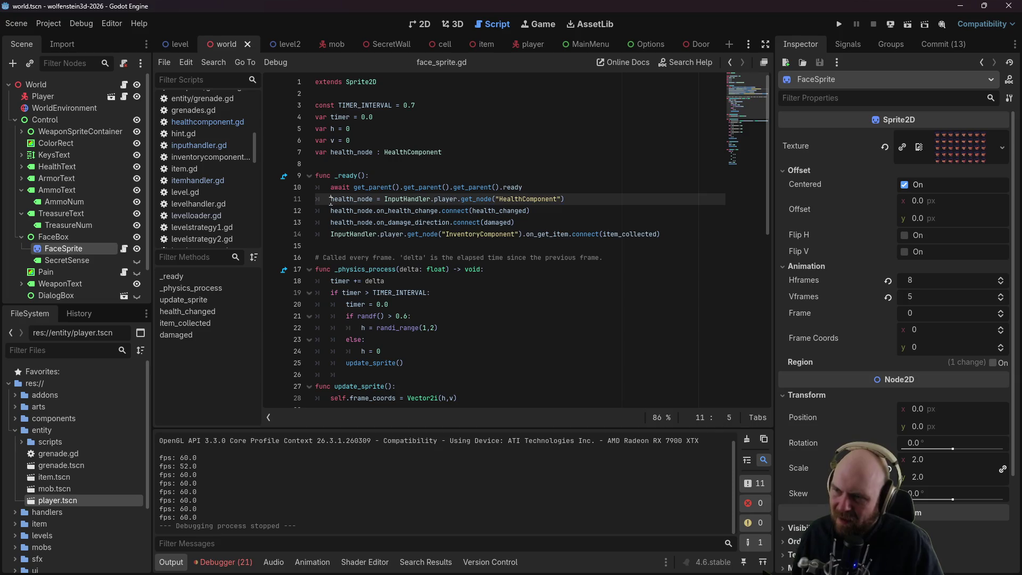
drag(331, 199, 672, 232)
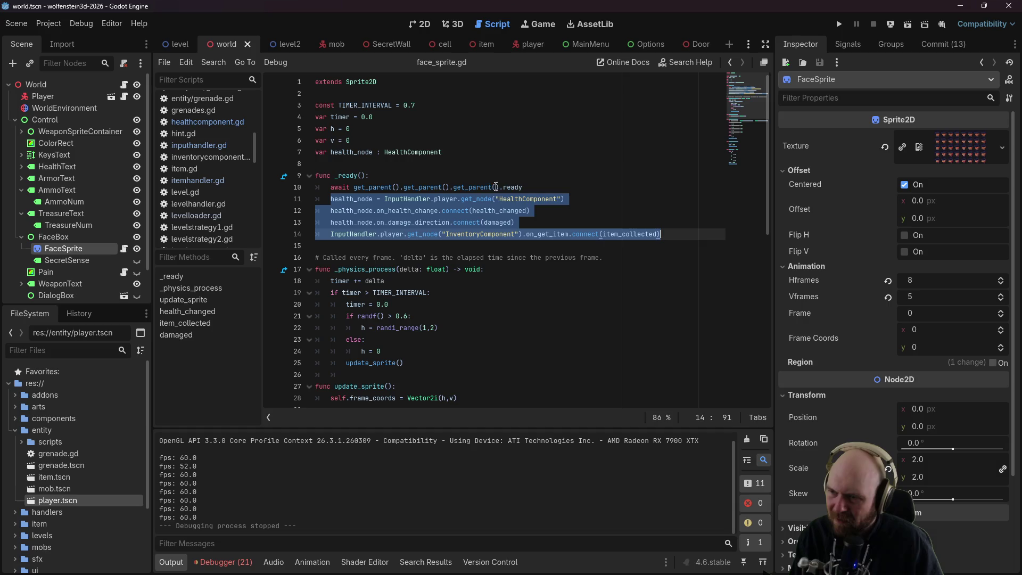
Step: Cut lines 11–14 into a new connect_health_node() function, call it from _ready, and save
key(BackSpace)
key(Return)
key(Return)
key(BackSpace)
text(func connect_health_node()
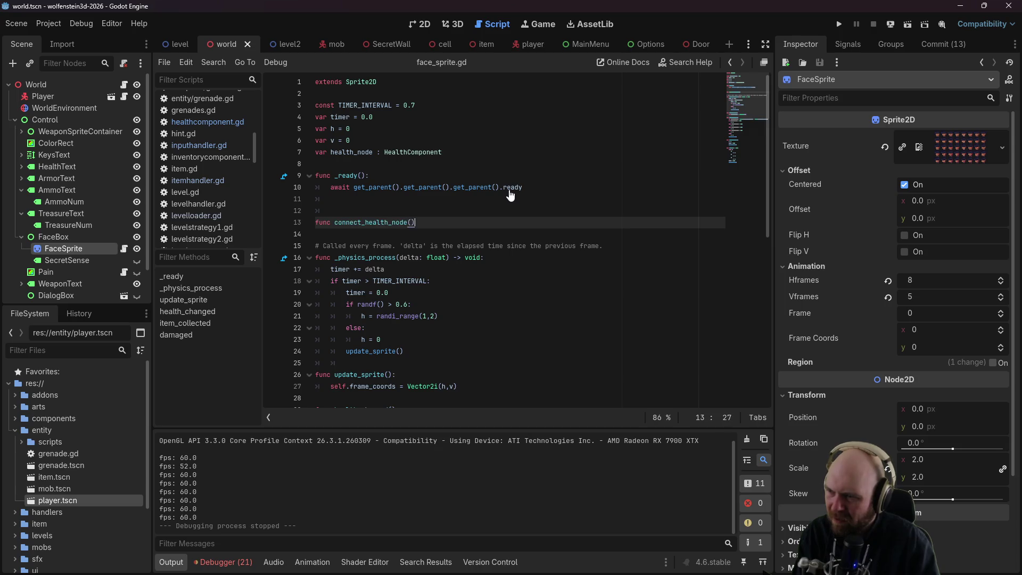
text(:)
key(Return)
text(health_node = InputHandler.player.get_node("HealthComponent") 	health_node.on_health_change.connect(health_changed) 	health_node.on_damage_direction.connect(damaged) 	InputHandler.player.get_node("InventoryComponent").on_get_item.connect(item_collected))
key(Up)
key(Up)
key(Up)
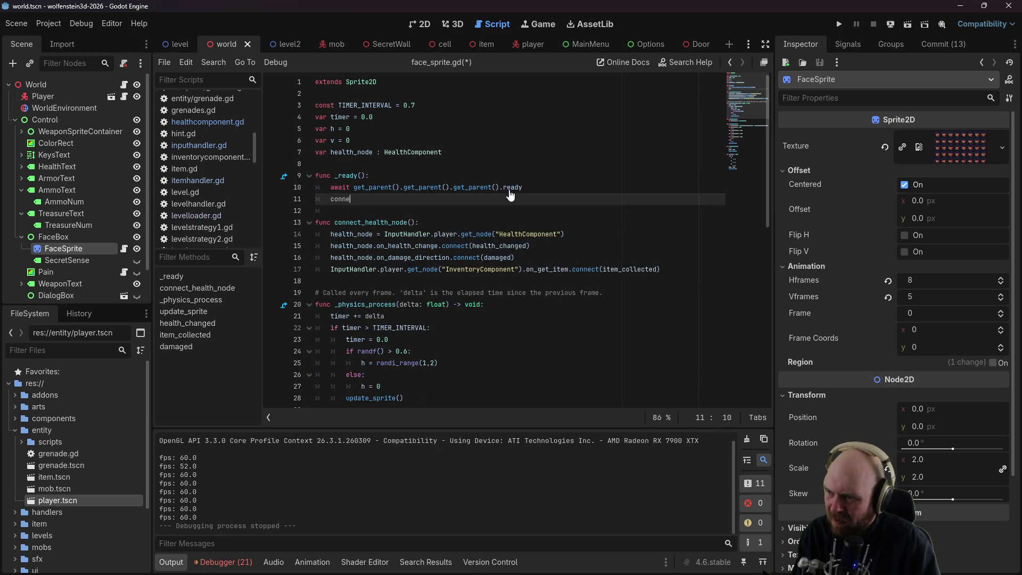
text(())
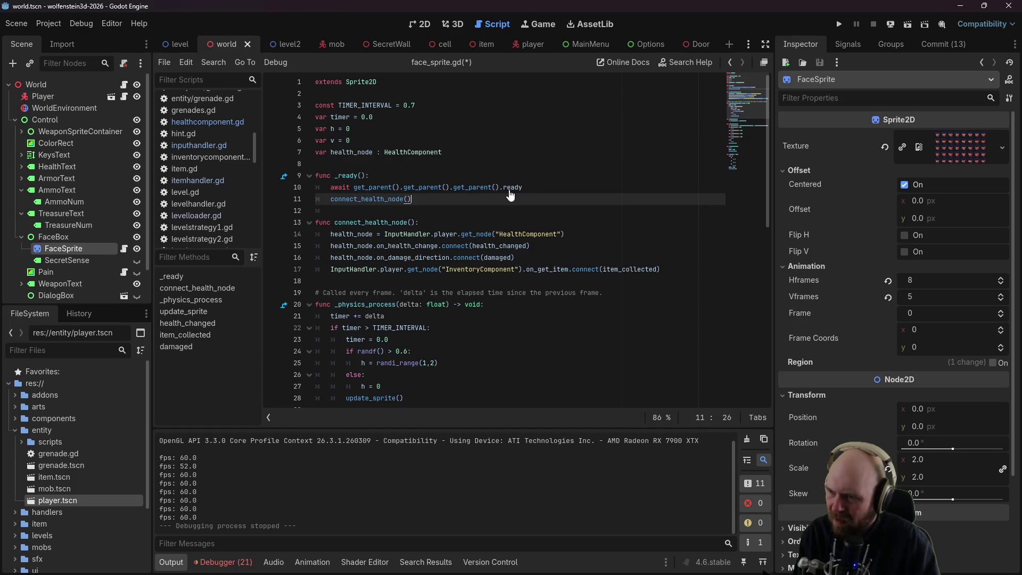
key(ctrl+s)
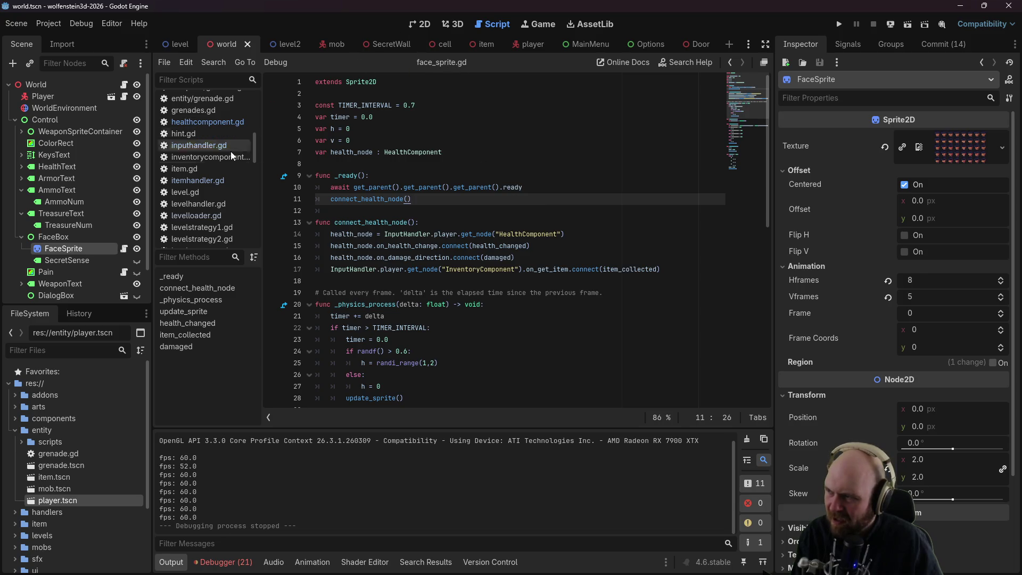
click(185, 149)
Step: In world.gd, add a new line after add_child(player) in reload_level
scroll(423, 255, up, 5)
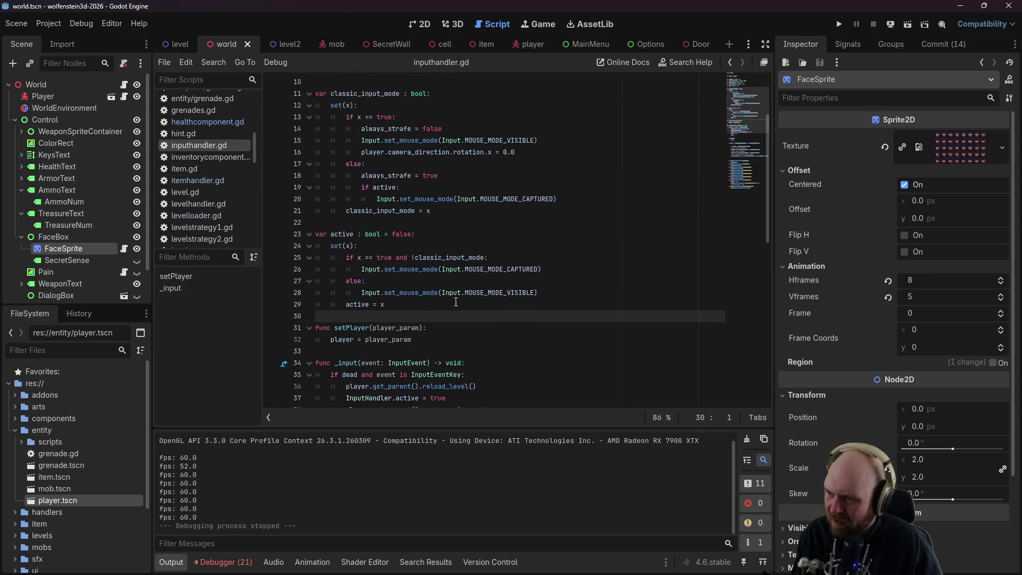
scroll(452, 303, down, 3)
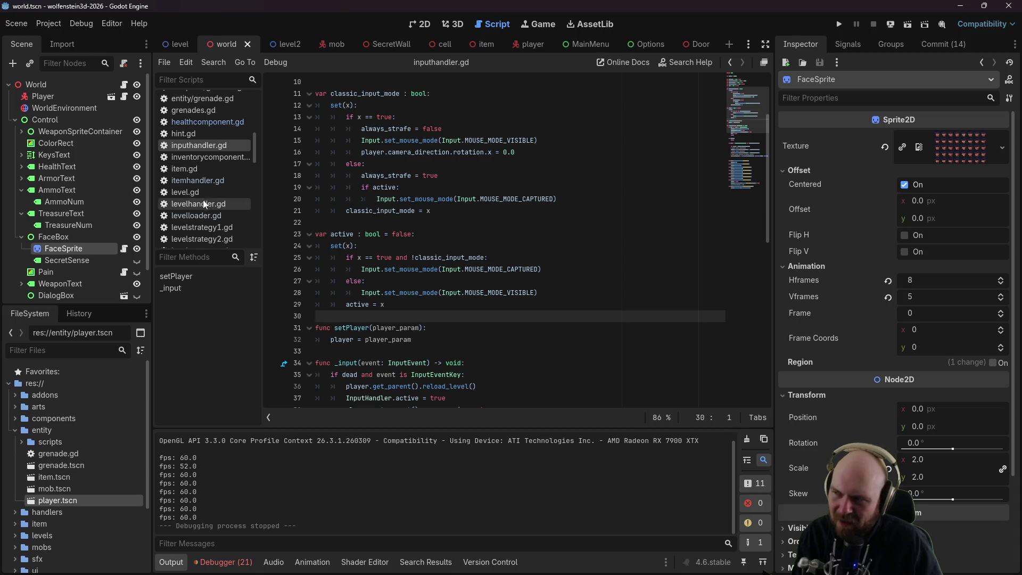
click(124, 84)
scroll(414, 252, down, 2)
scroll(413, 252, up, 2)
click(415, 224)
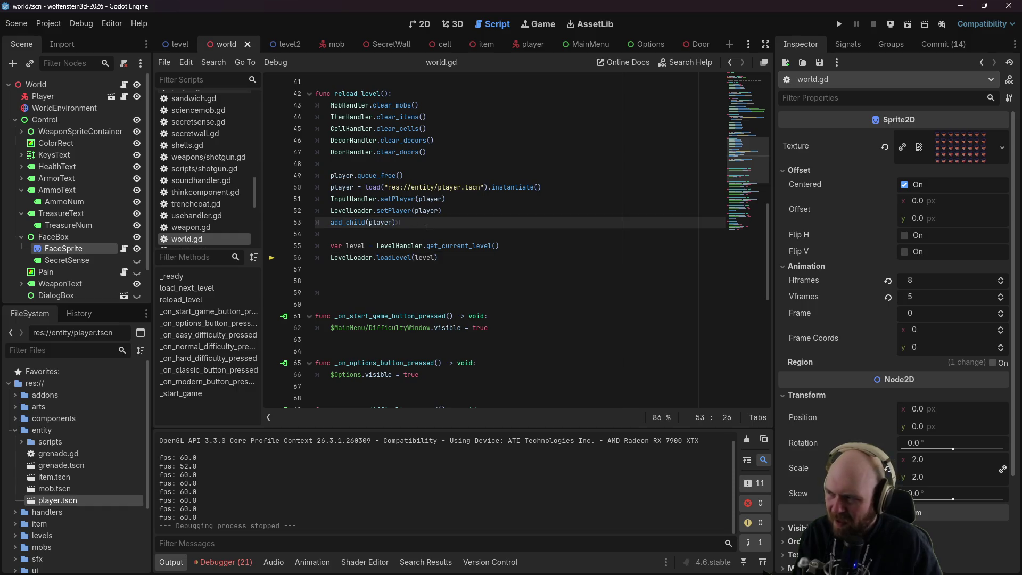
key(Return)
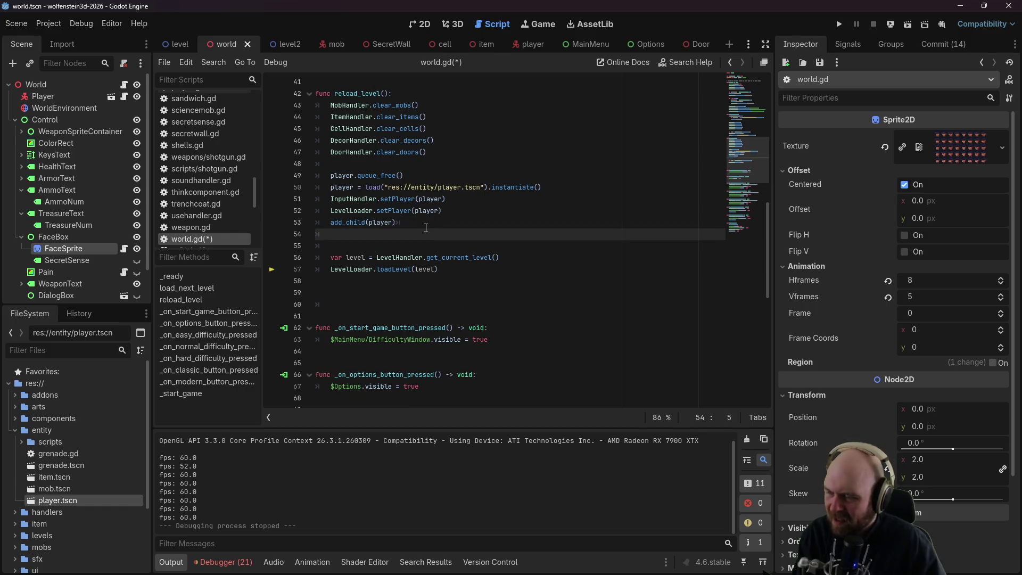
Step: Insert $Control/FaceBox/FaceSprite.connect_health_node() on that line and save world.gd
drag(81, 250, 405, 236)
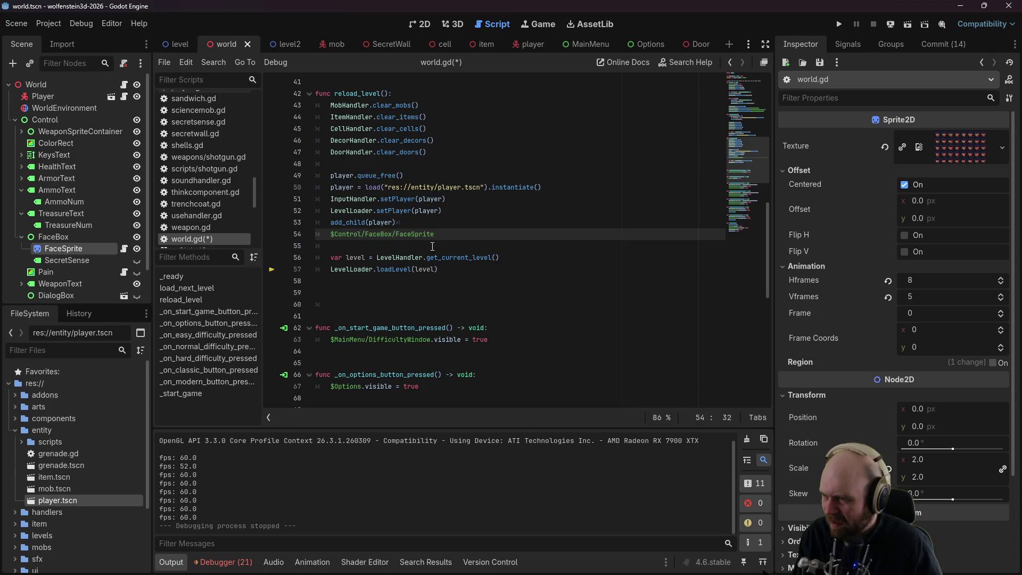
click(123, 248)
click(730, 63)
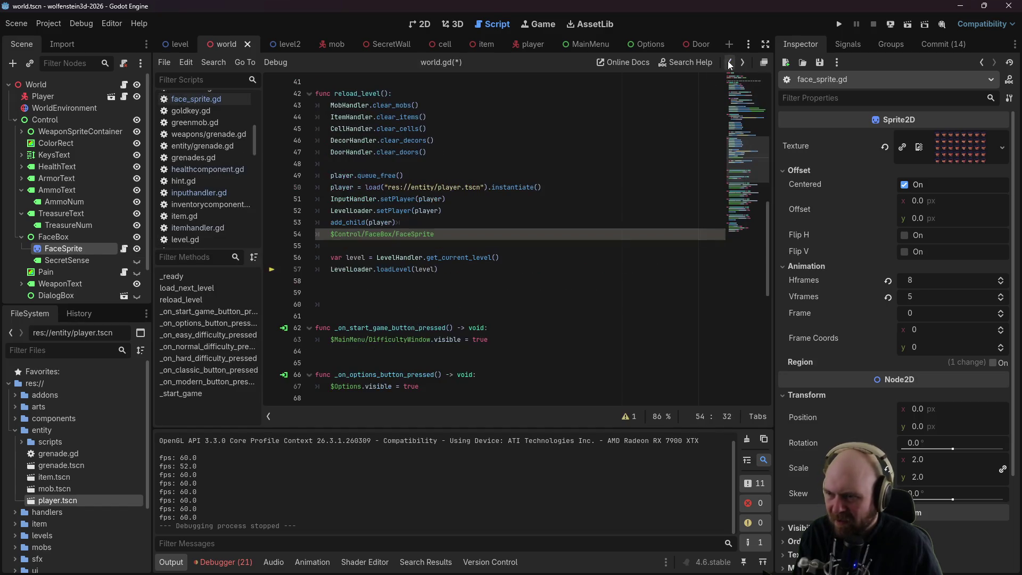
text(.con)
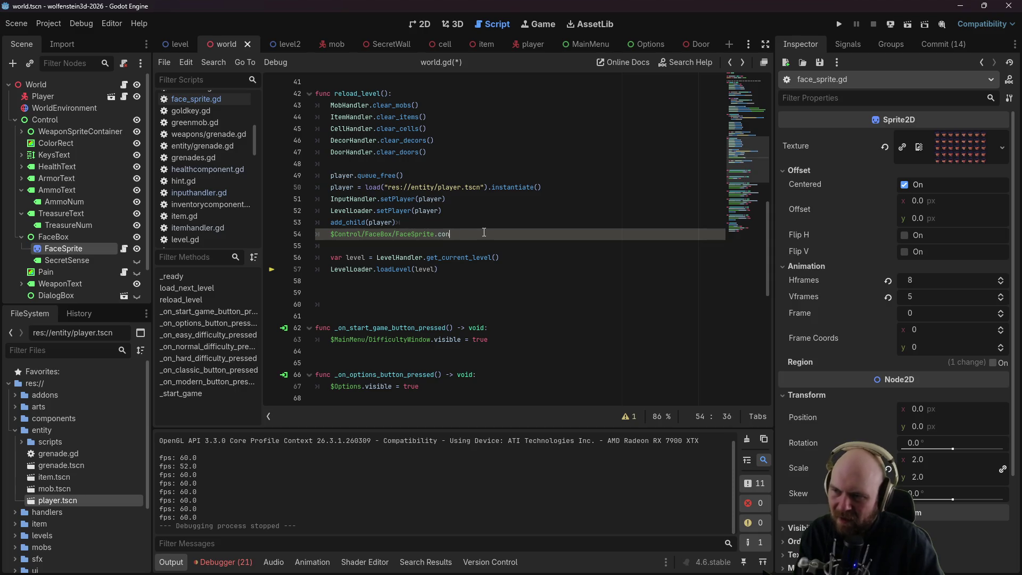
text(nect_health_)
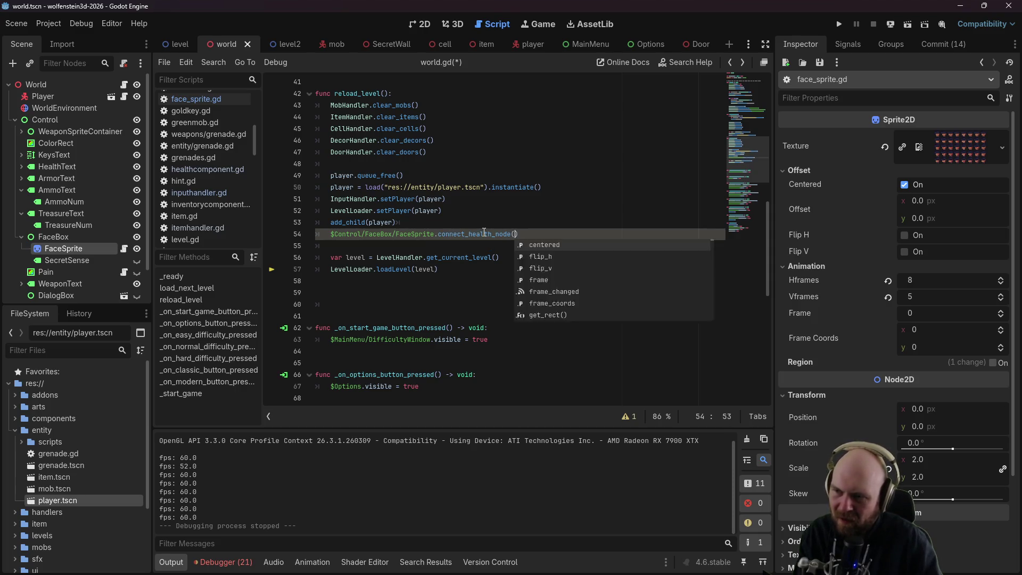
key(Return)
key(ctrl+s)
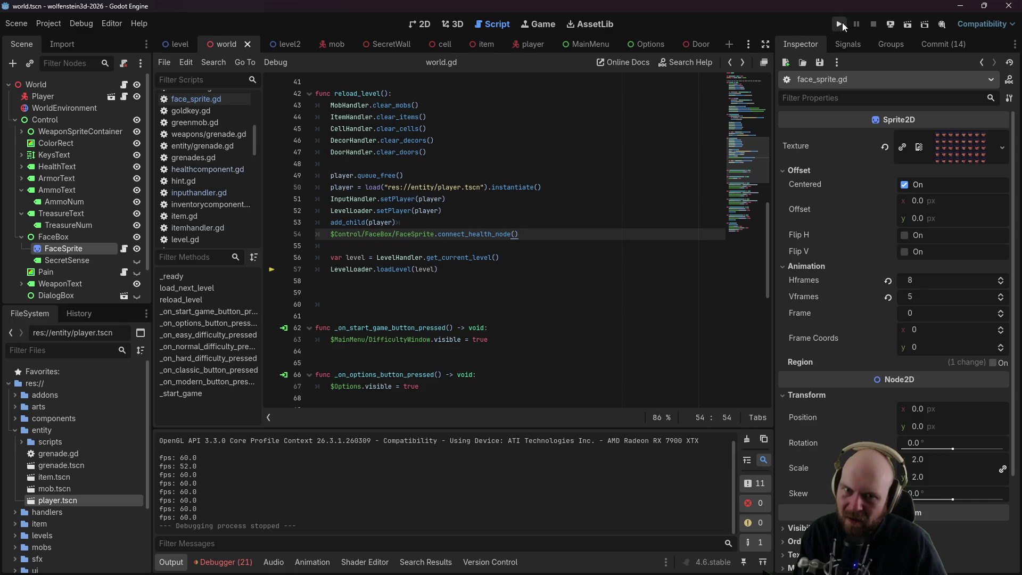
Step: Run the game on Easy difficulty and pick an input mode to enter the level
click(840, 22)
click(506, 288)
click(497, 286)
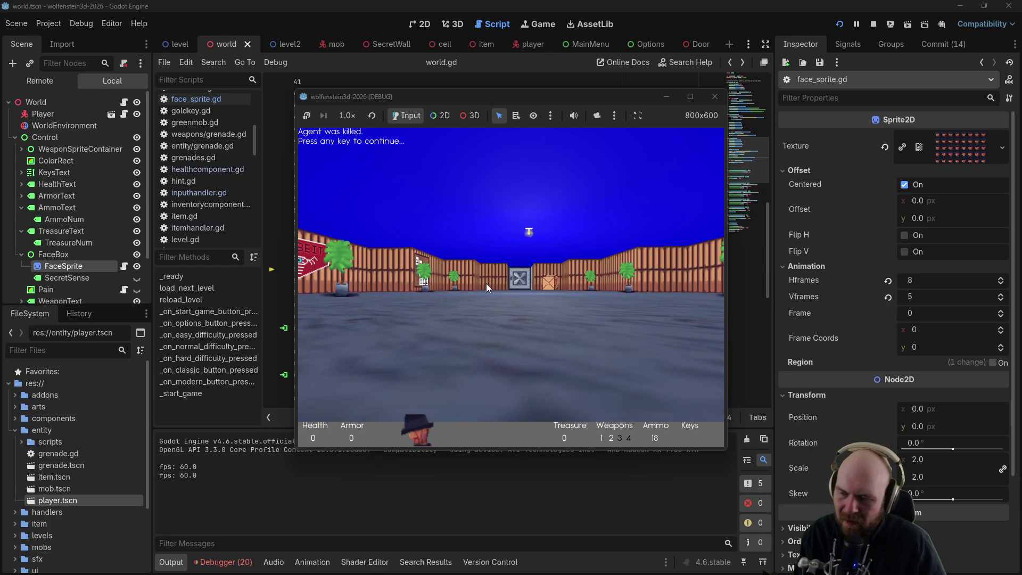
Step: After dying, click to respawn at 100 health, then close the game
click(487, 283)
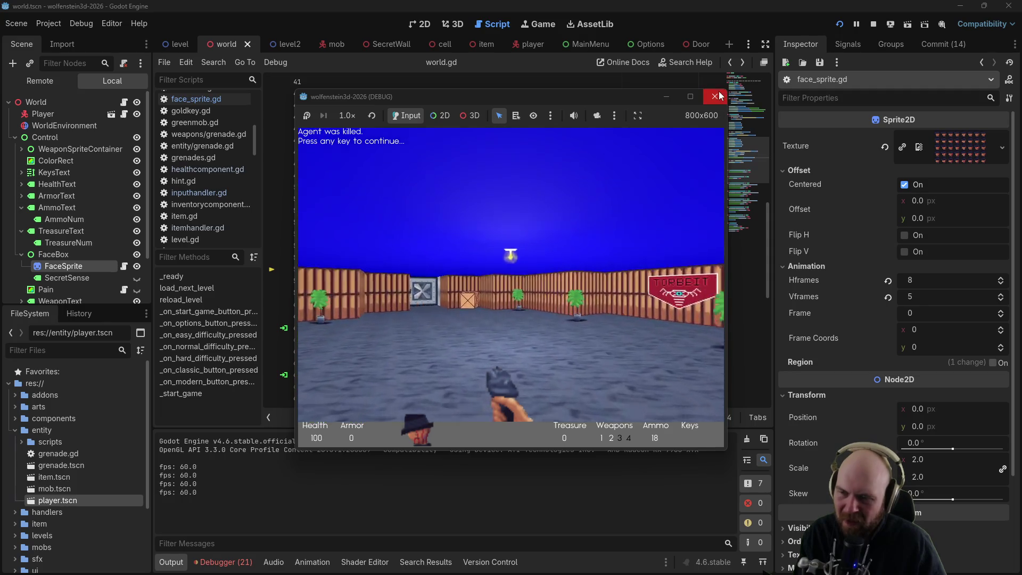
mouse_move(414, 244)
mouse_move(513, 190)
mouse_move(501, 233)
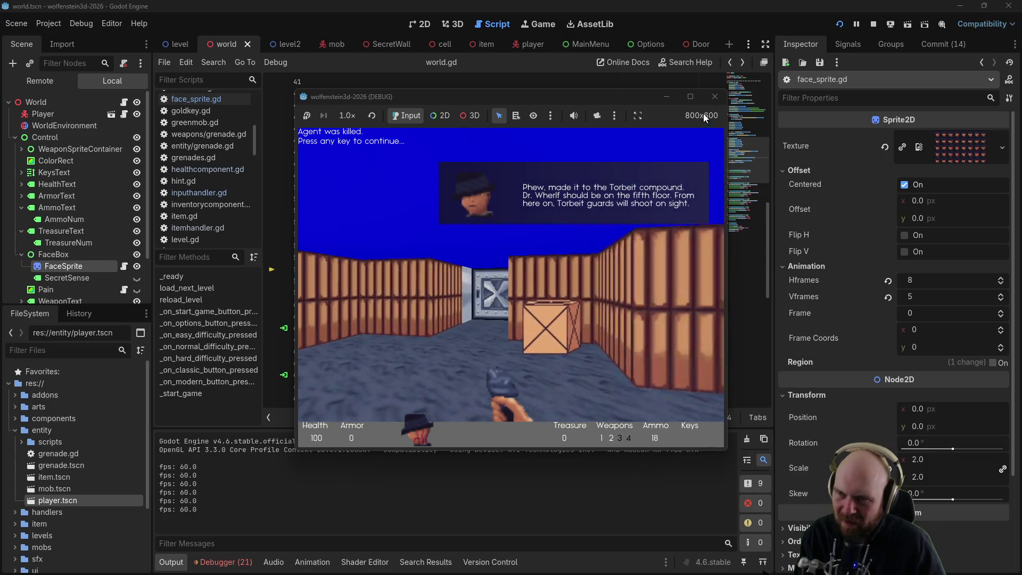
click(715, 96)
key(Down)
key(Down)
key(Up)
key(Up)
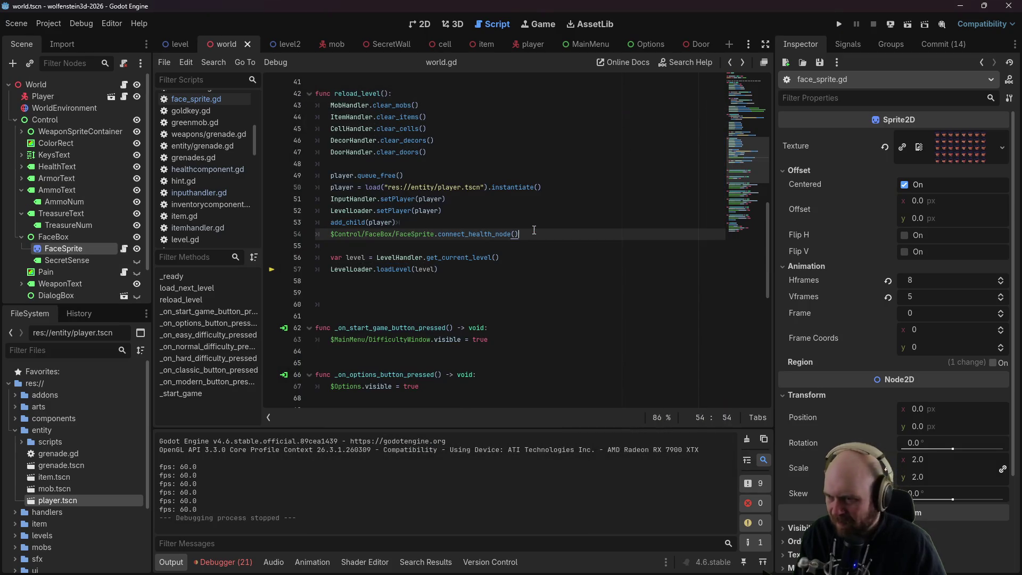
Step: Save, then add print("eh") at the end of connect_health_node in face_sprite.gd
key(ctrl+s)
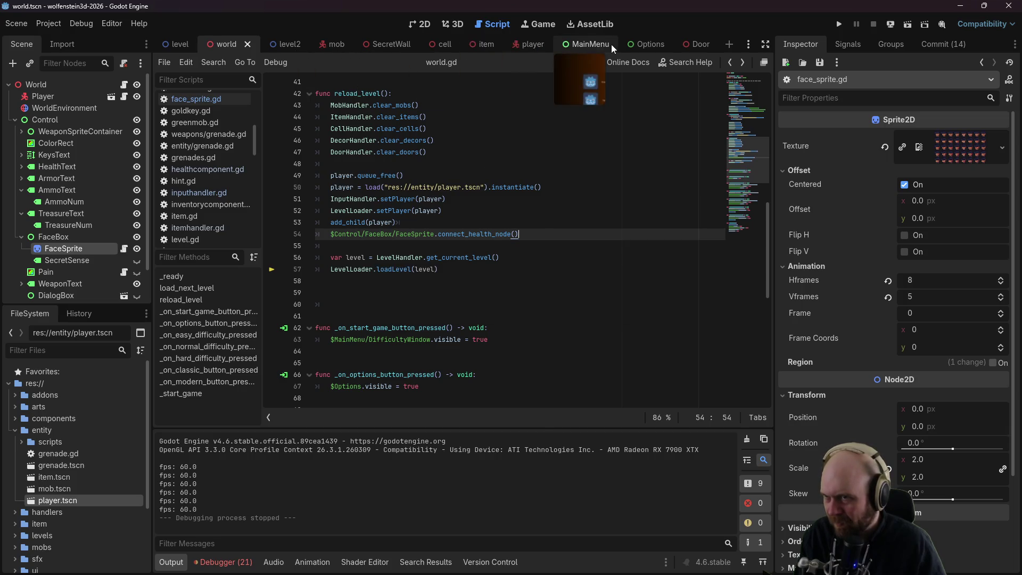
click(124, 248)
click(674, 264)
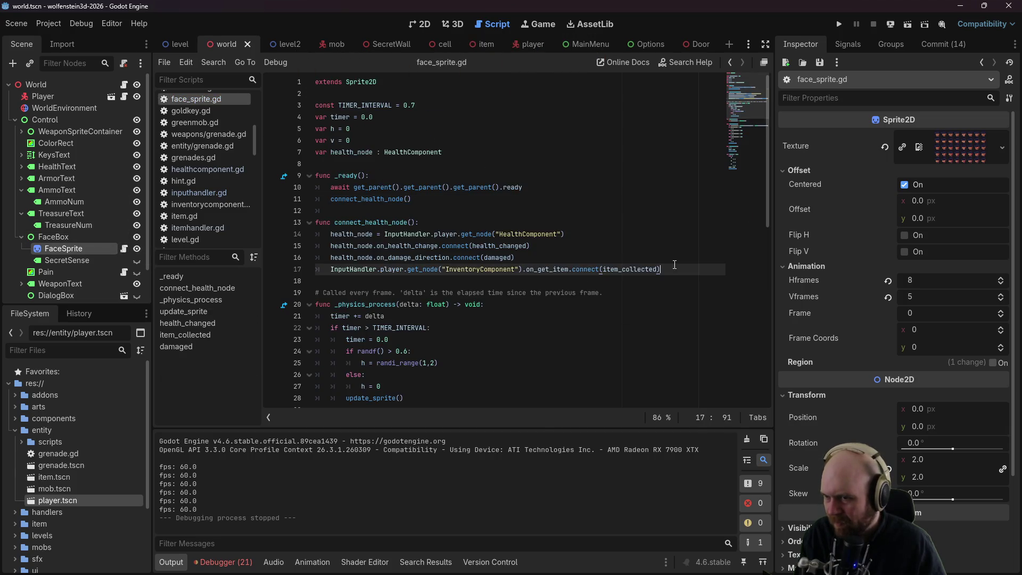
key(Return)
text(print("eh)
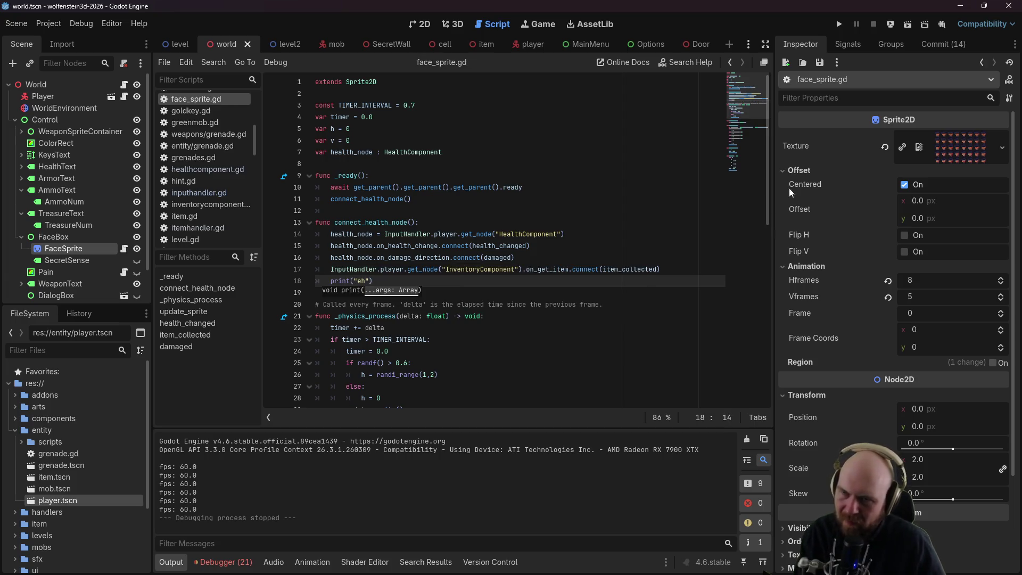
Step: Playtest on Easy, click to restart after dying, then close and stop the game
click(838, 24)
click(507, 284)
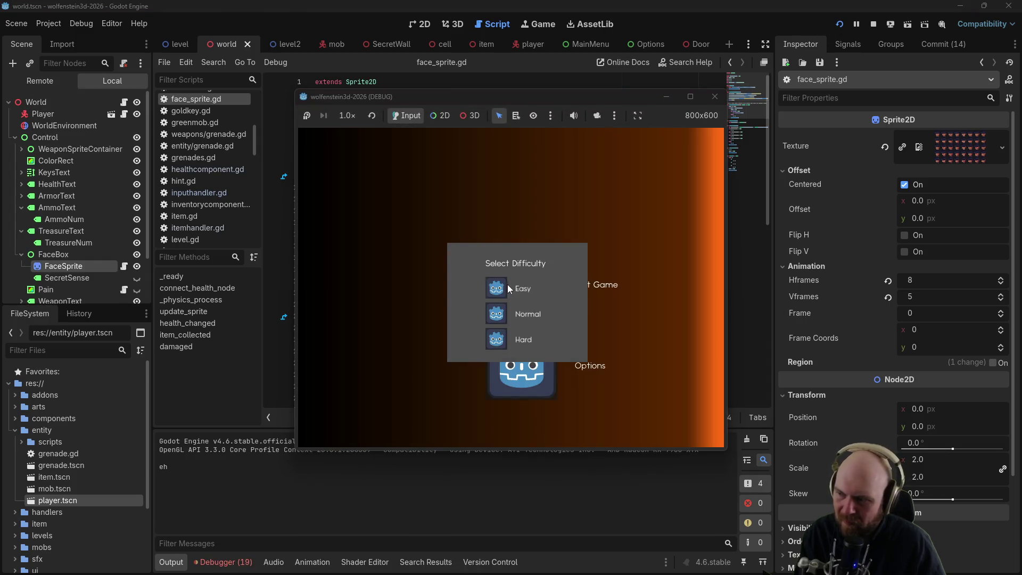
click(499, 290)
click(487, 307)
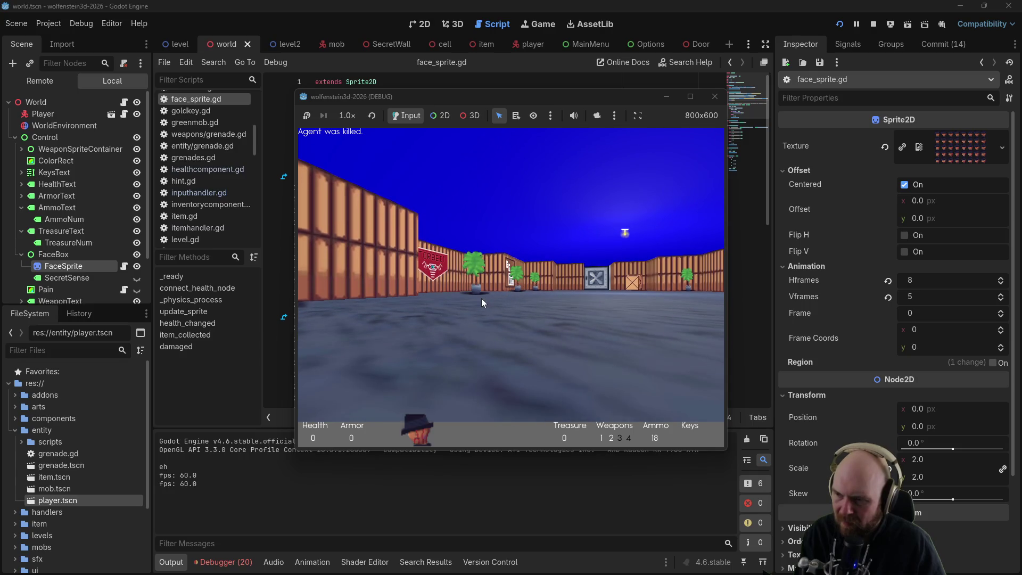
click(445, 296)
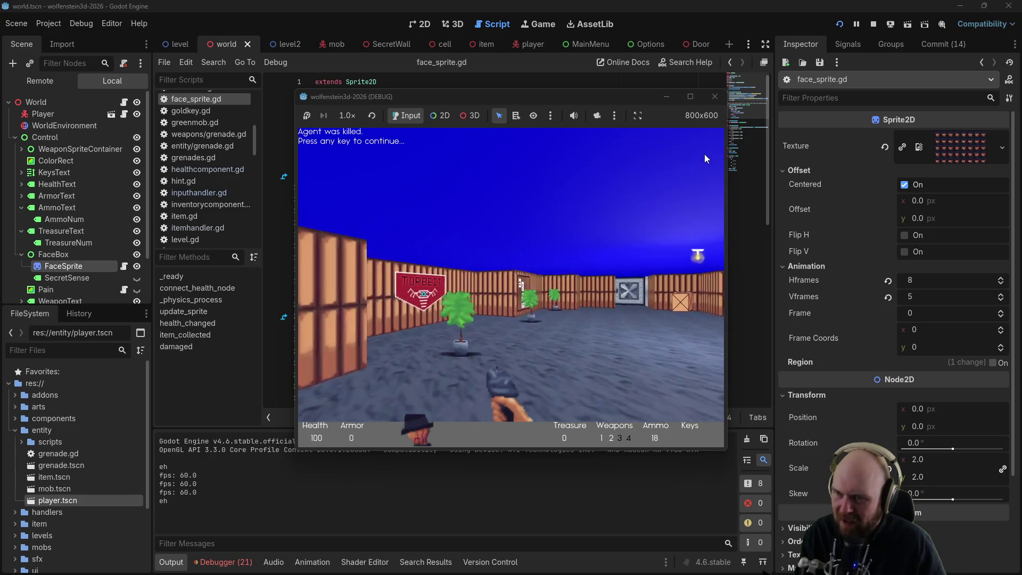
click(714, 97)
click(442, 269)
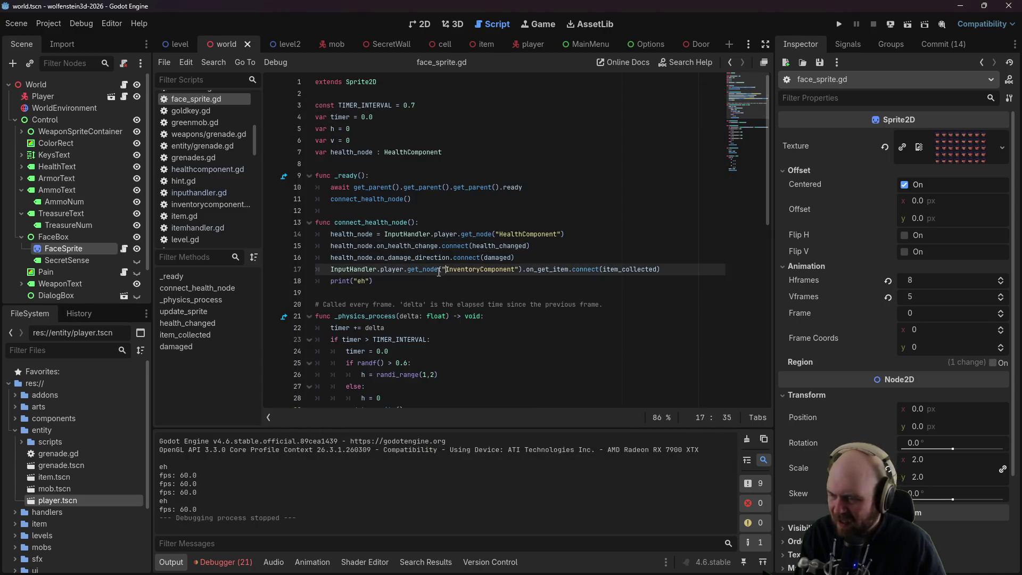
Step: Replace the print("eh") line with health_changed() in connect_health_node and save face_sprite.gd
key(Down)
key(shift+Home)
key(BackSpace)
key(BackSpace)
key(BackSpace)
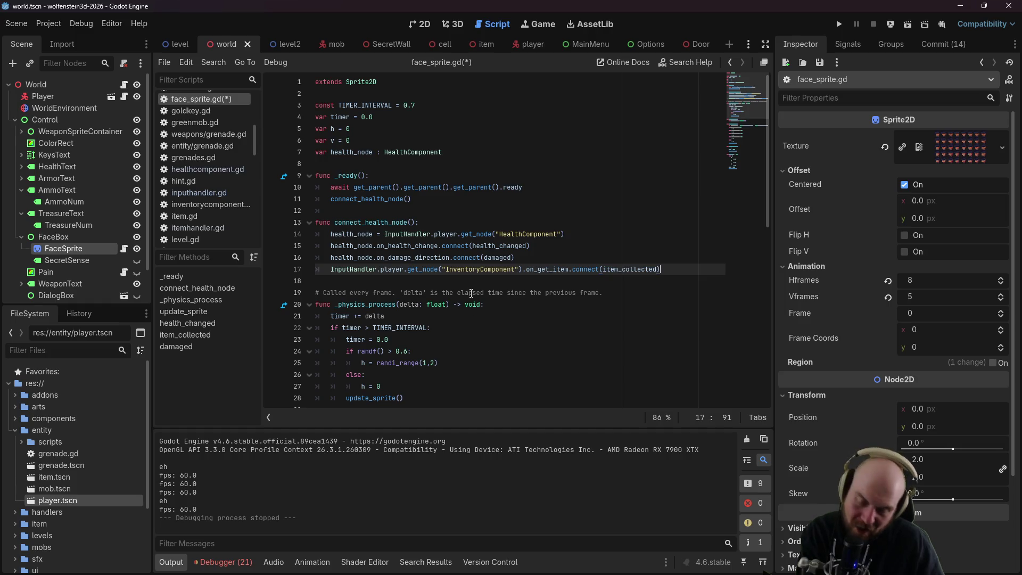
scroll(478, 311, down, 2)
scroll(478, 311, down, 2)
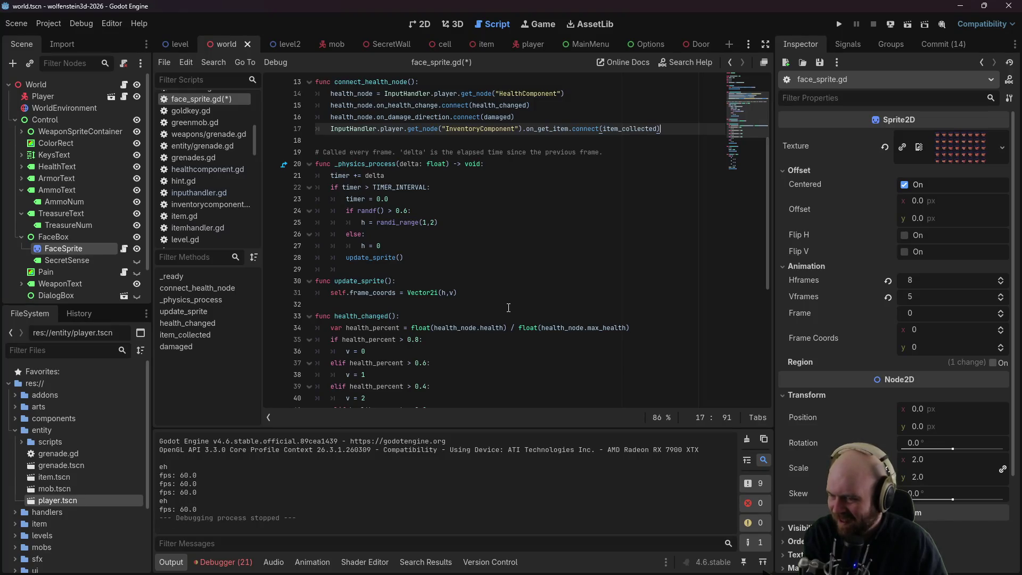
key(Return)
scroll(504, 308, up, 2)
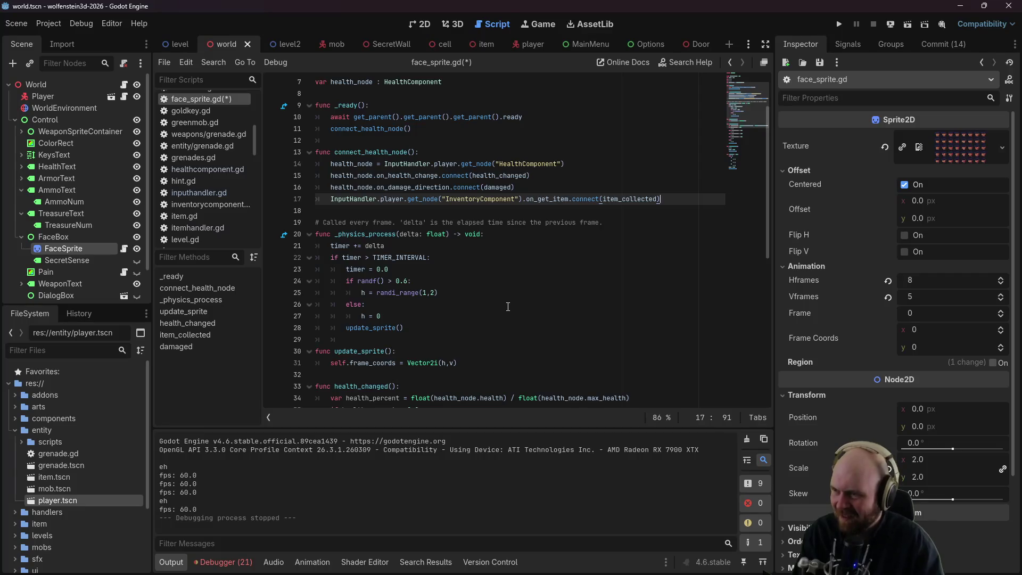
text(health_changed())
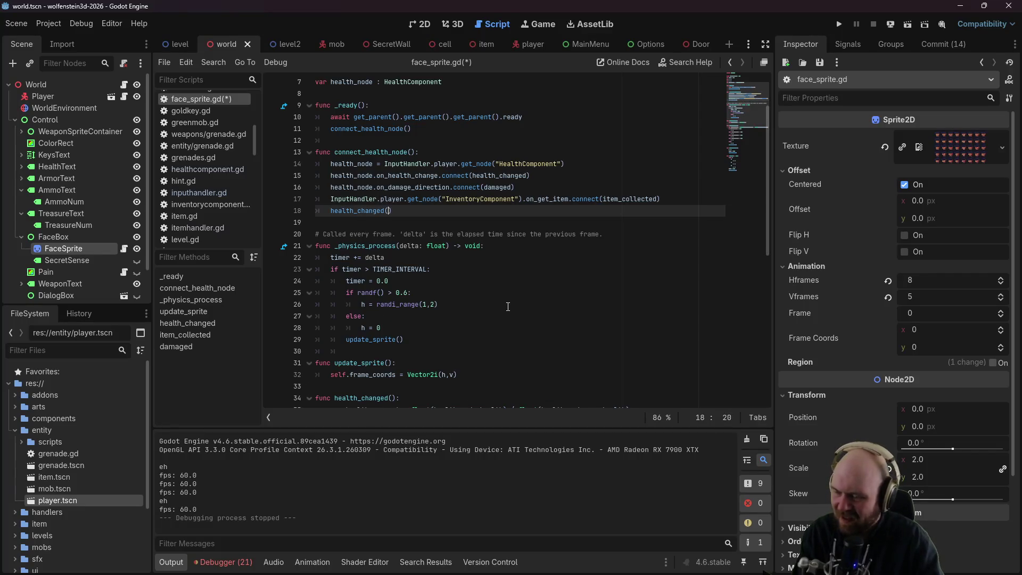
key(ctrl+s)
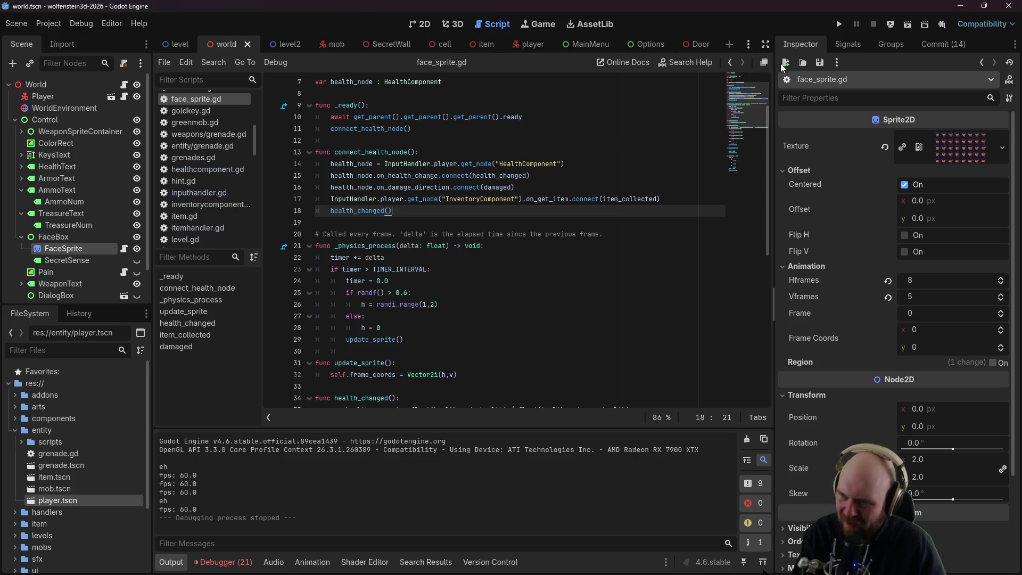
scroll(590, 325, down, 6)
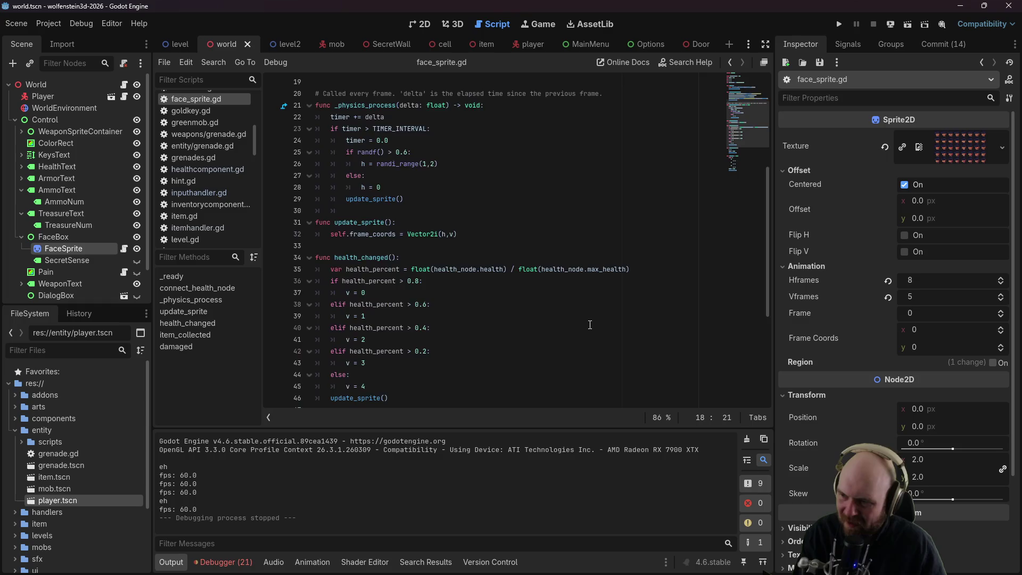
click(840, 25)
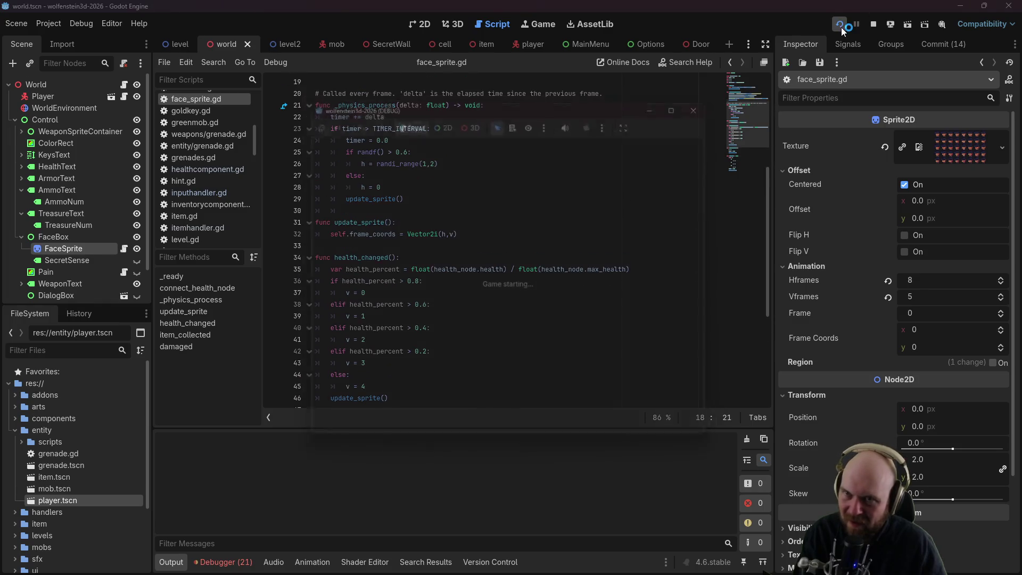
Step: Start a game, respawn after dying with space, stop the game, and collapse the entity folder
click(515, 289)
click(496, 295)
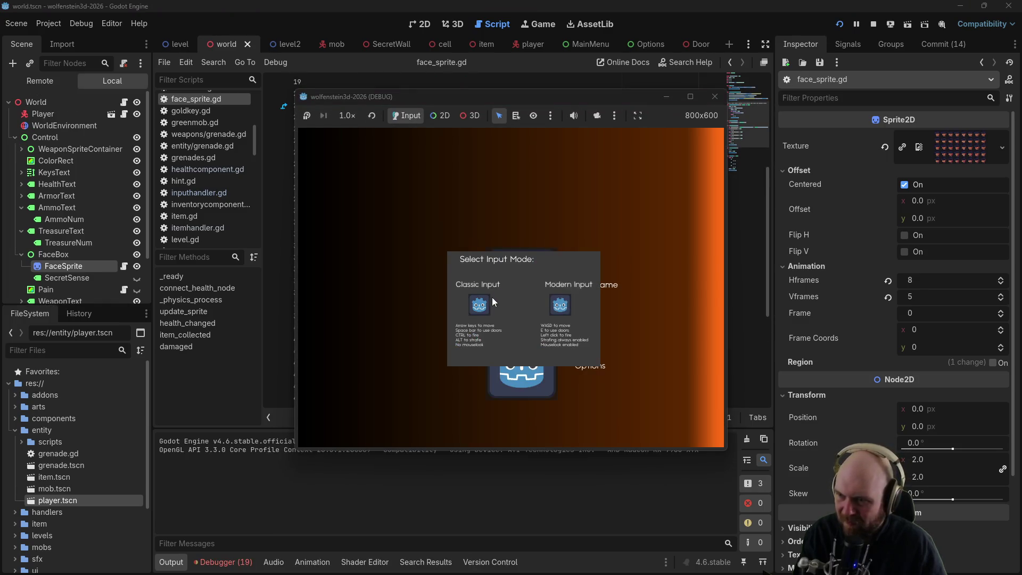
click(488, 300)
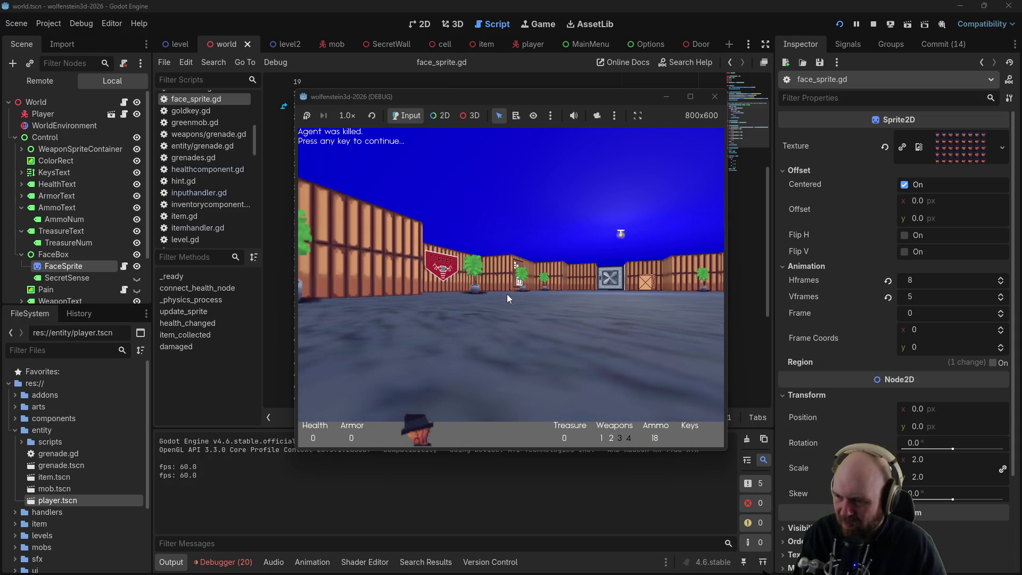
key(space)
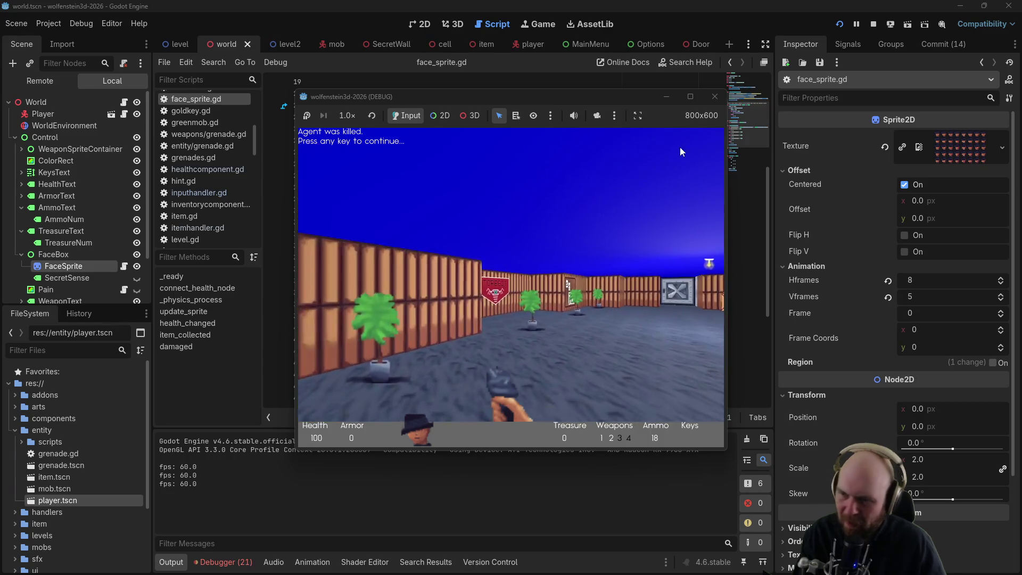
click(715, 97)
click(450, 219)
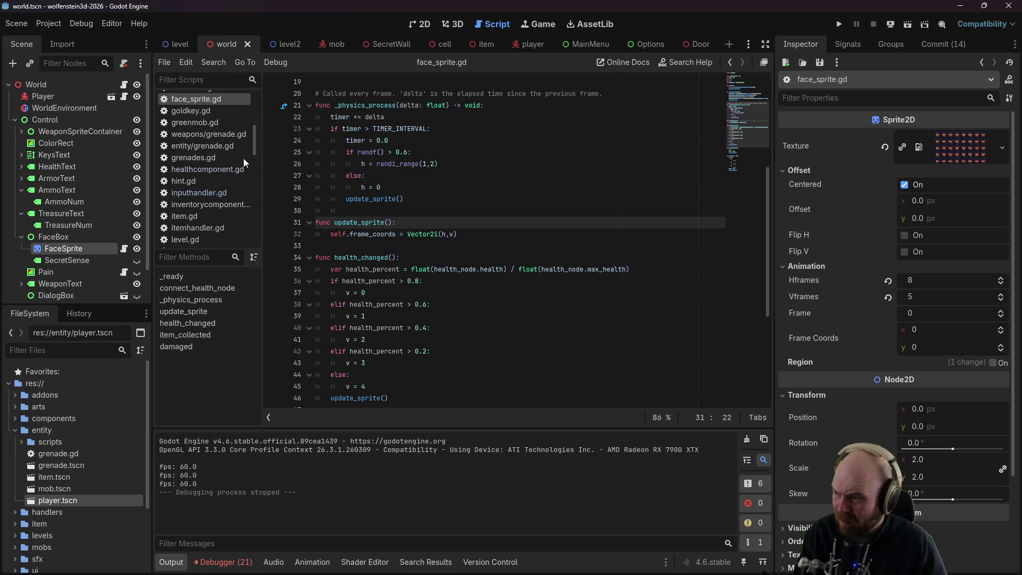
click(15, 431)
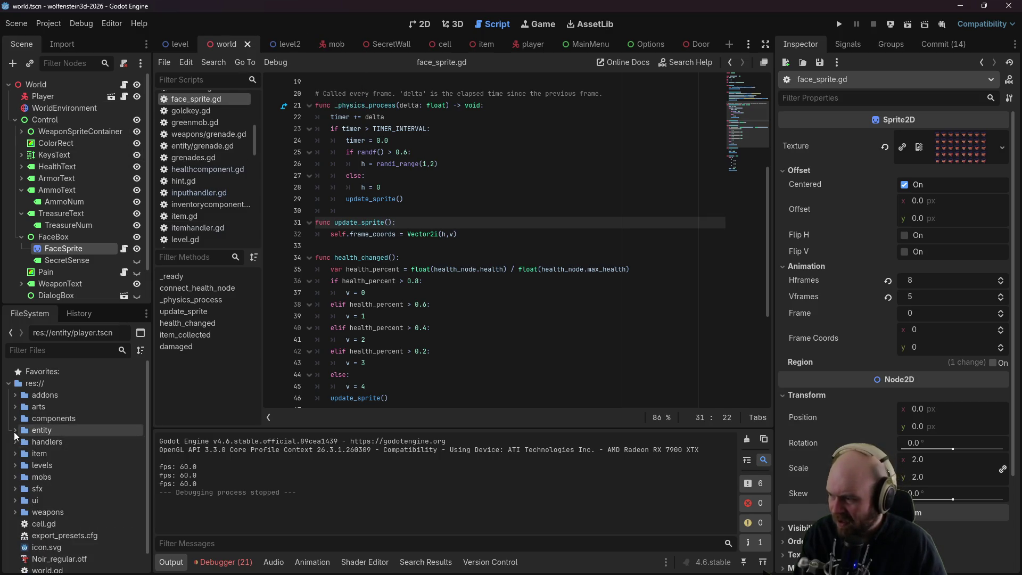
Step: Expand the handlers folder and open inputhandler.gd for editing
click(15, 443)
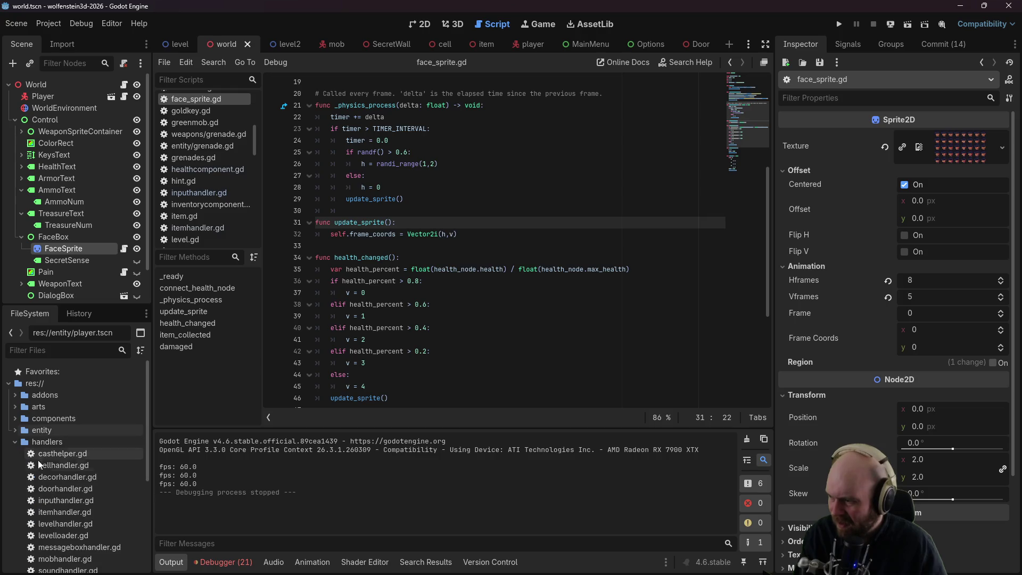
double_click(55, 506)
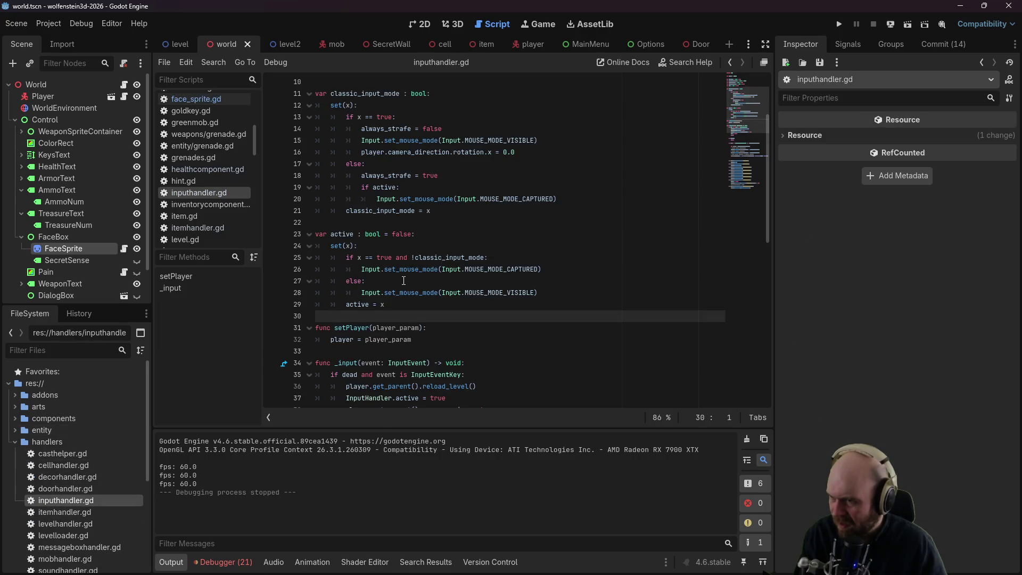
scroll(408, 280, up, 3)
scroll(437, 266, down, 1)
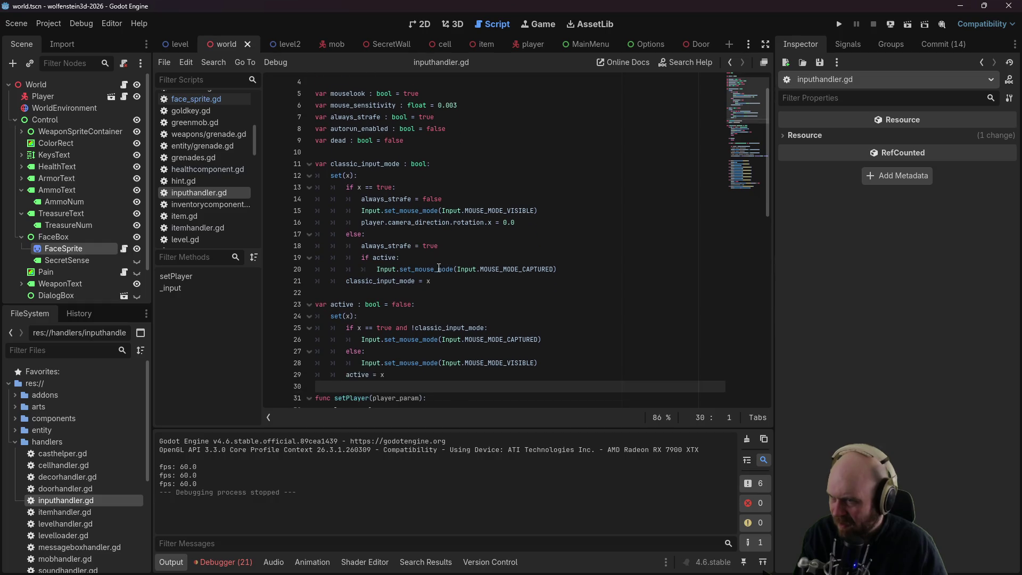
scroll(439, 267, down, 6)
Step: Make line 35 accept InputEventMouseButton as well as InputEventKey when dead, then run the game
click(463, 235)
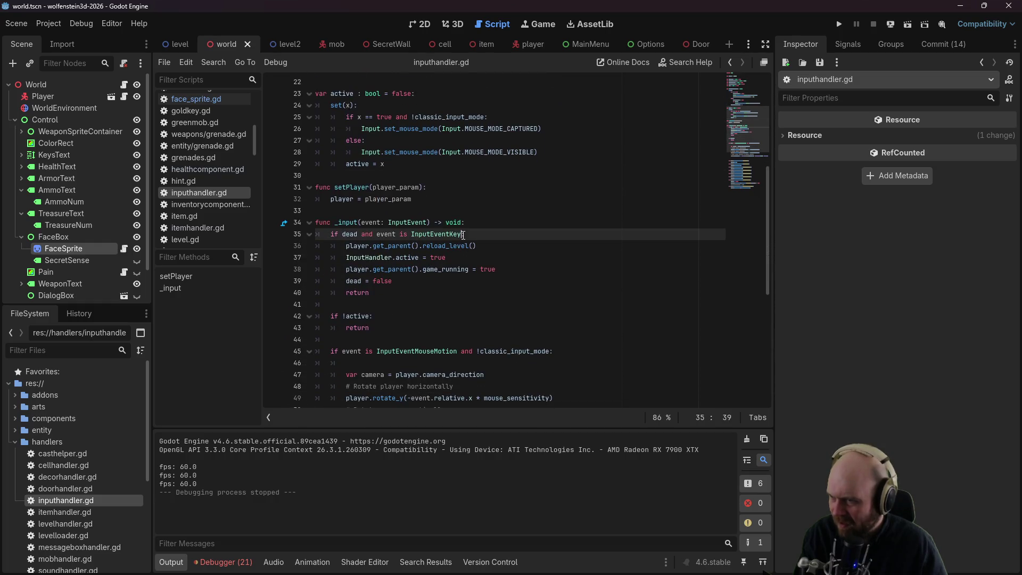
text(or event i)
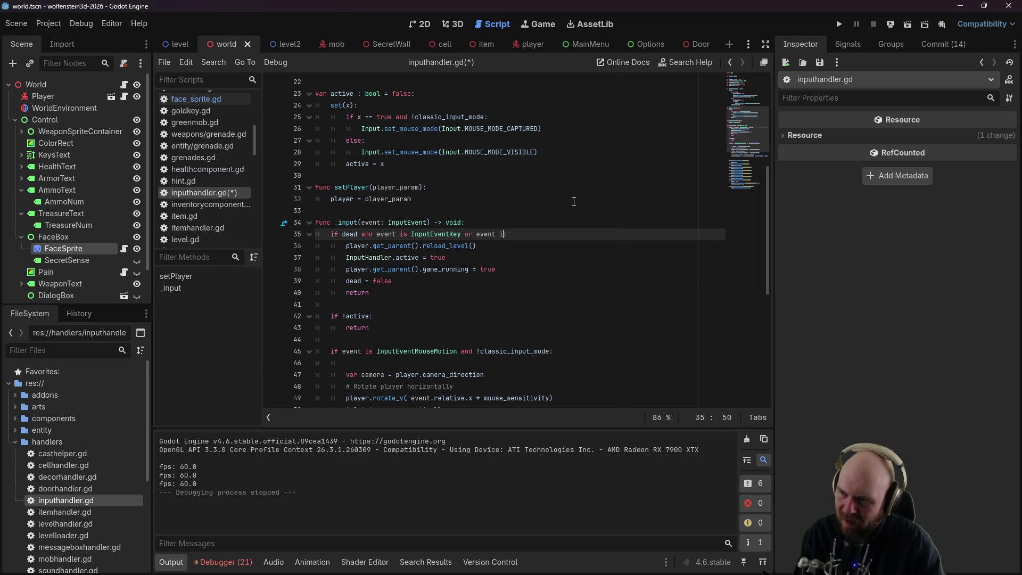
text(s InputM)
key(BackSpace)
text(EventMouse)
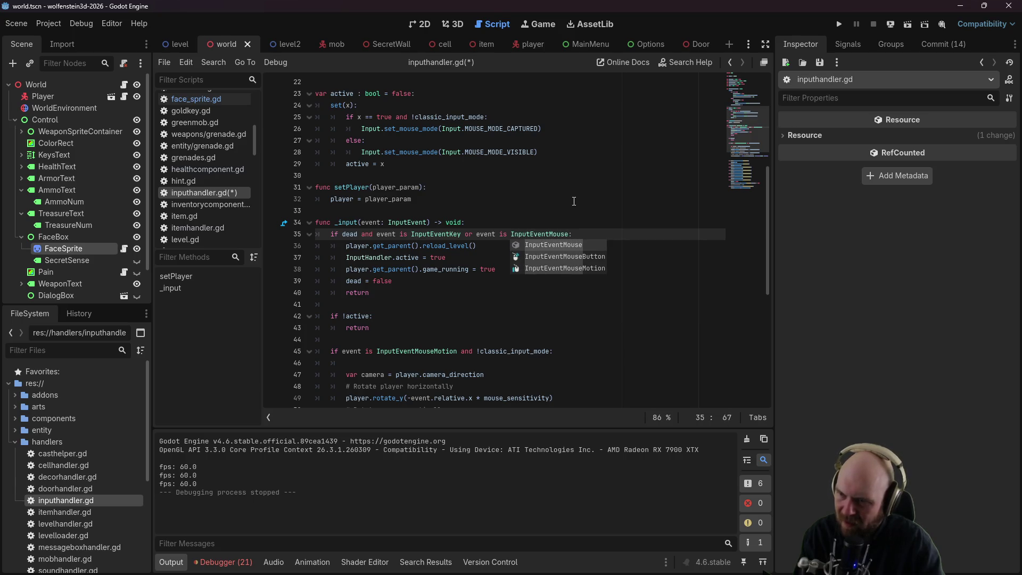
text(Button)
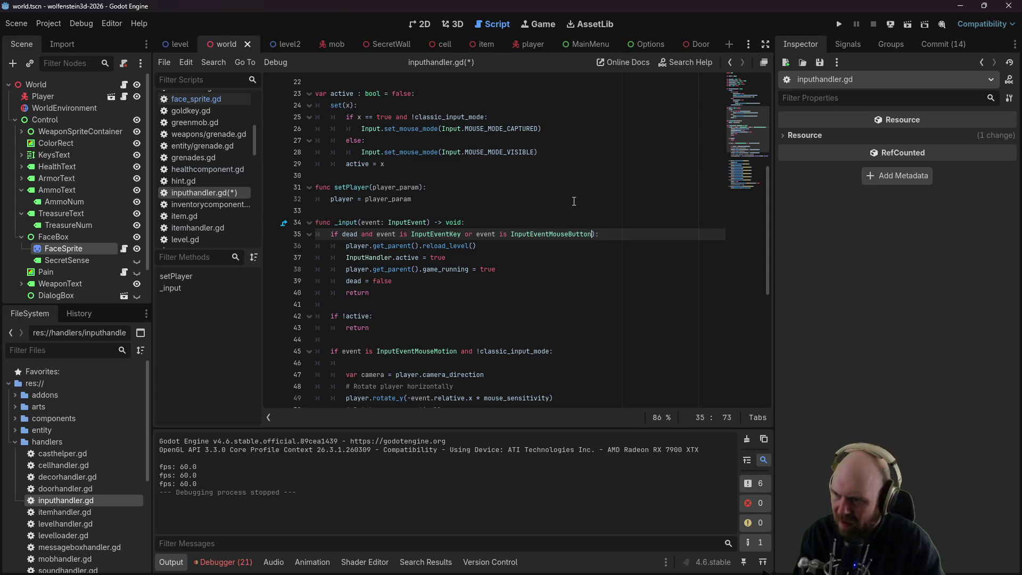
key(Left)
key(Left)
key(Left)
text(()
click(641, 158)
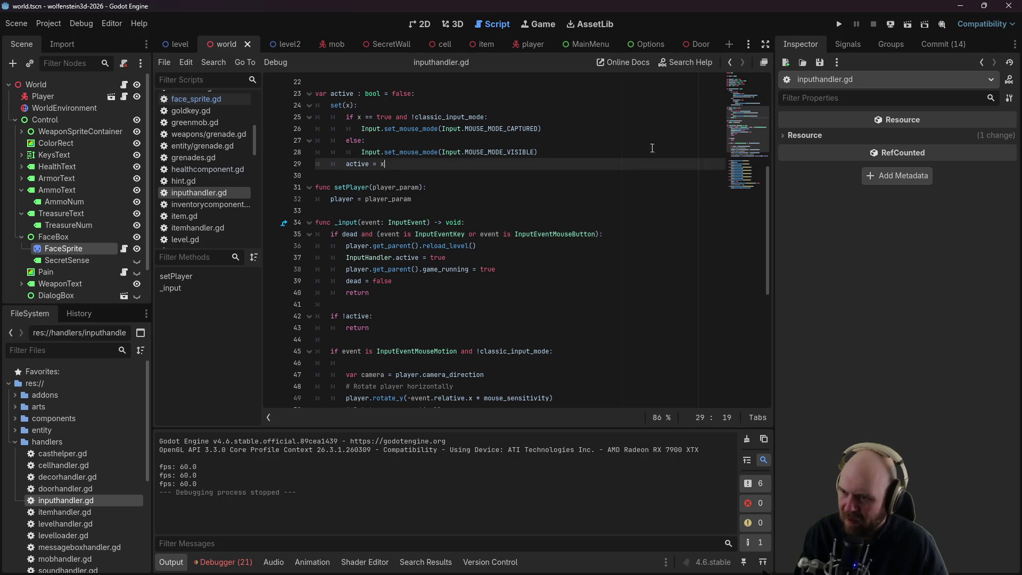
click(833, 25)
click(532, 269)
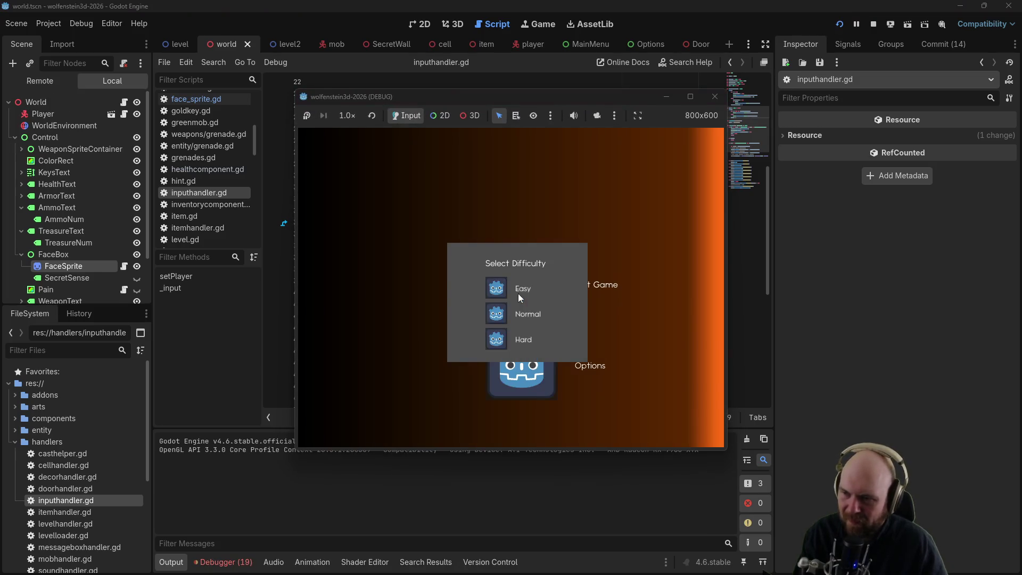
Step: Playtest on Easy until the agent dies and respawns, then stop and return to player.tscn
click(498, 292)
click(478, 305)
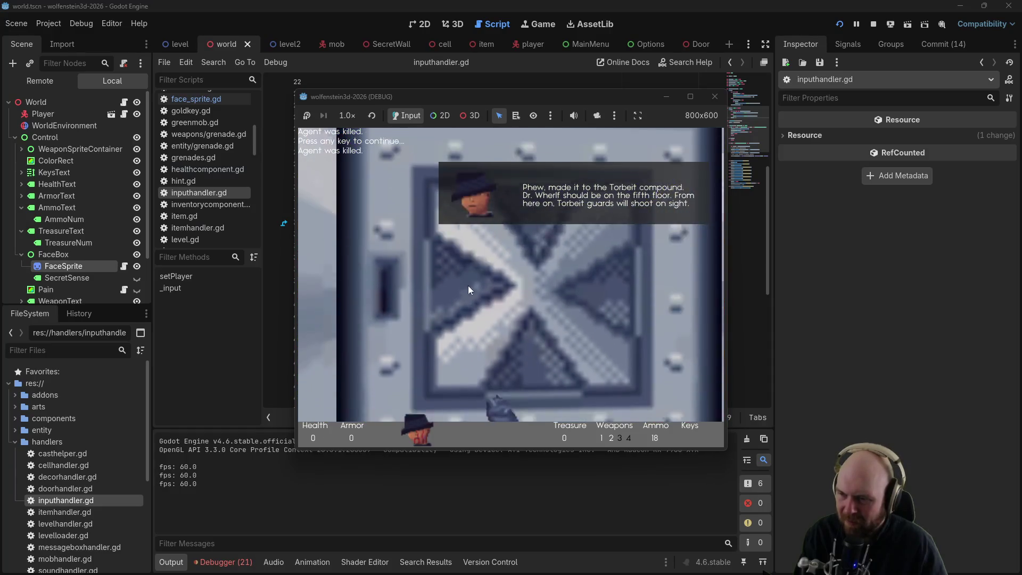
click(715, 98)
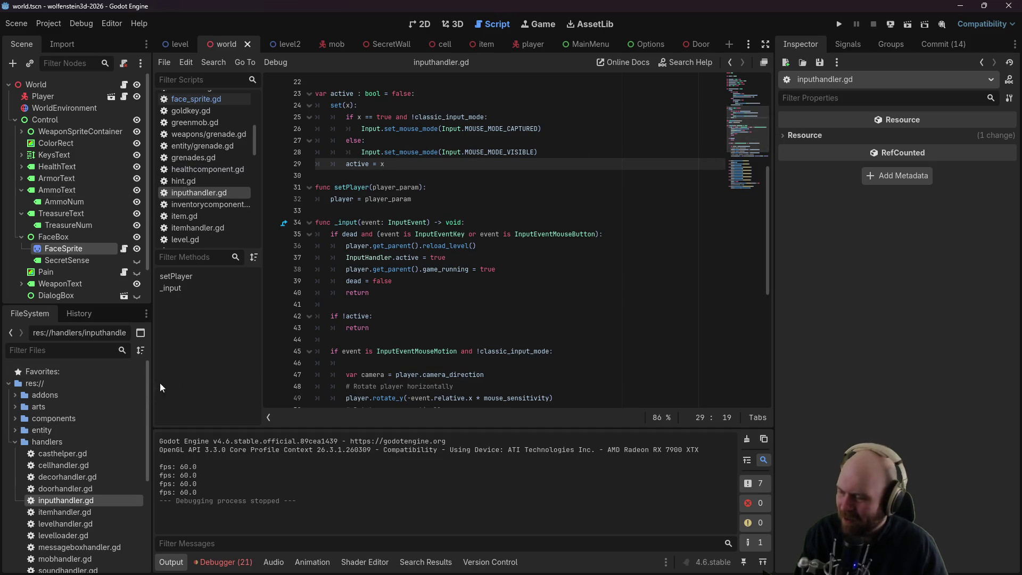
click(527, 46)
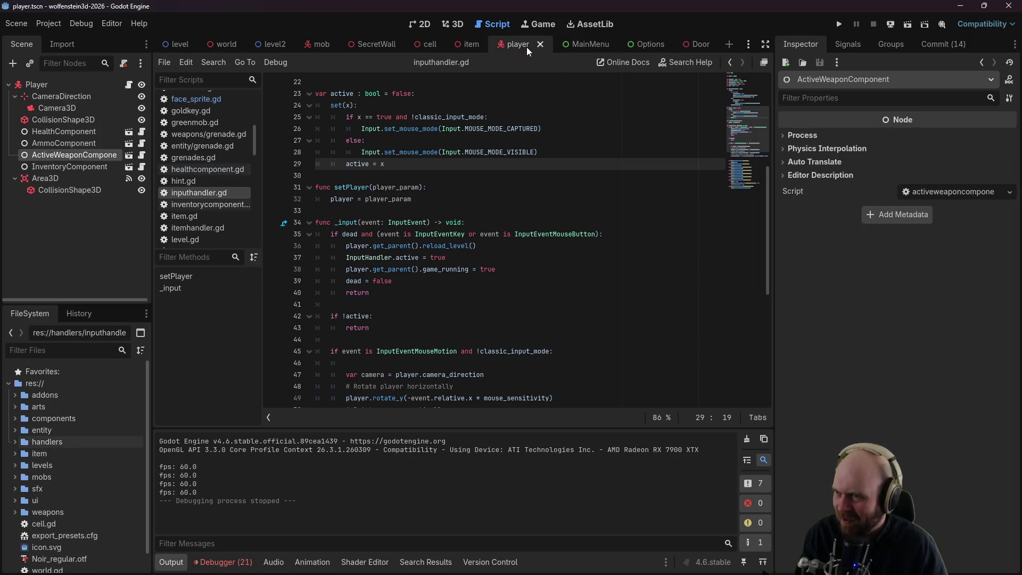
Step: Delete the debug '$HealthComponent.subtract_health(100)' line from use() in player.gd
click(128, 85)
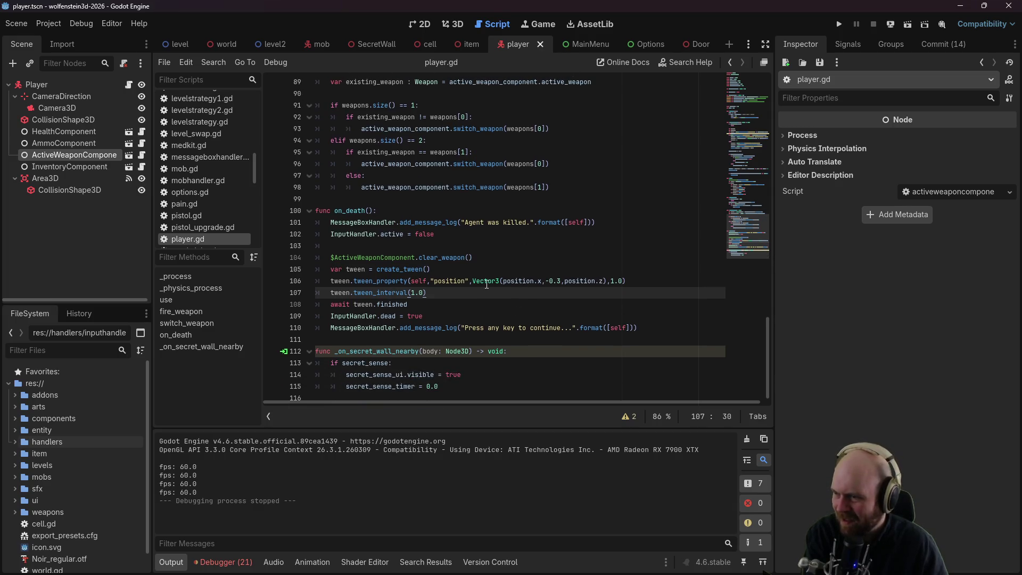
scroll(486, 284, up, 4)
scroll(491, 247, up, 6)
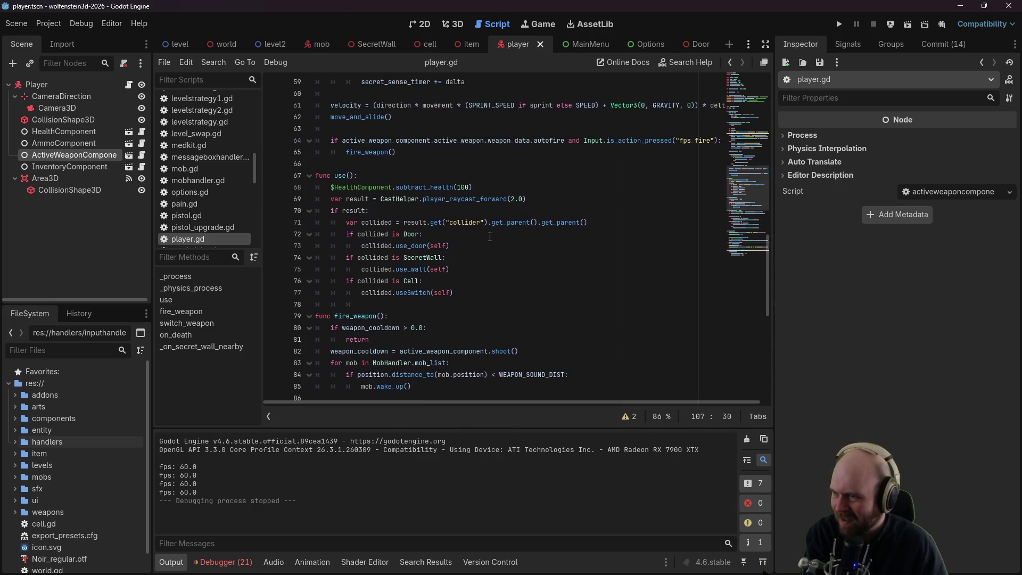
drag(504, 183, 508, 176)
key(BackSpace)
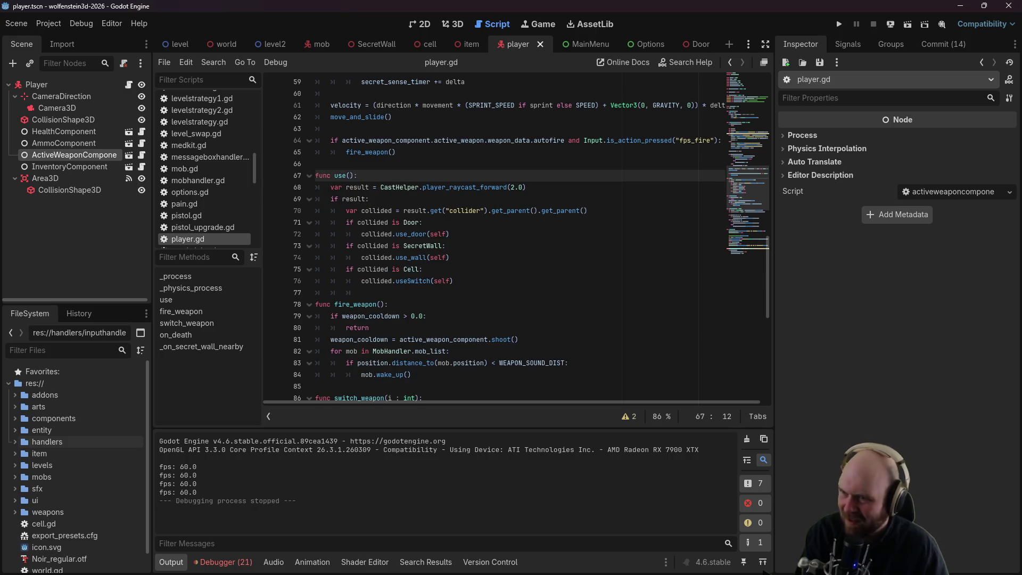
Step: Run the game again on Easy difficulty with Classic Input
click(498, 285)
click(499, 293)
click(487, 305)
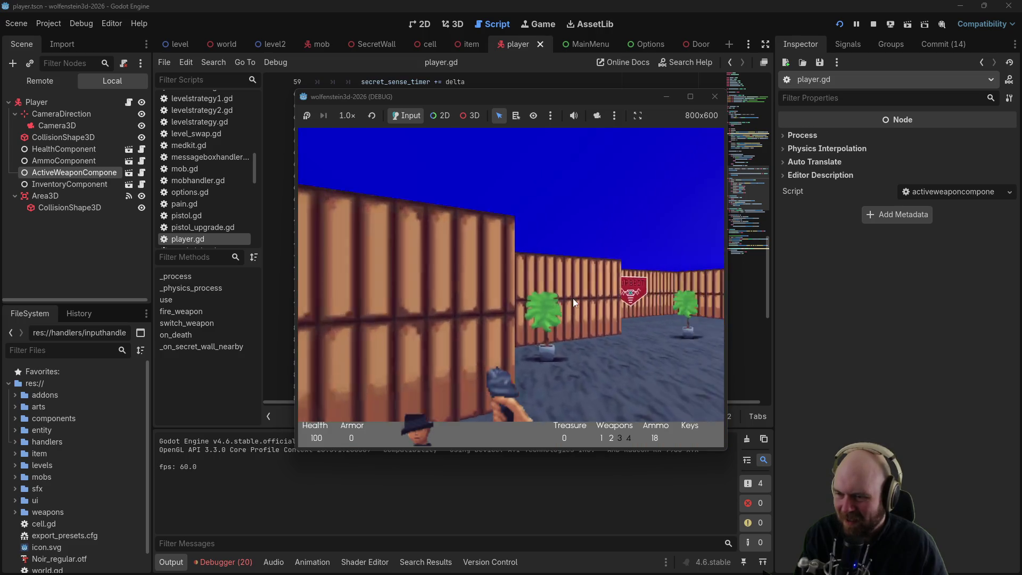
Step: Push open the X-marked secret steel wall and shoot the white-coated boss
key(Up)
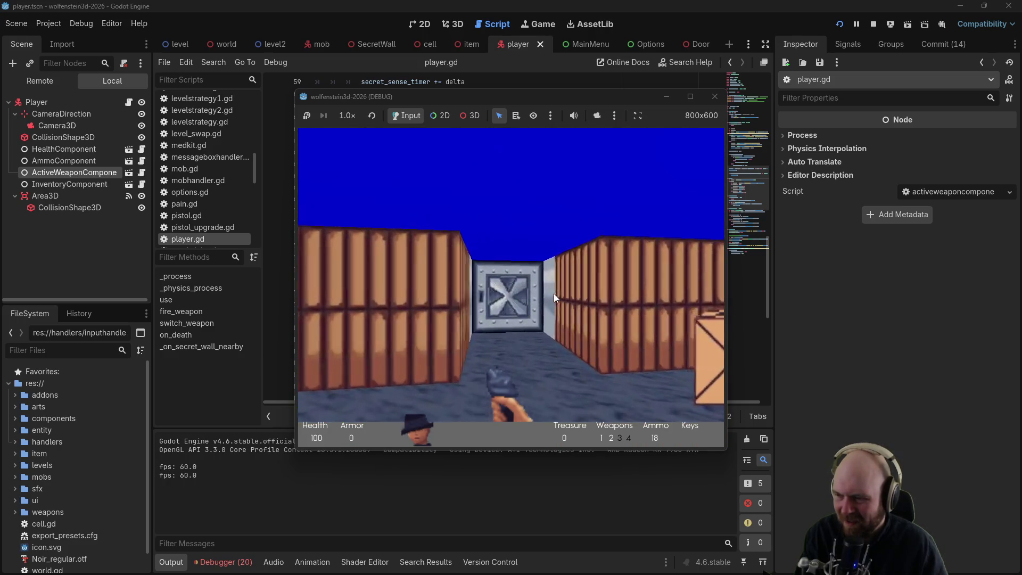
key(Down)
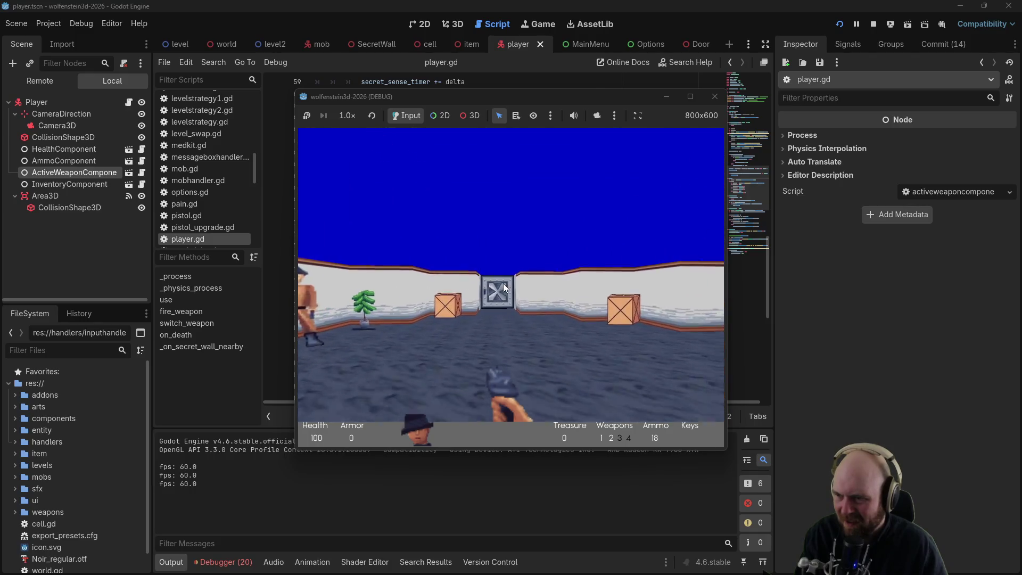
key(Up)
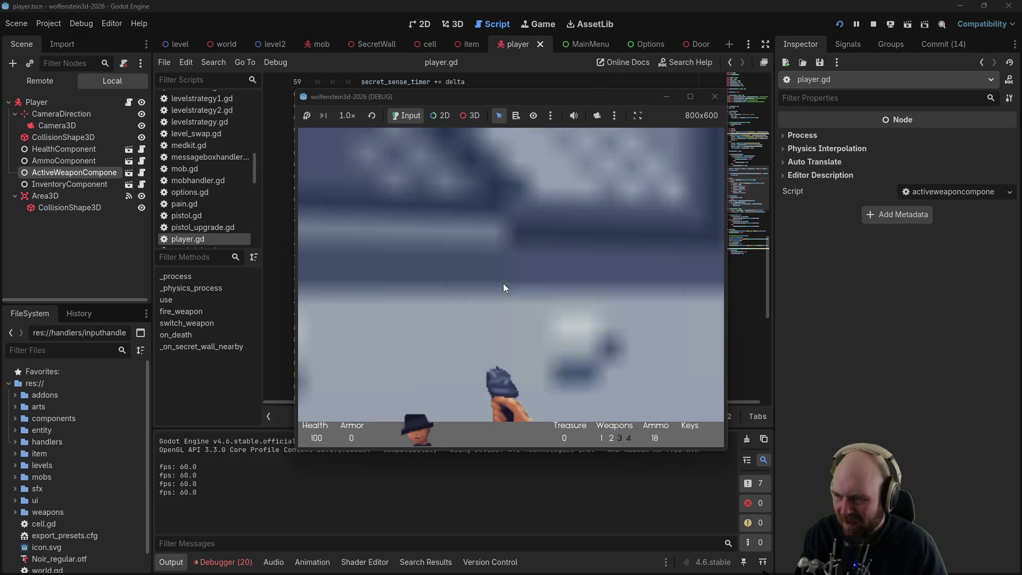
key(Up)
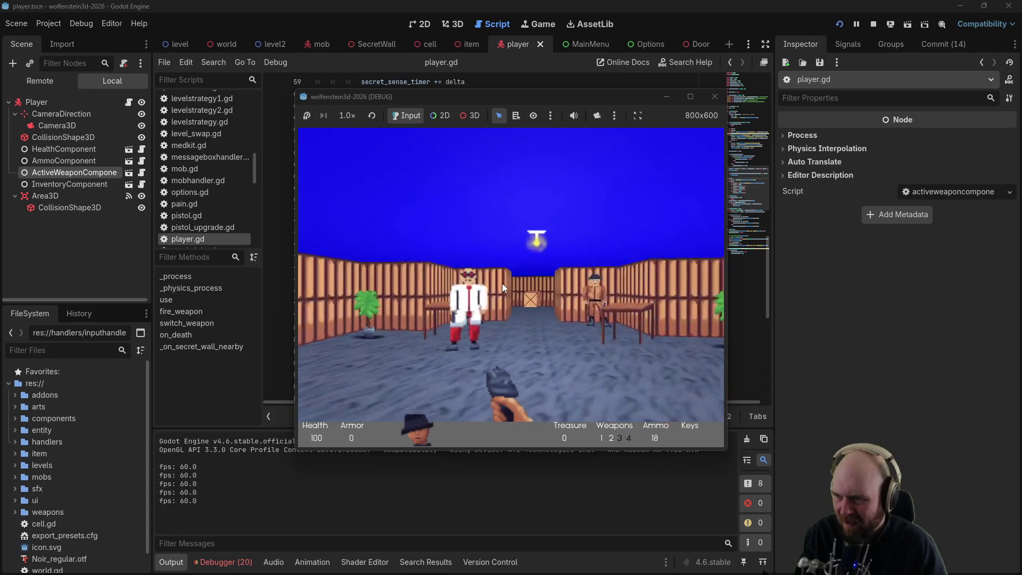
key(ctrl)
key(ctrl)
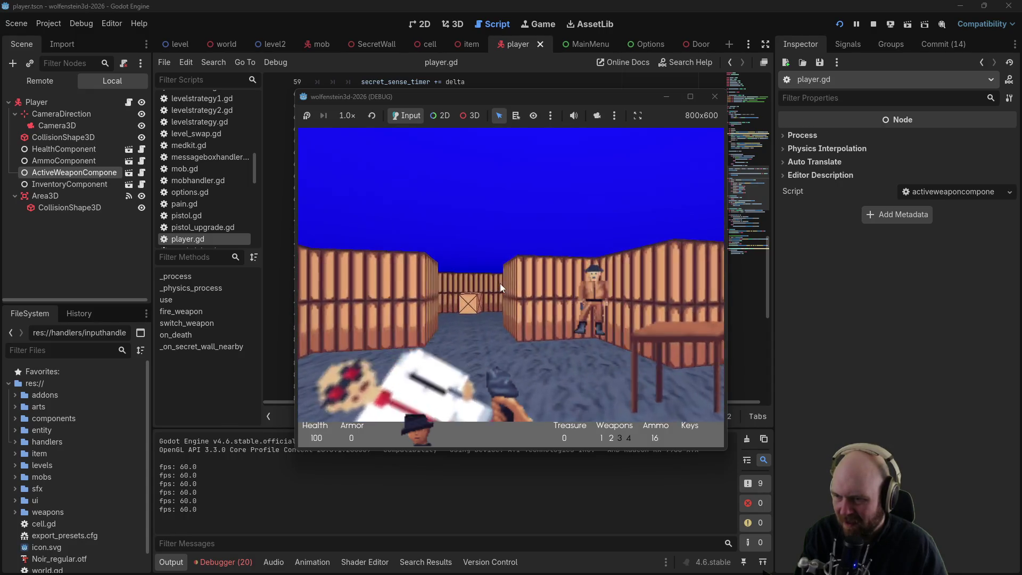
Step: Open the corridor door and explore the stone room, turning to face the guards
key(Right)
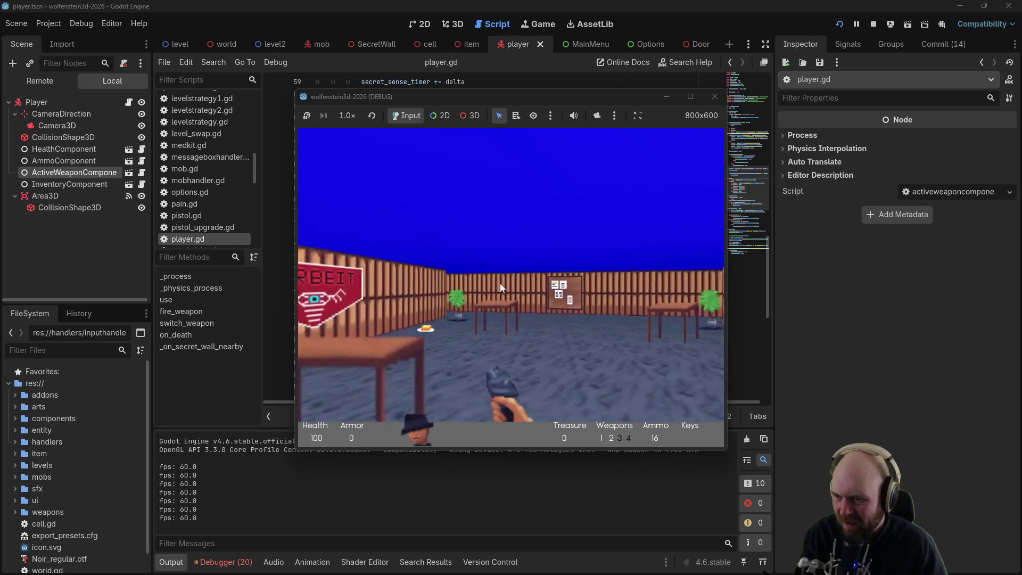
key(Right)
key(Up)
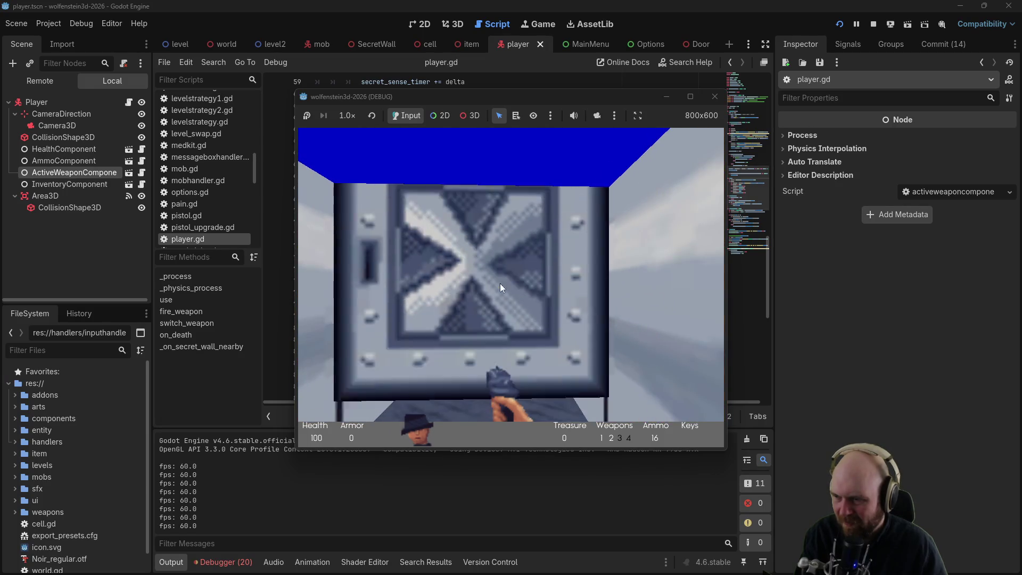
key(space)
key(Up)
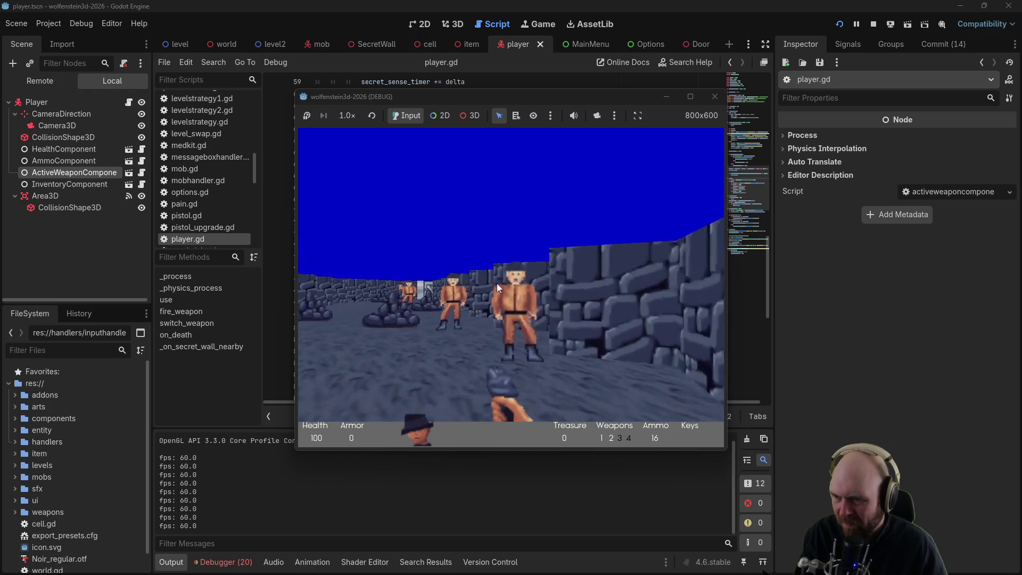
key(Right)
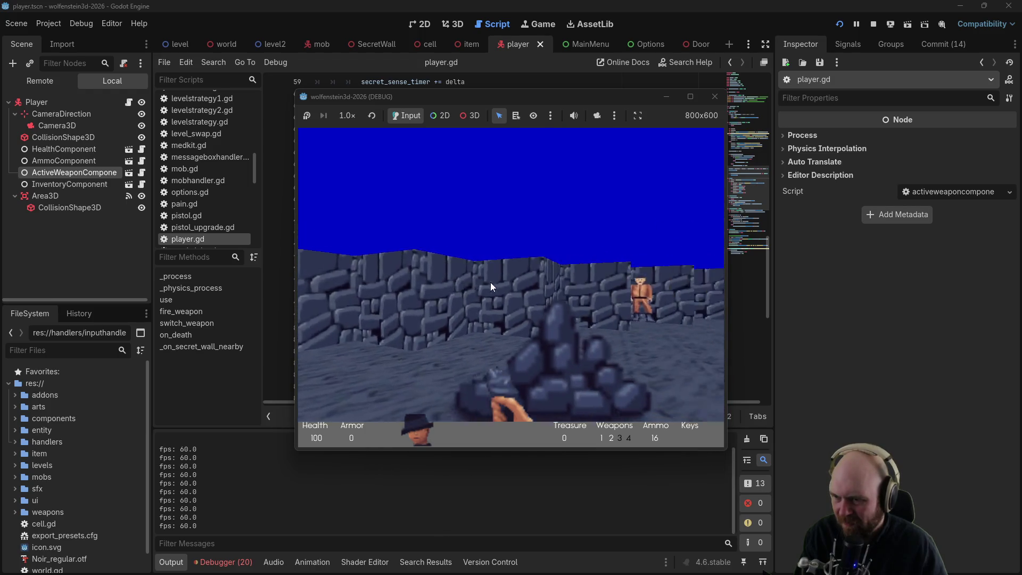
key(Right)
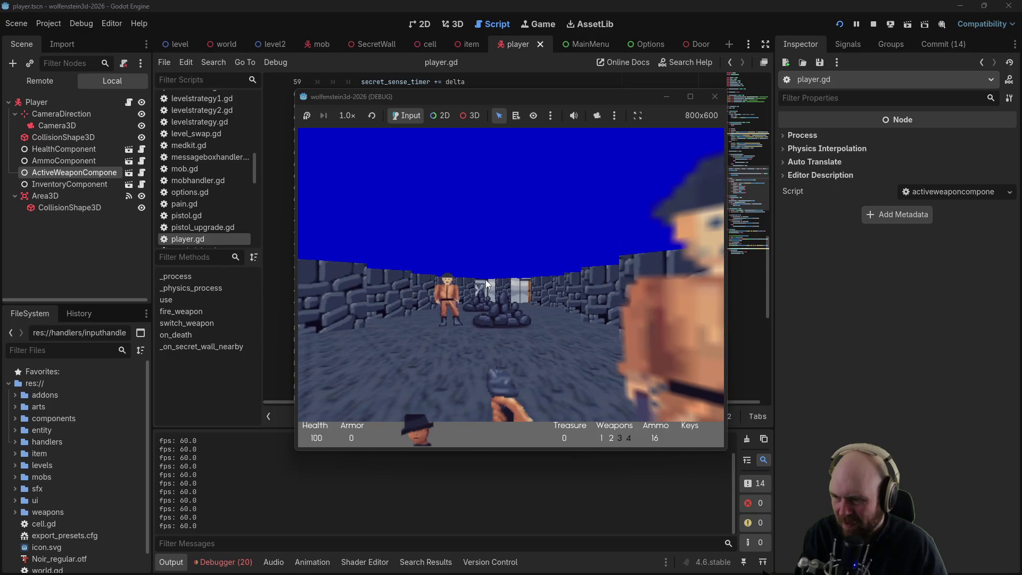
key(Right)
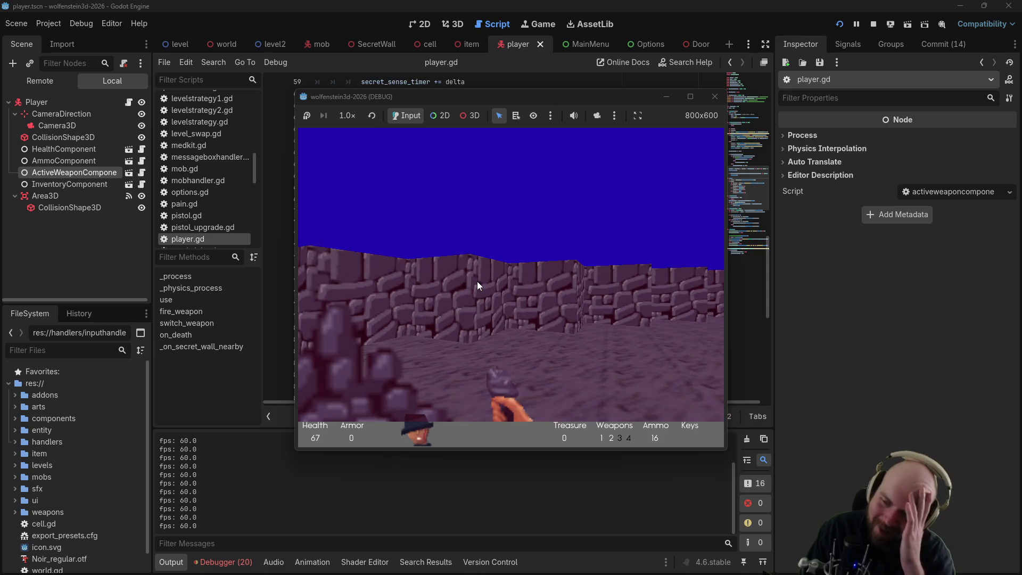
key(Left)
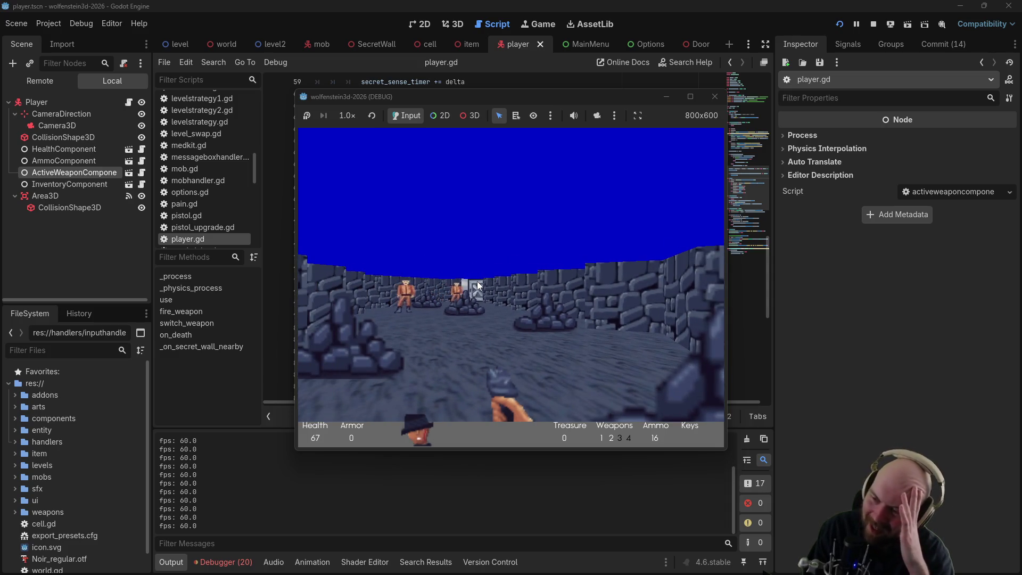
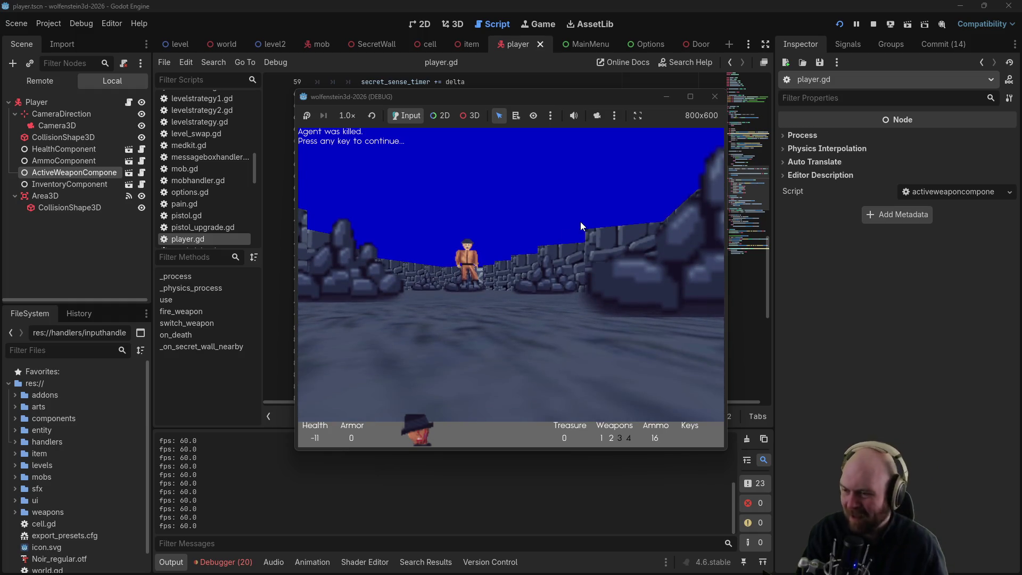
Step: Respawn after death and go through the metal doors into the white corridor
key(space)
key(w)
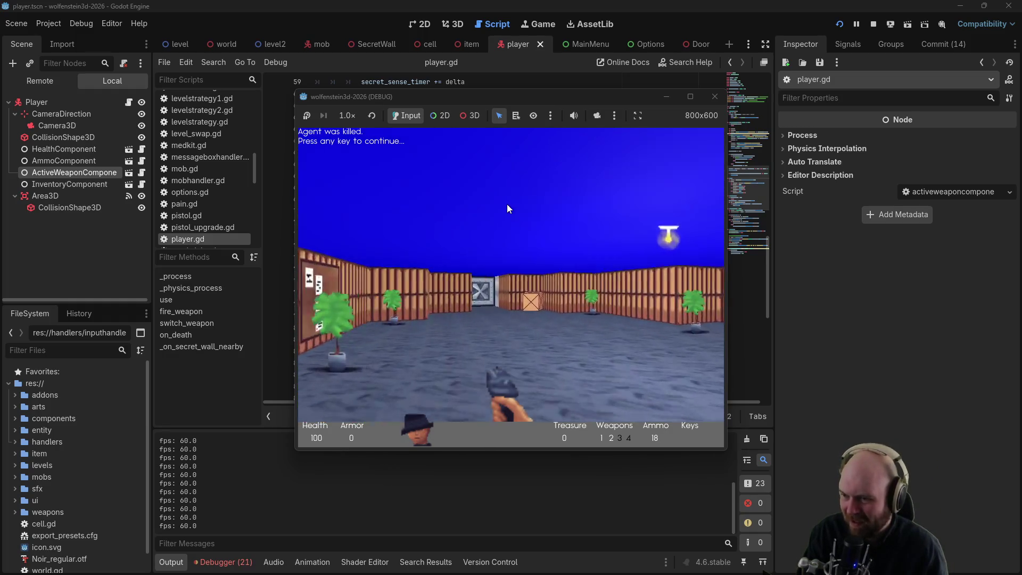
key(space)
key(w)
key(w)
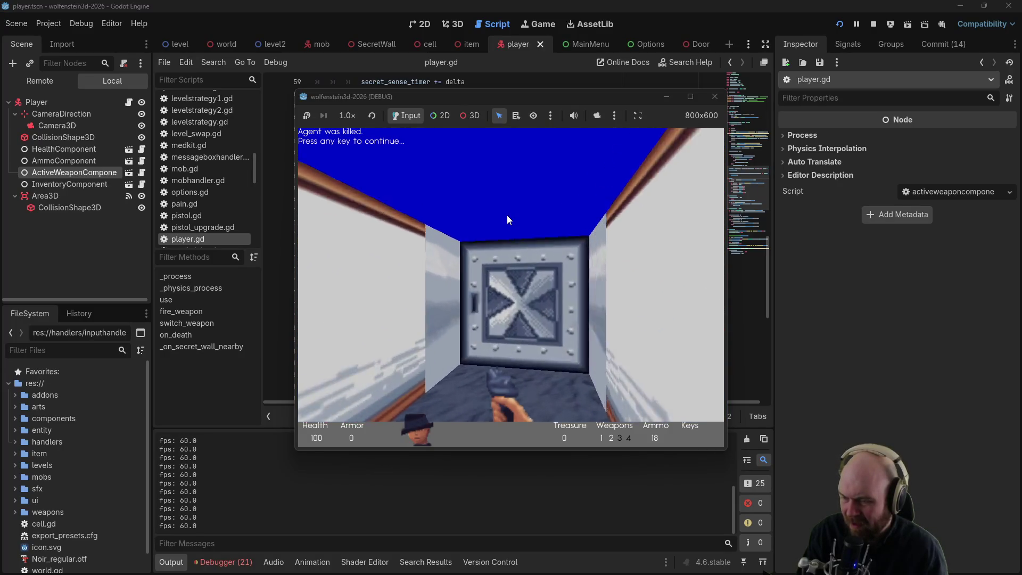
key(space)
key(Left)
key(w)
key(space)
key(w)
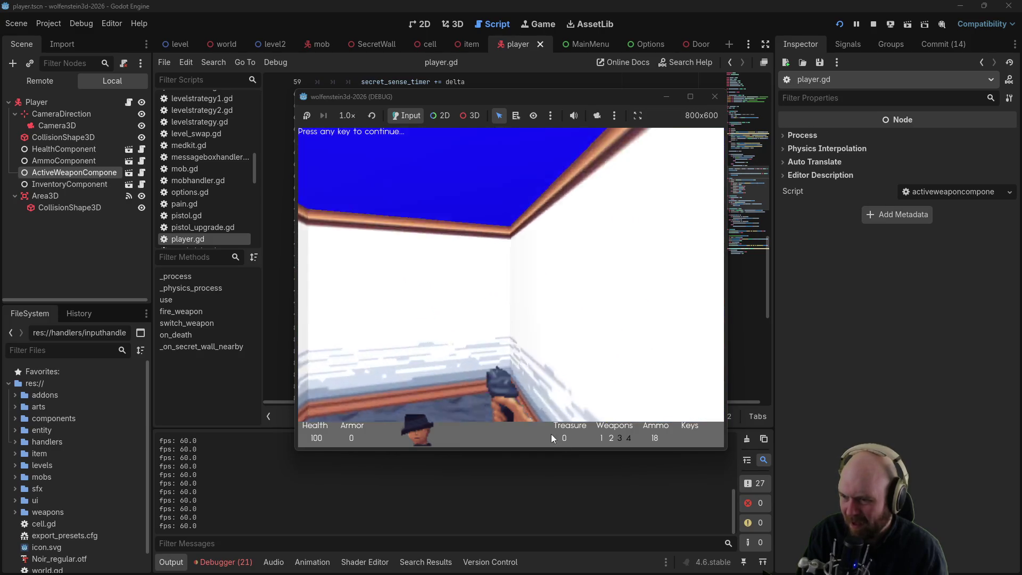
Step: Grab the bullet magazine, shoot the guard, and collect the magazine it dropped
key(Left)
key(Right)
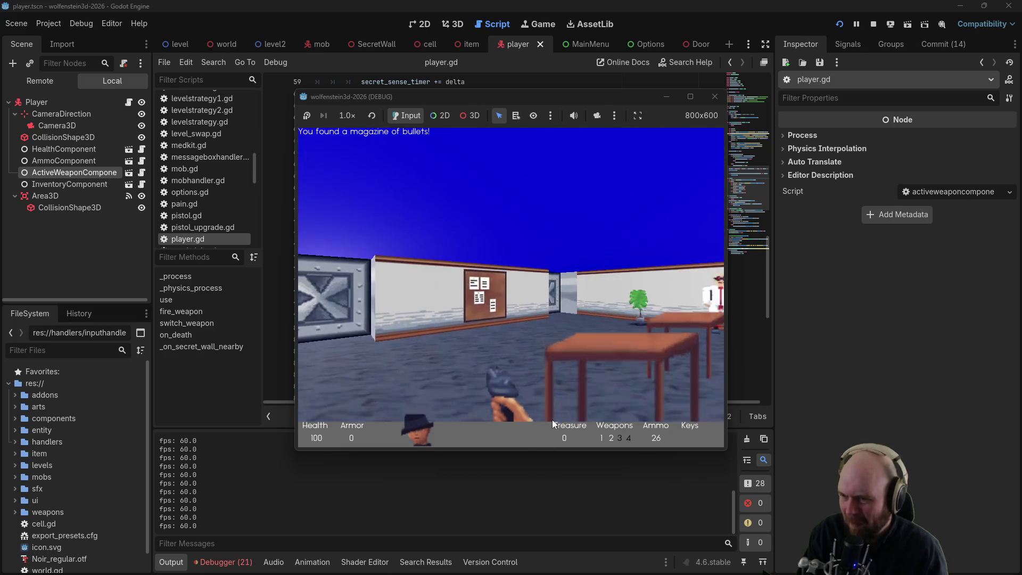
key(Right)
key(ctrl)
key(ctrl)
key(ctrl)
key(w)
key(Left)
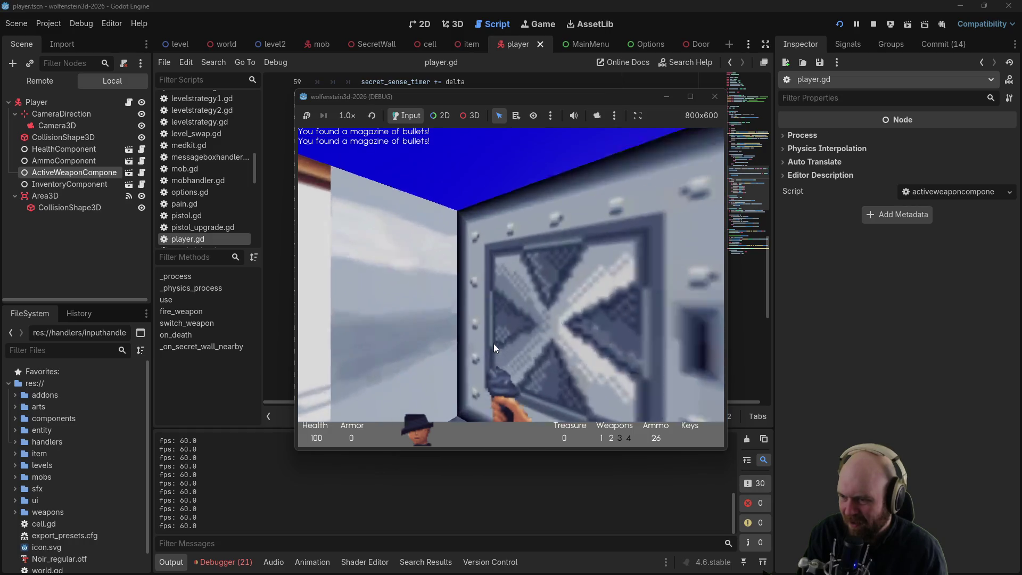
Step: Collect both briefcase treasures and the shotgun shells
key(w)
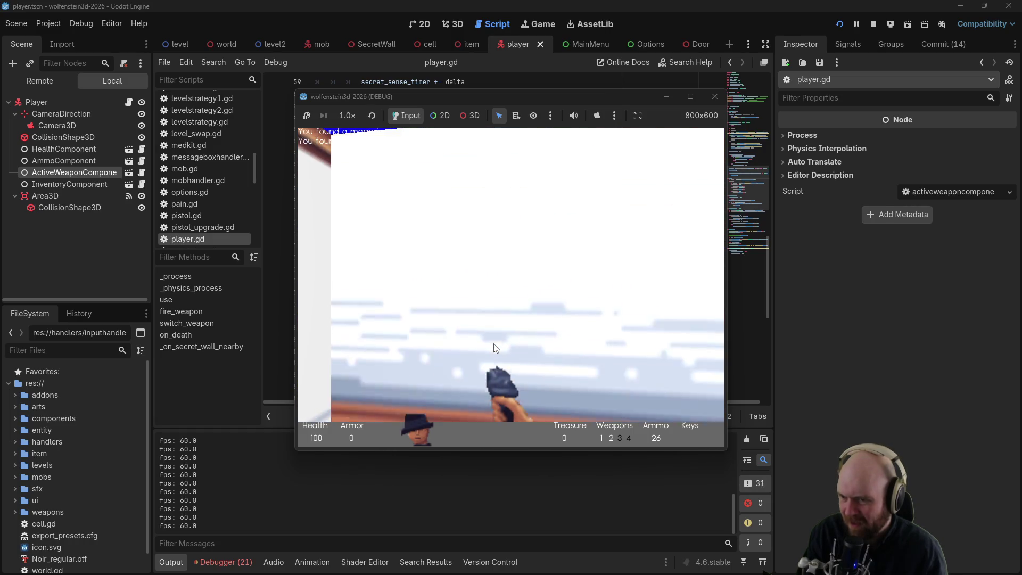
key(Left)
key(w)
key(Right)
key(w)
key(Left)
Step: Move on through the corridors, opening the steel doors into the wood room and stone corridor
key(w)
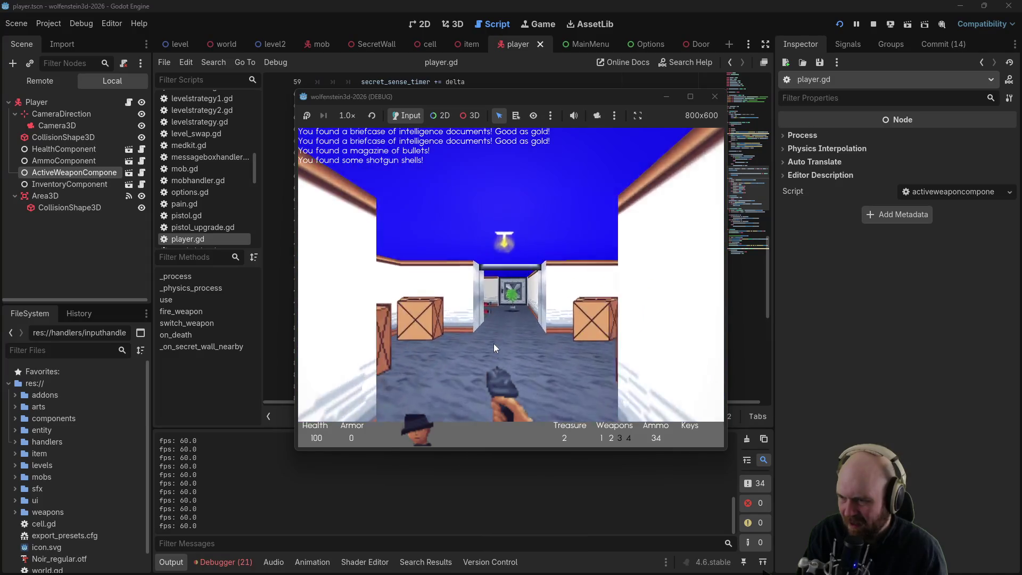
key(Left)
key(Left)
key(w)
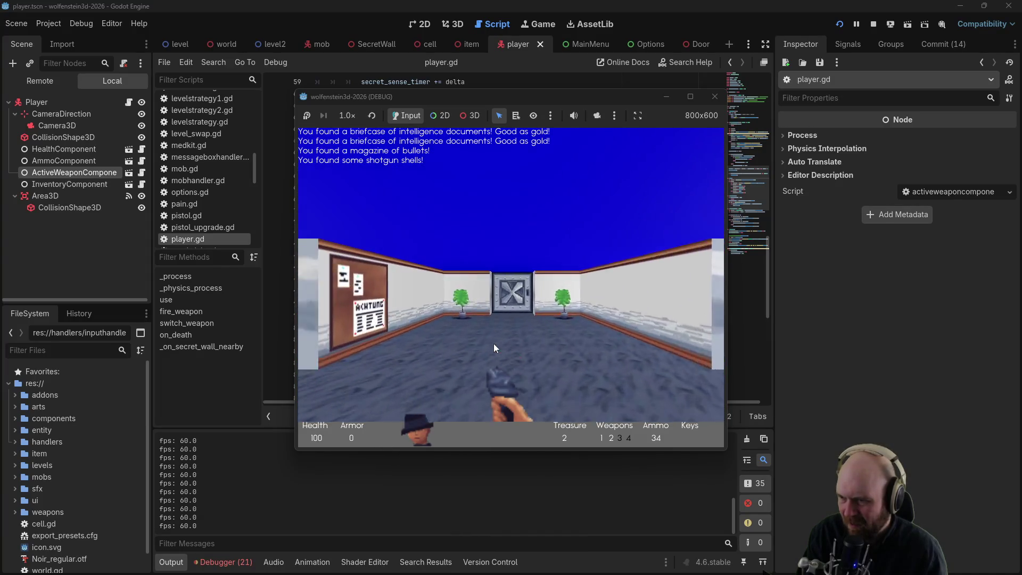
key(space)
key(w)
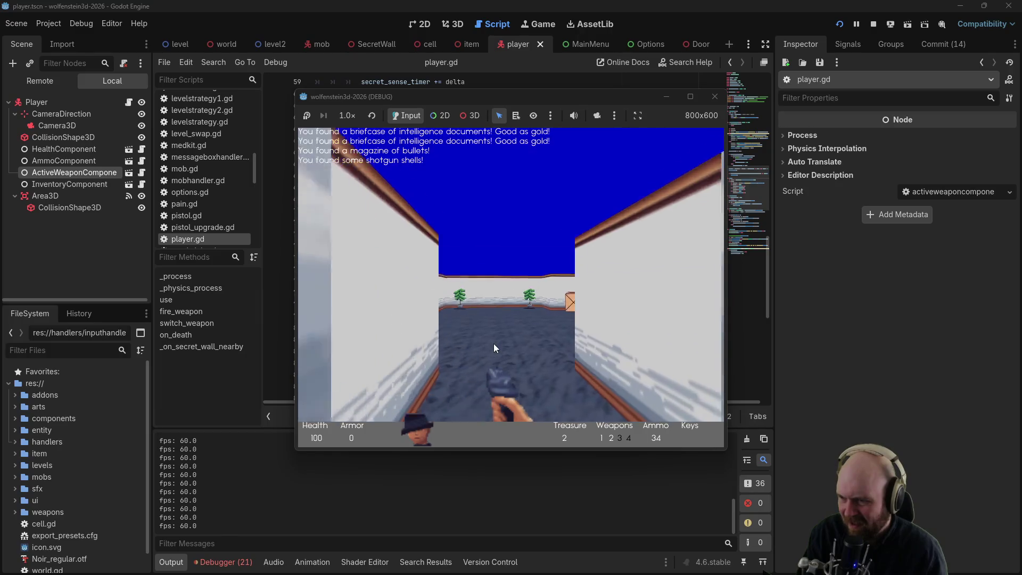
key(Left)
key(space)
key(w)
key(Left)
key(Right)
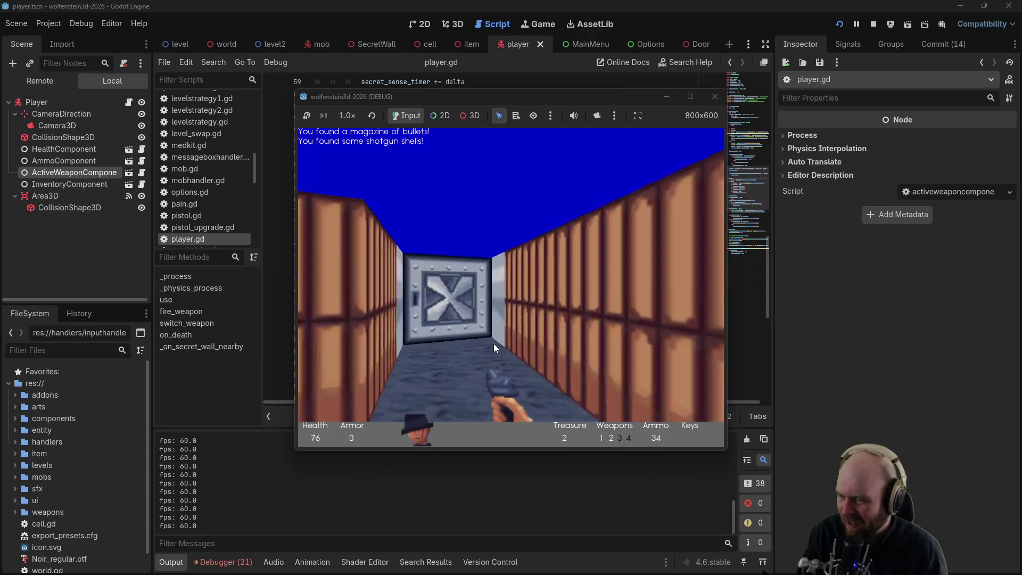
key(w)
key(space)
Step: Cross the rubble room, open the steel door and pick up the box of grenades
key(w)
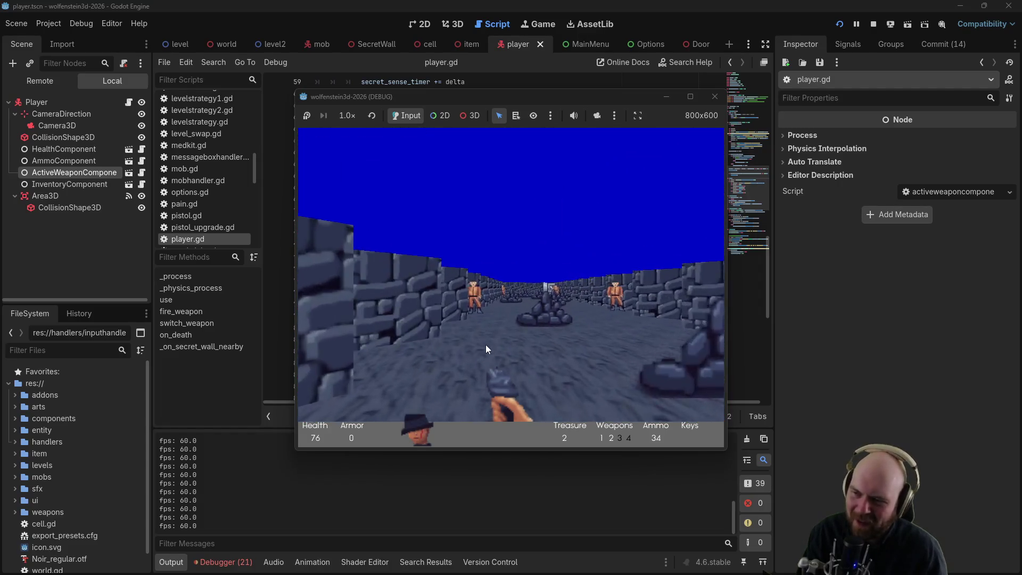
key(Left)
key(w)
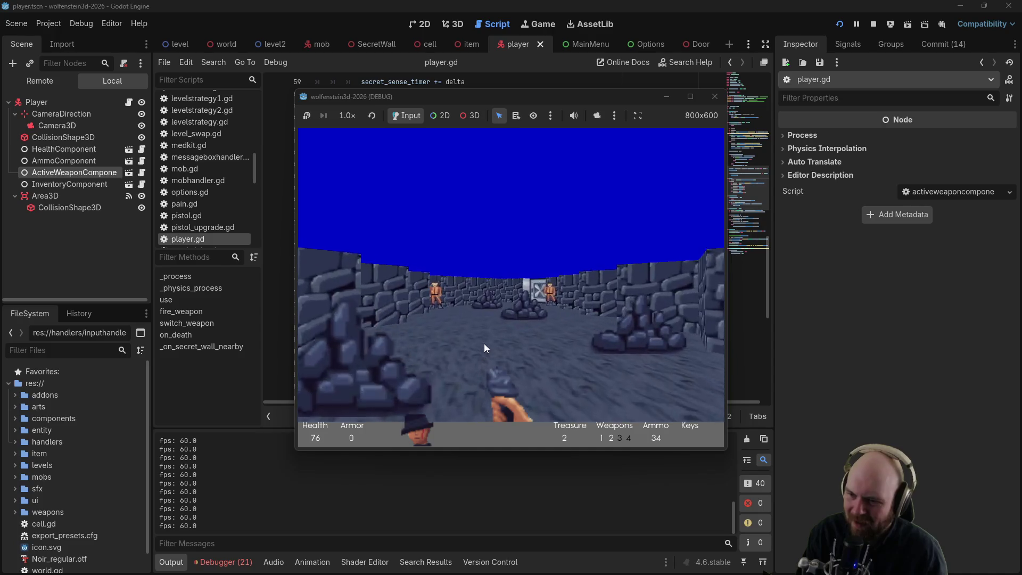
key(w)
key(space)
key(w)
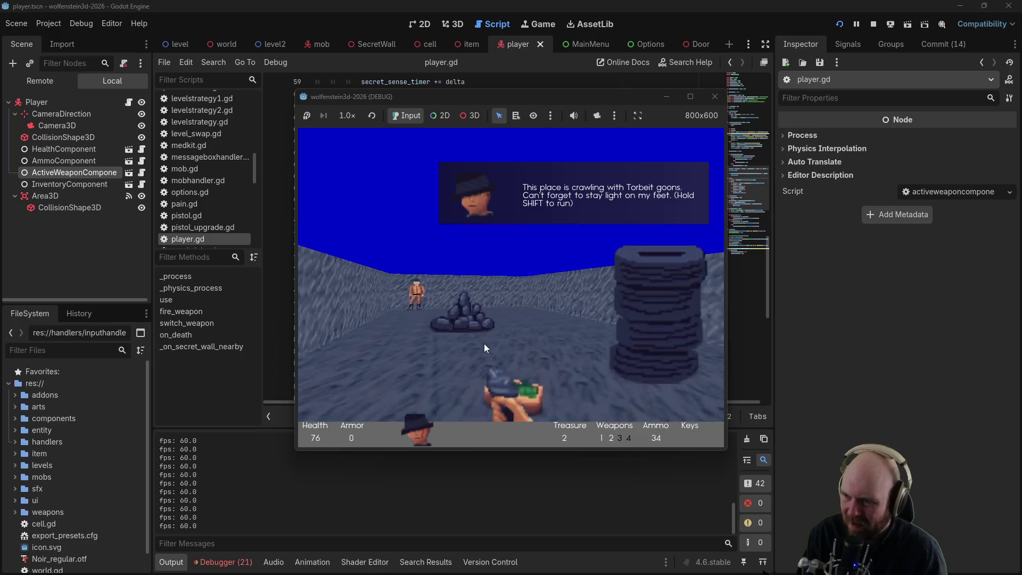
key(Left)
Step: Turn past the approaching guard and advance to pick up a bullet magazine
key(Right)
key(Left)
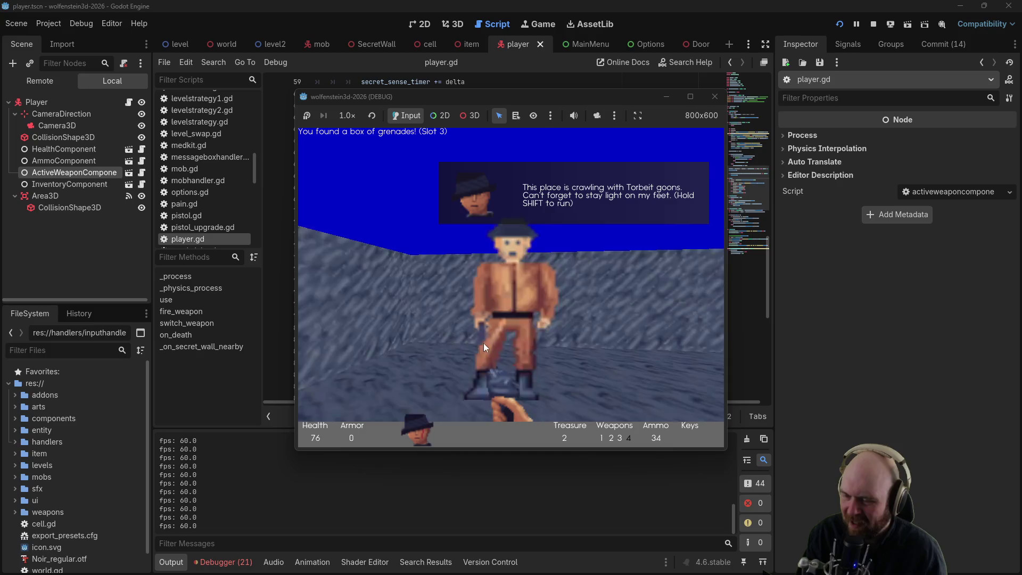
key(Right)
key(Left)
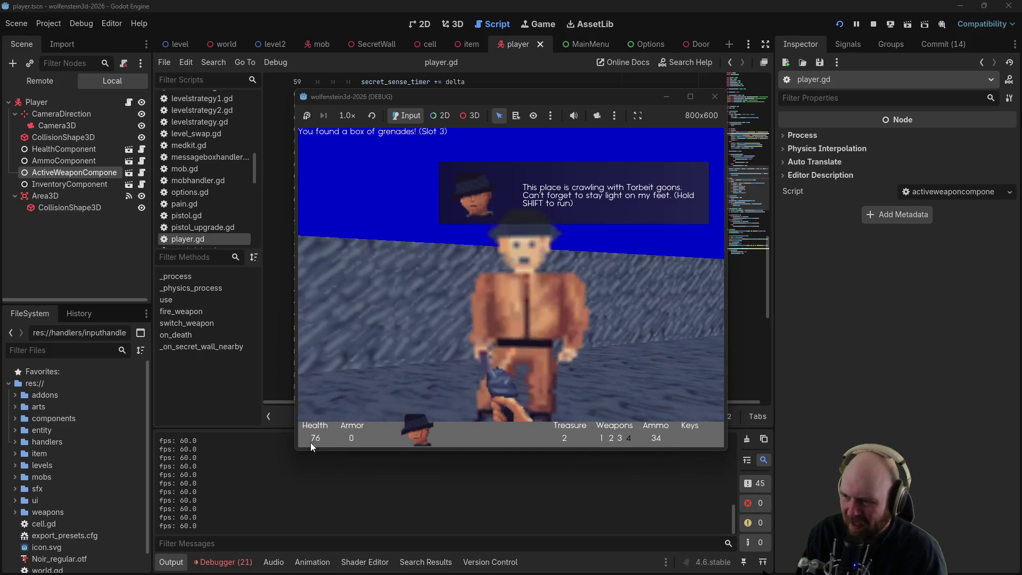
key(Right)
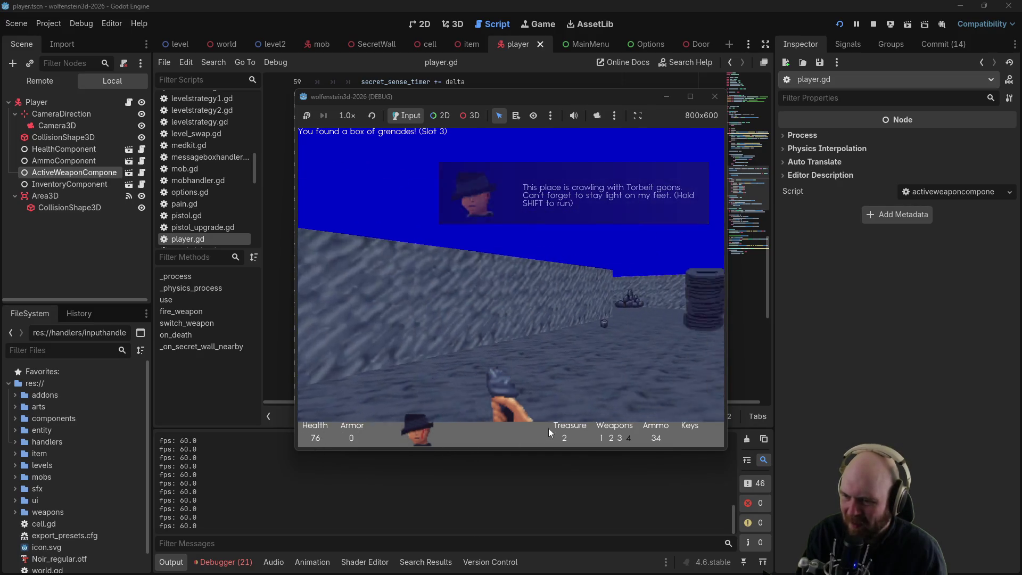
key(Up)
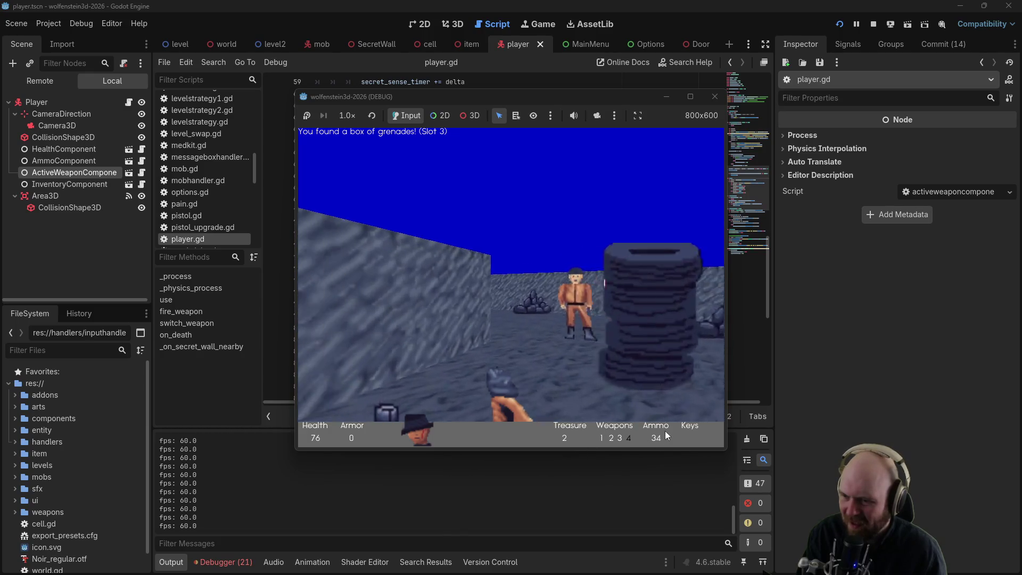
Step: Look around the area near the guard and red sign, then pick up another magazine
key(Right)
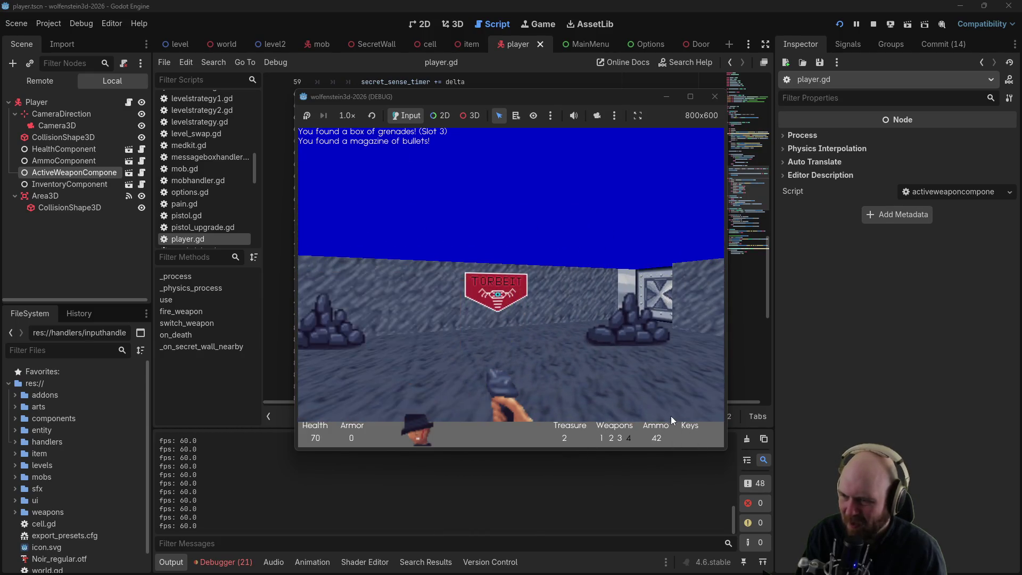
key(Left)
key(Right)
key(Left)
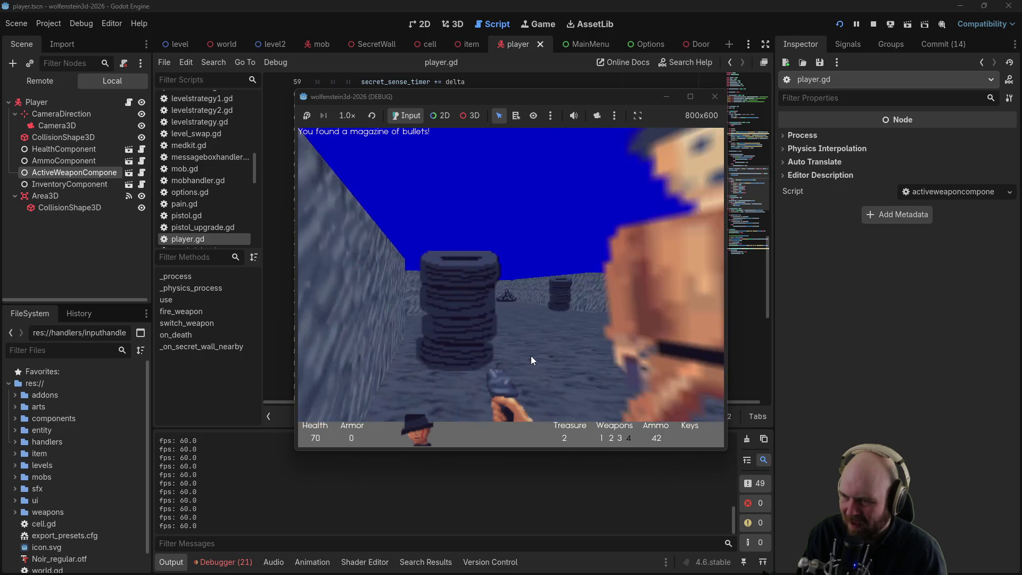
key(Right)
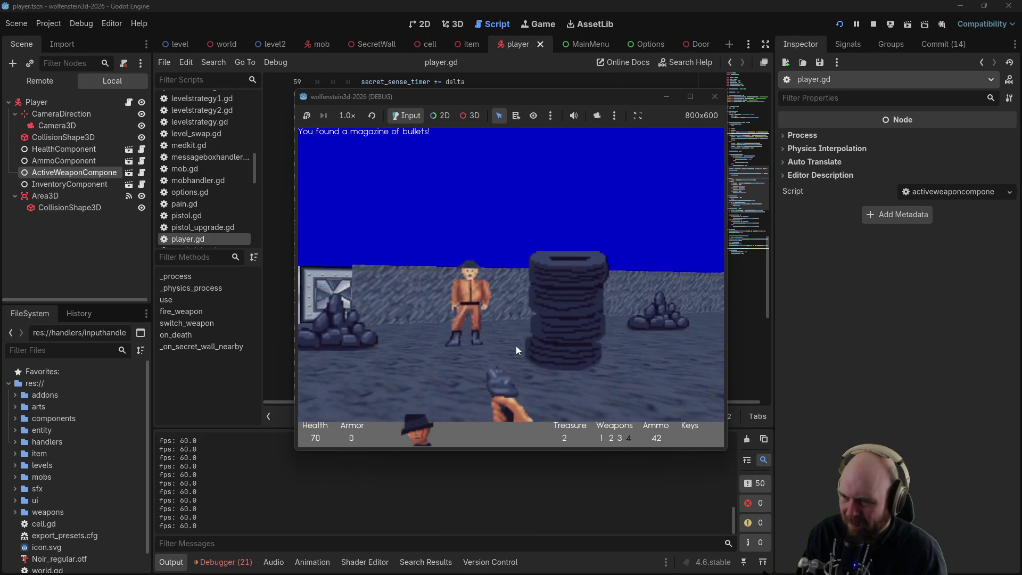
key(Left)
key(Left)
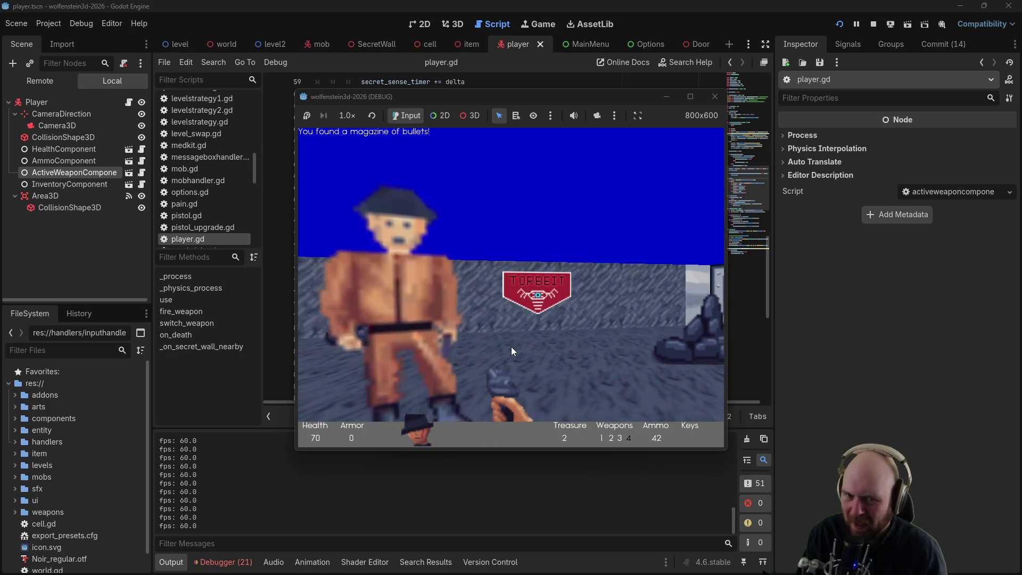
key(Left)
key(Right)
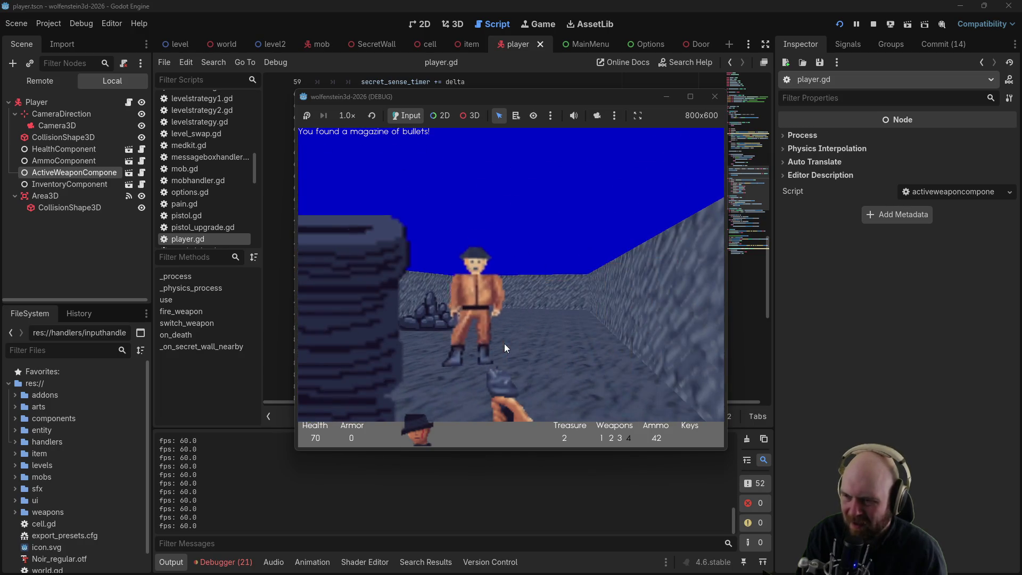
key(Left)
key(Right)
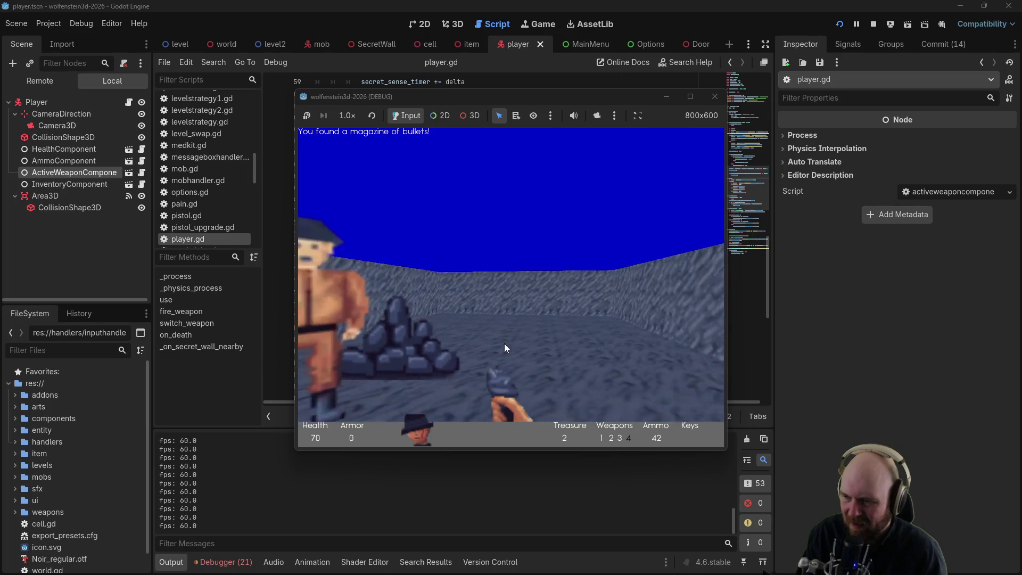
key(Left)
key(Up)
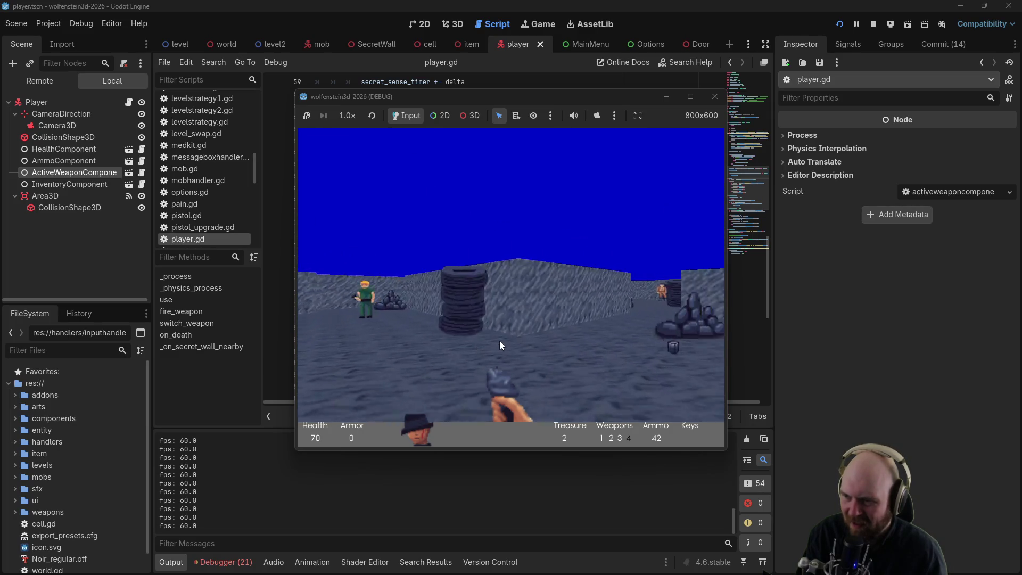
Step: Move past the guard to the wall corner and open the metal door
key(Left)
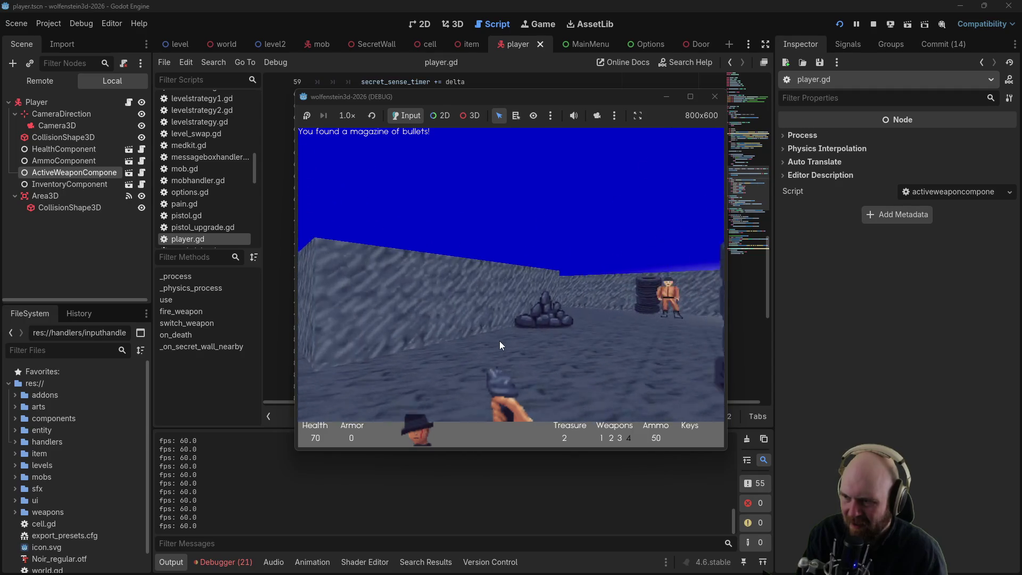
key(Right)
key(Up)
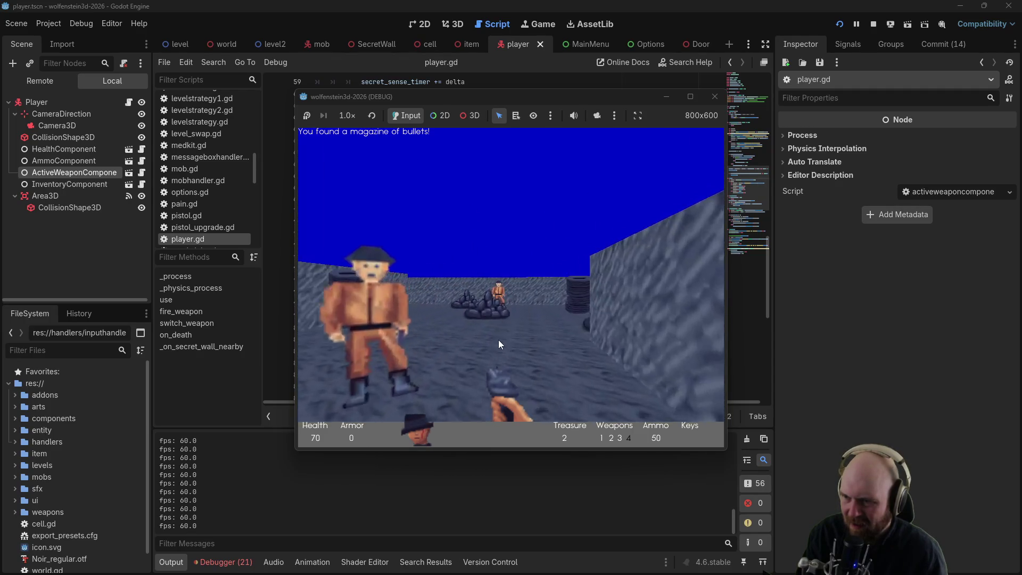
key(Left)
key(Up)
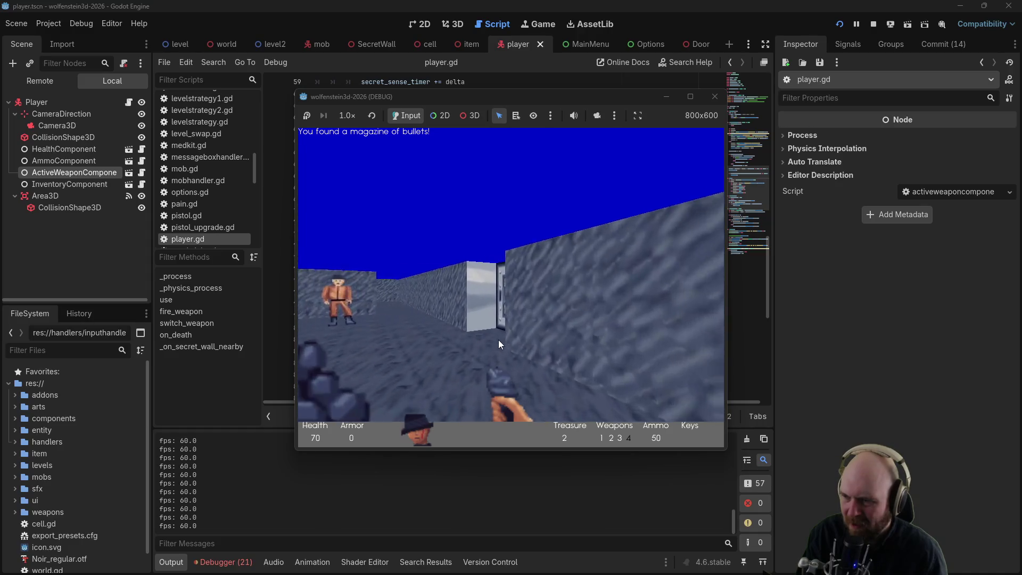
key(Left)
key(Up)
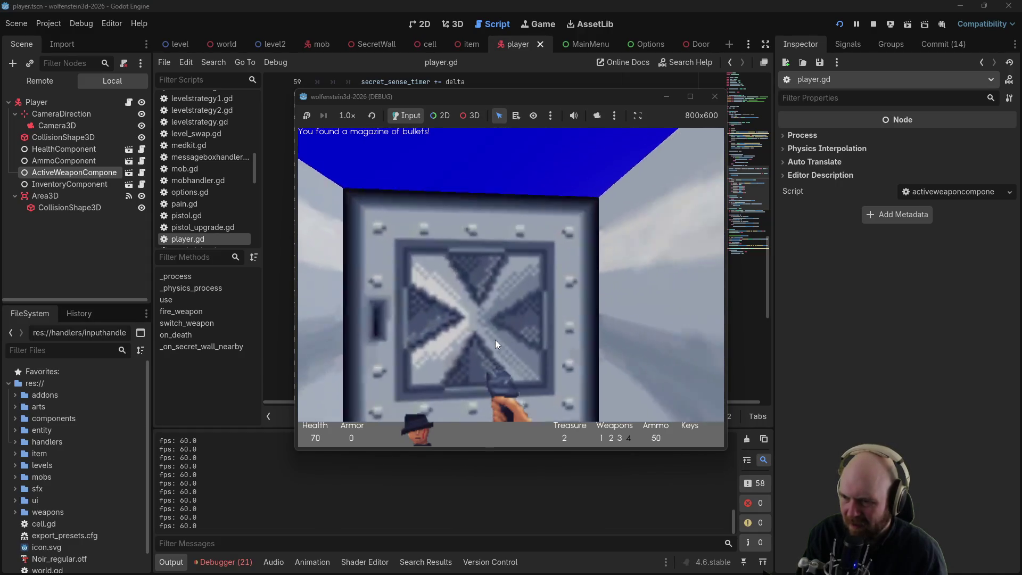
key(space)
key(Up)
Step: Explore the pillared room and the corridor behind the X-marked door
key(Right)
key(Up)
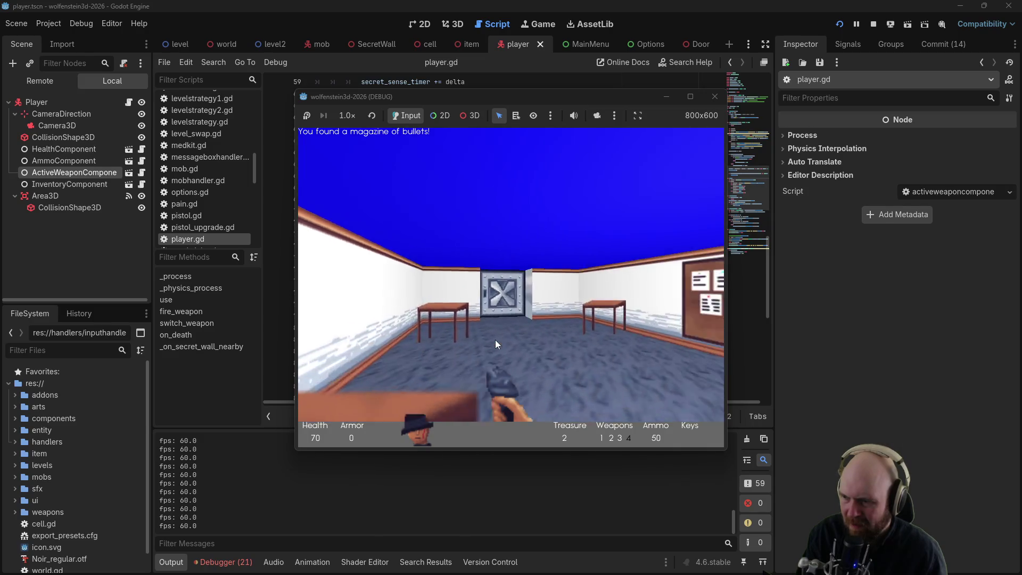
key(Left)
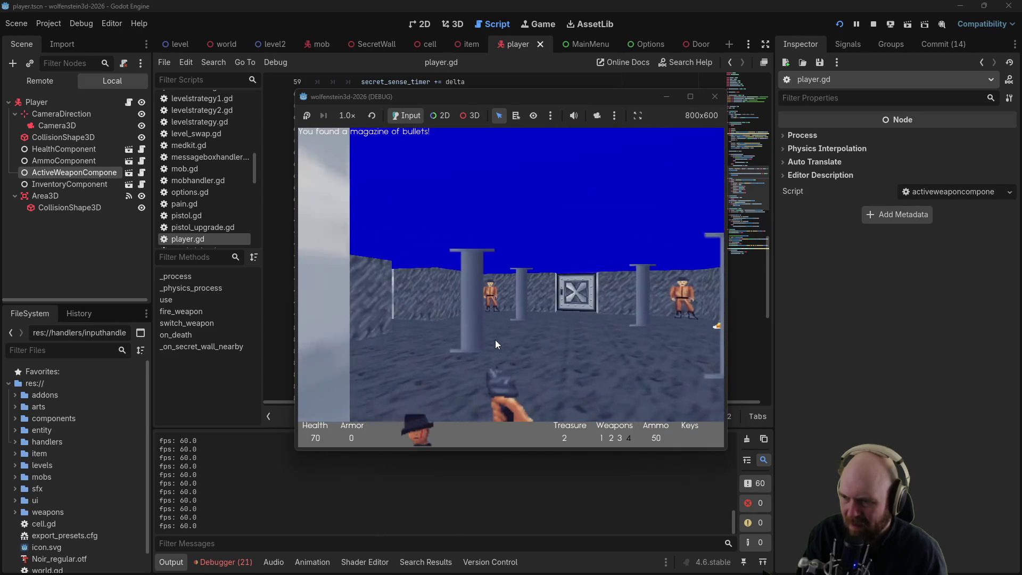
key(Right)
key(Up)
key(Down)
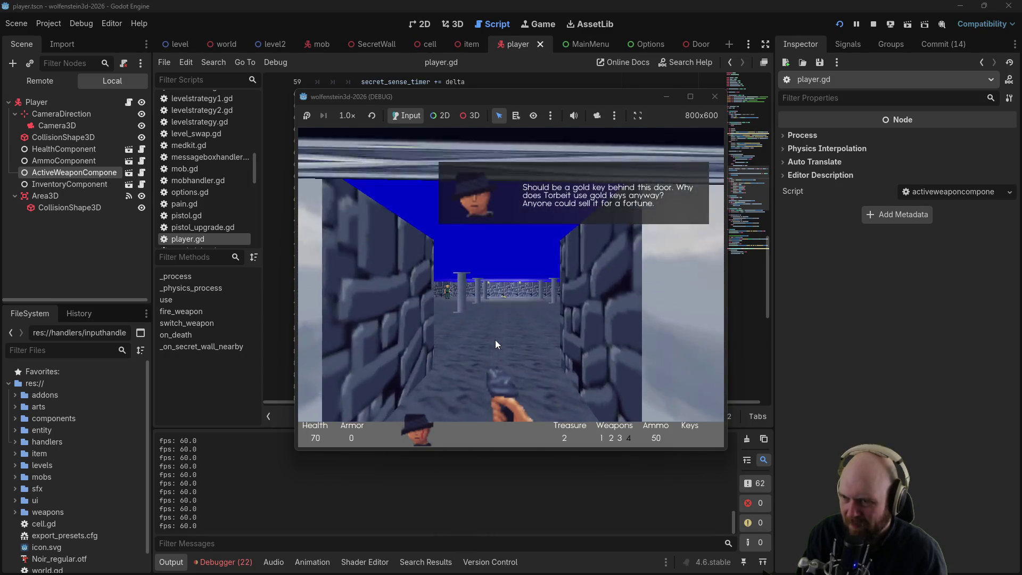
Step: Walk across the room to pick up the gold key, then face the enemies
key(Up)
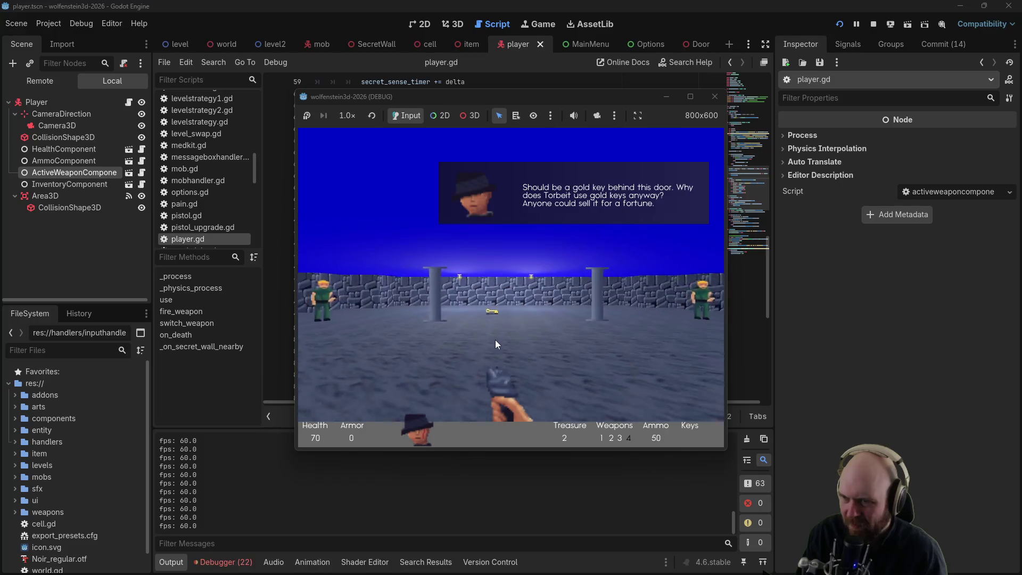
key(Up)
key(Left)
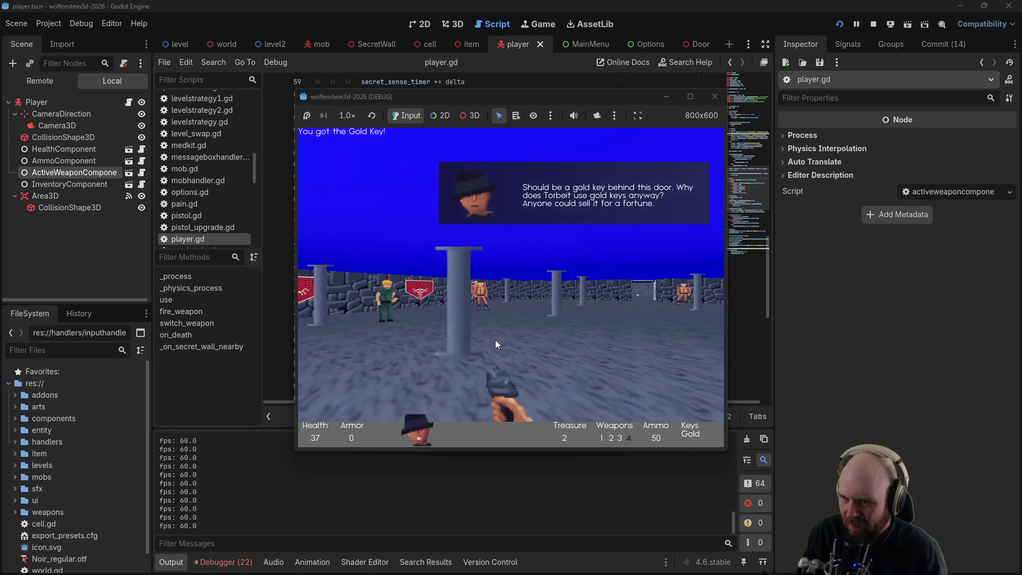
key(Right)
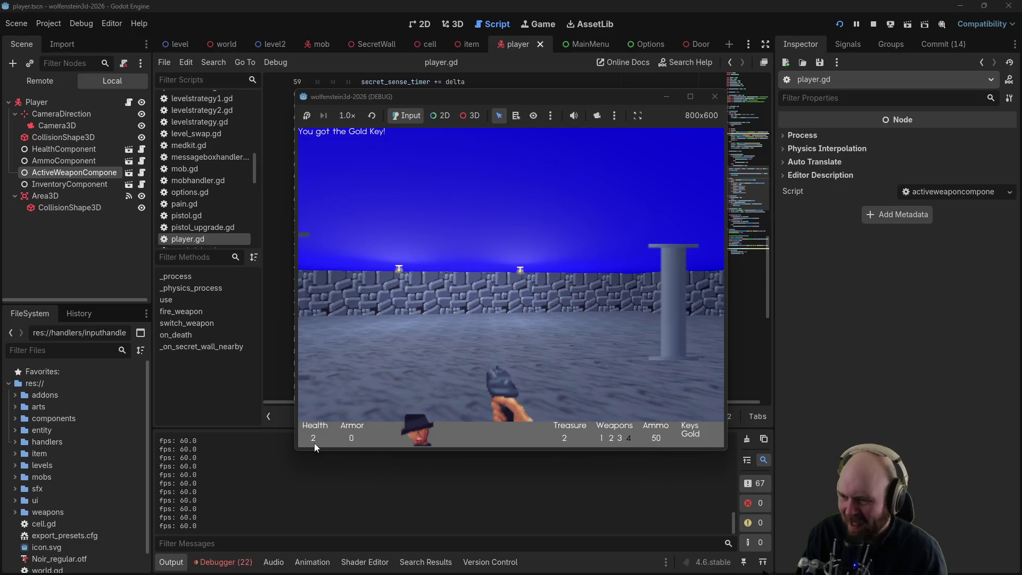
Step: Respawn after being killed, then stop the game and return to player.gd
click(407, 324)
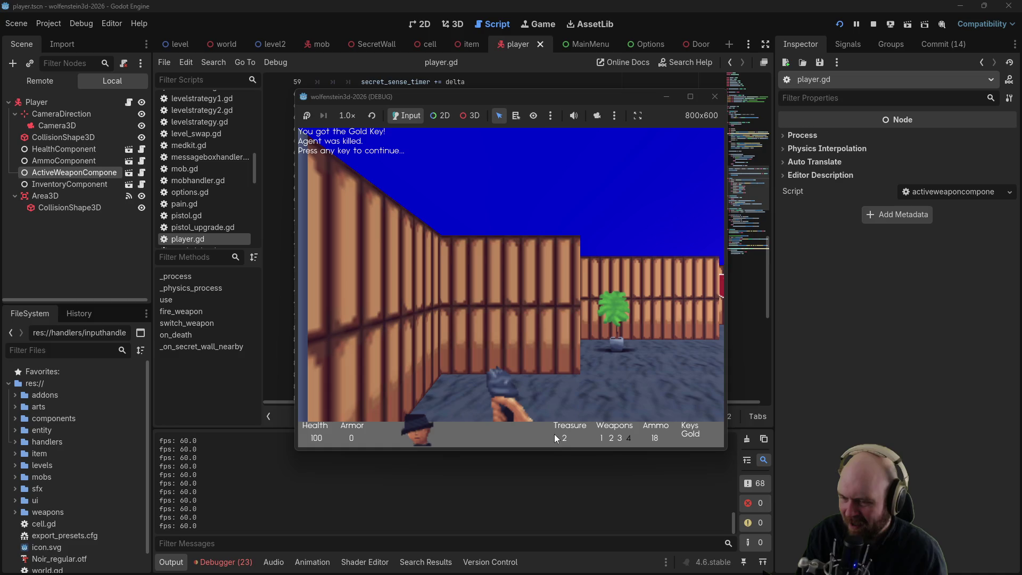
click(713, 98)
click(477, 316)
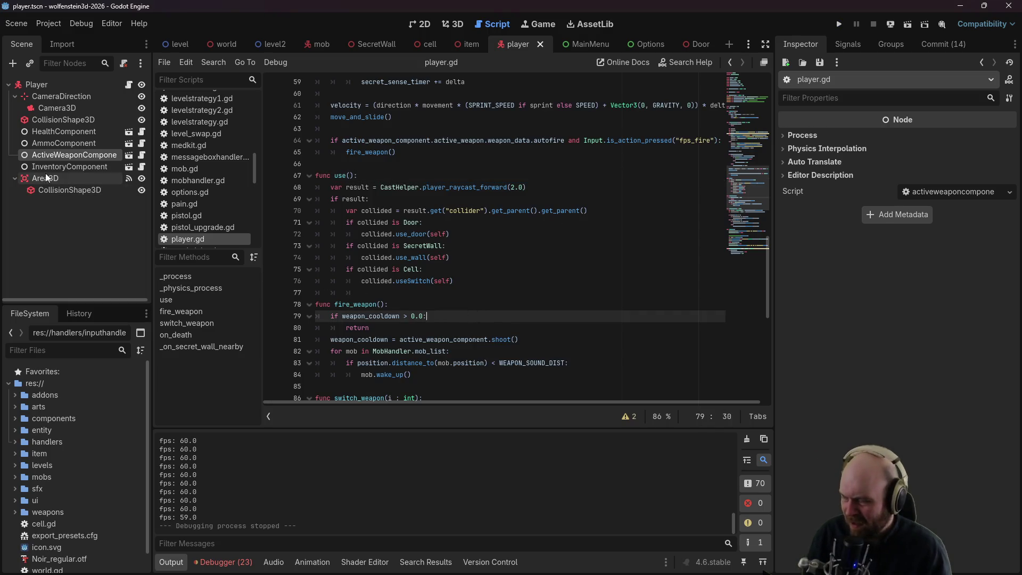
Step: Open world.gd from the World scene and drop the TreasureNum node path into reload_level
scroll(181, 179, up, 5)
scroll(186, 187, up, 5)
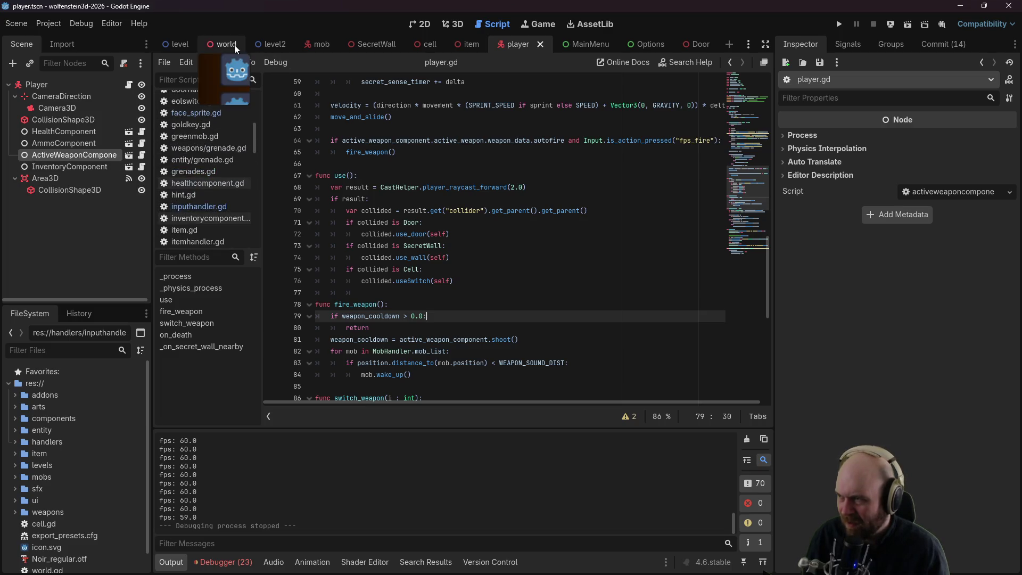
click(223, 44)
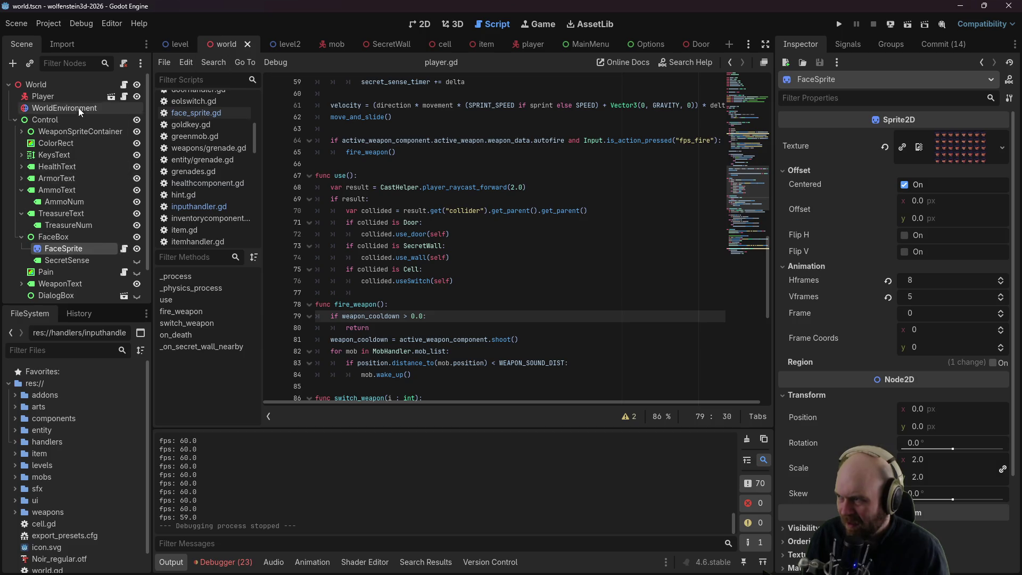
click(124, 84)
scroll(479, 240, up, 1)
click(462, 315)
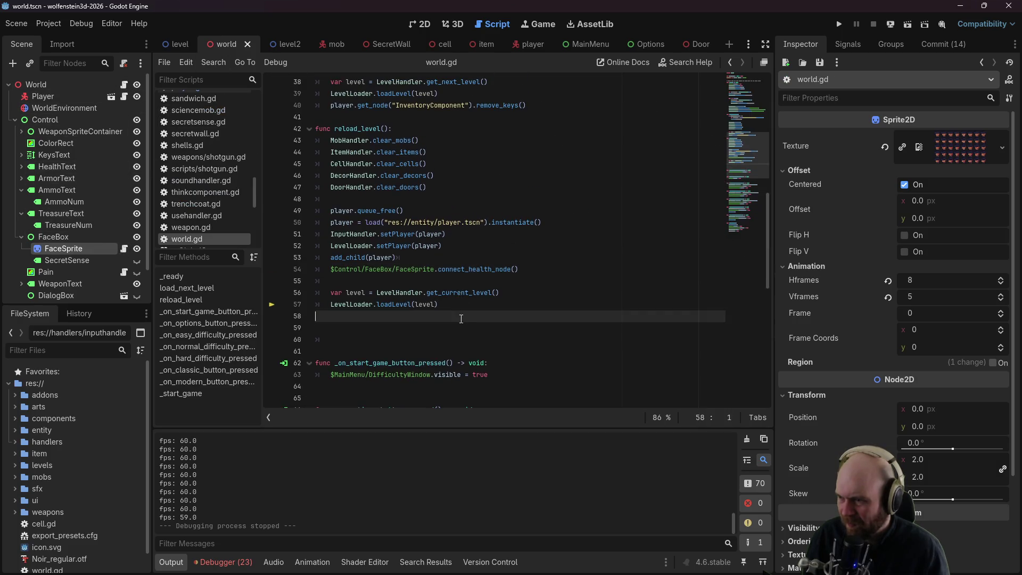
click(498, 280)
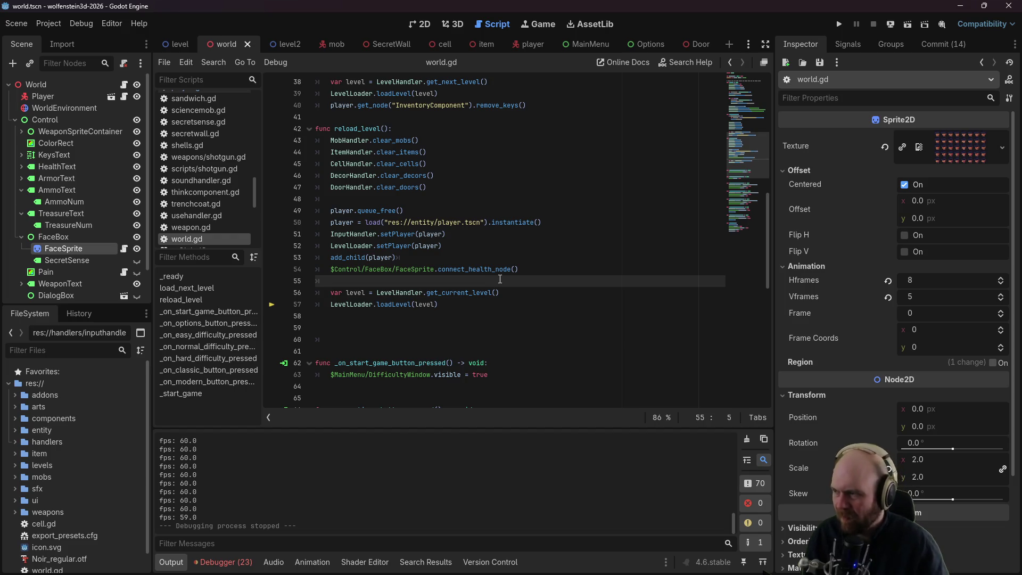
key(Return)
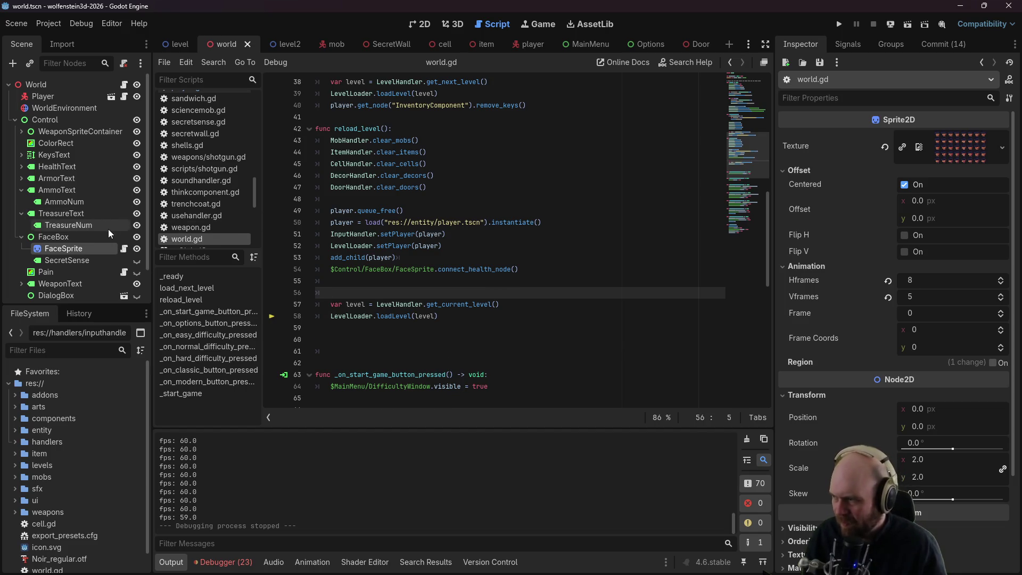
click(106, 226)
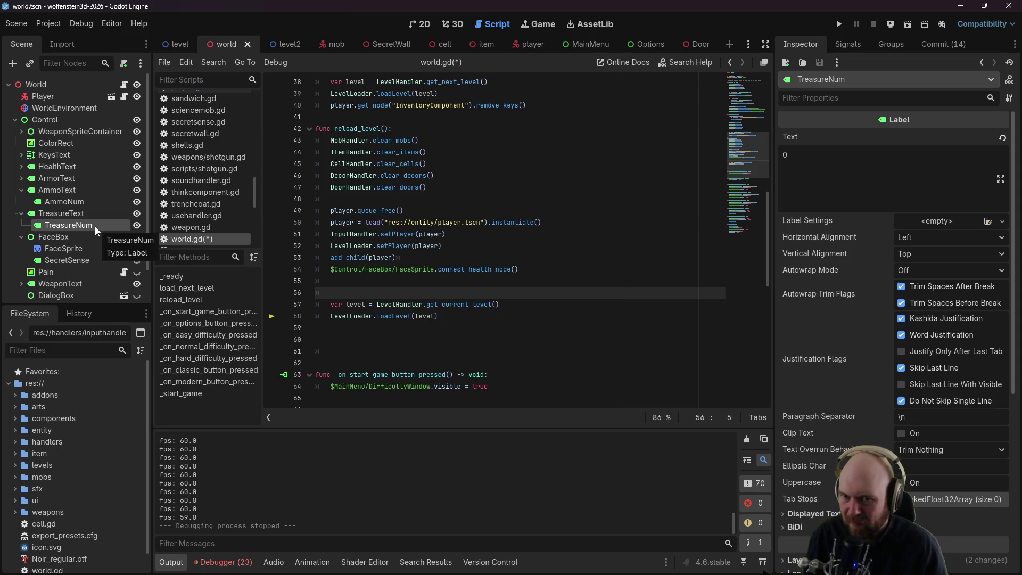
mouse_move(91, 225)
mouse_down()
mouse_move(338, 282)
mouse_move(387, 276)
mouse_up()
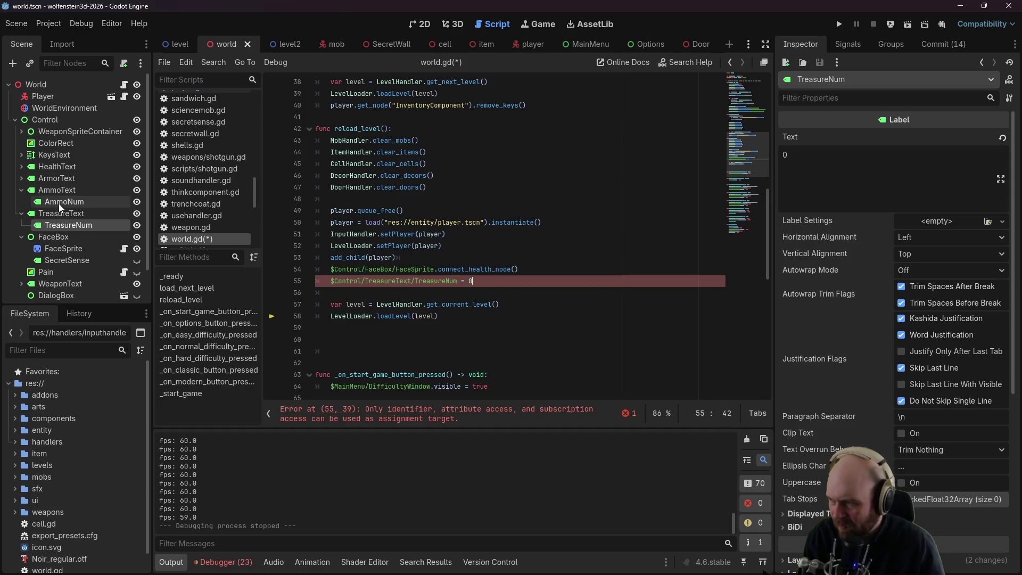
Step: Finish the line so TreasureNum's value resets to 0, and save world.gd
scroll(69, 246, down, 3)
scroll(66, 251, up, 2)
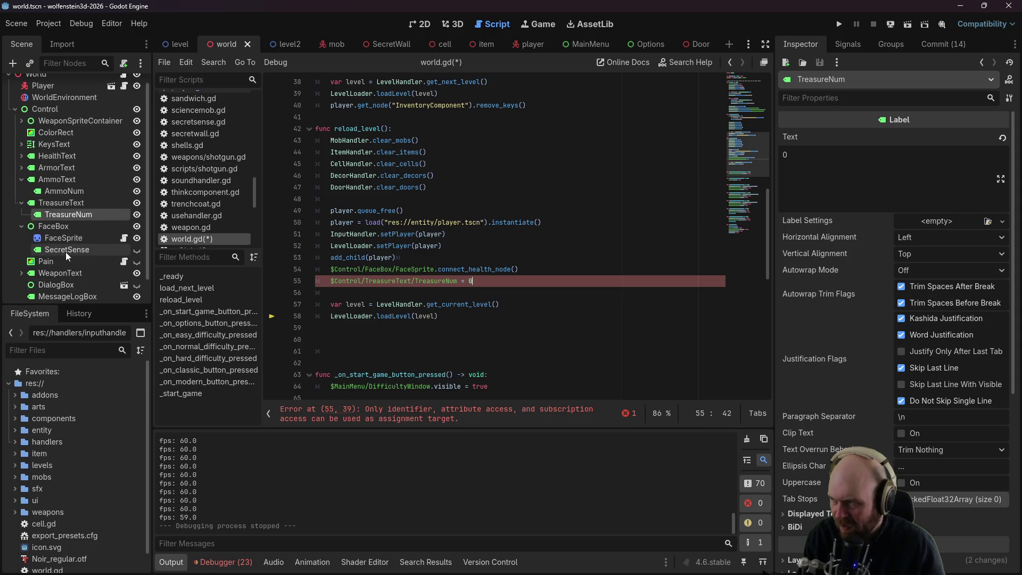
click(20, 144)
click(40, 157)
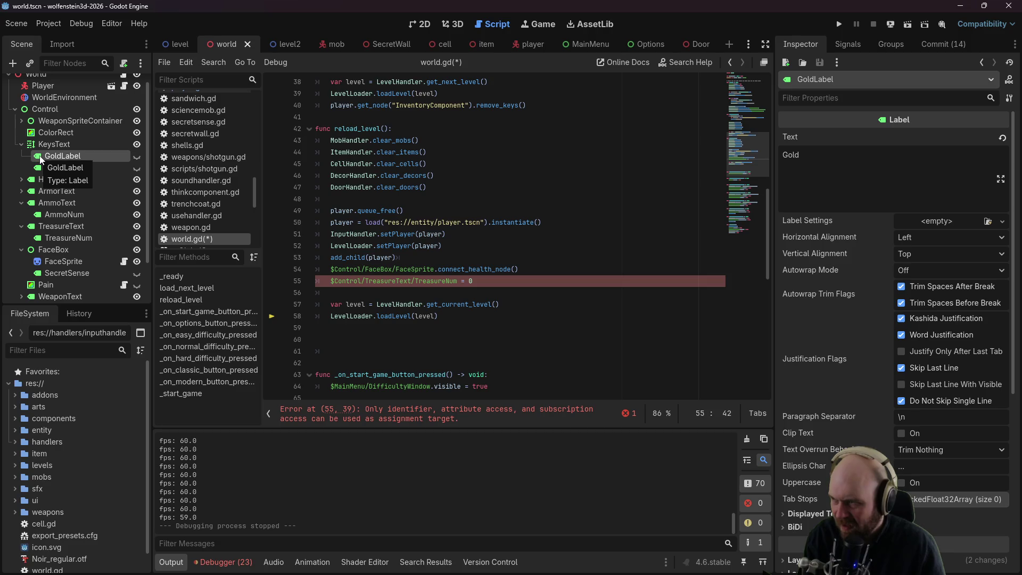
click(419, 237)
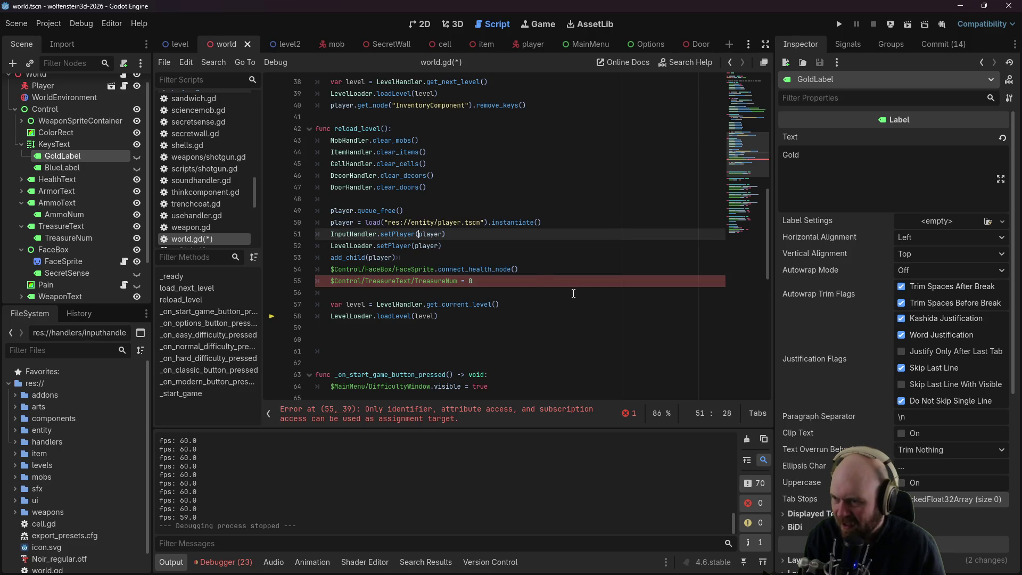
click(537, 281)
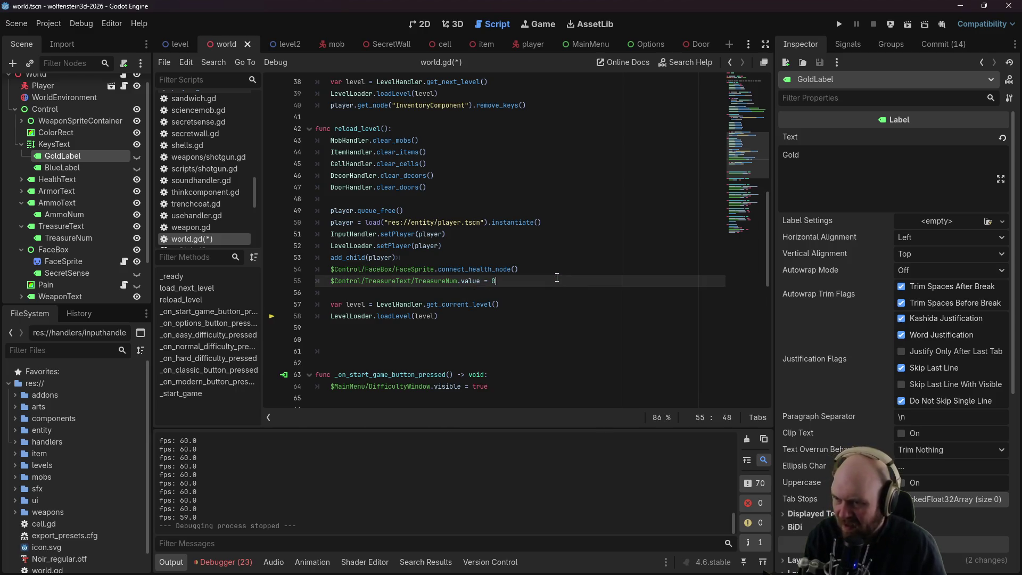
key(ctrl+s)
Step: Scroll through world.gd and switch back to the player script
click(467, 207)
scroll(438, 246, up, 2)
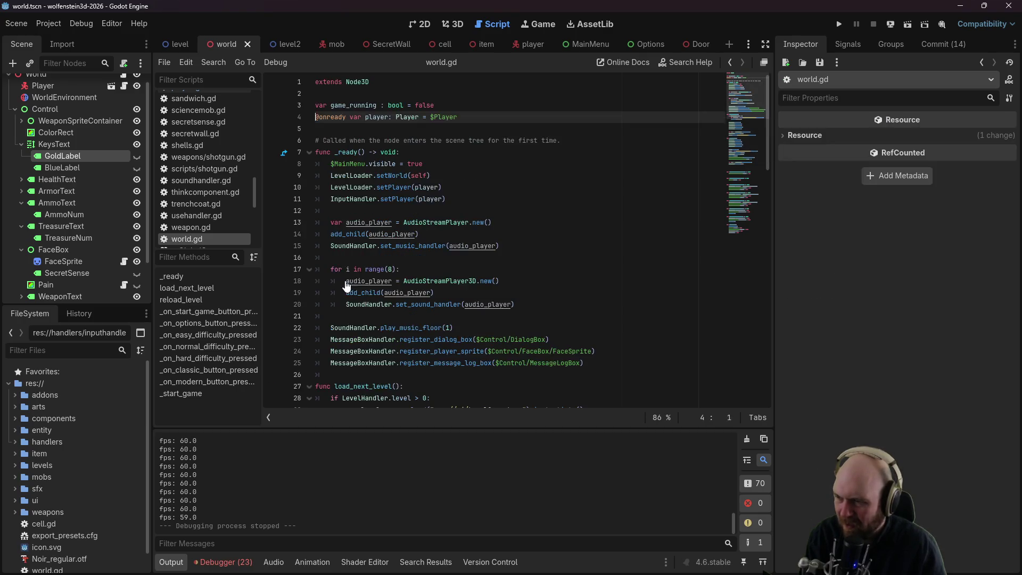
scroll(476, 280, down, 6)
mouse_move(771, 190)
mouse_down()
mouse_move(761, 394)
mouse_move(775, 282)
mouse_move(766, 165)
mouse_up()
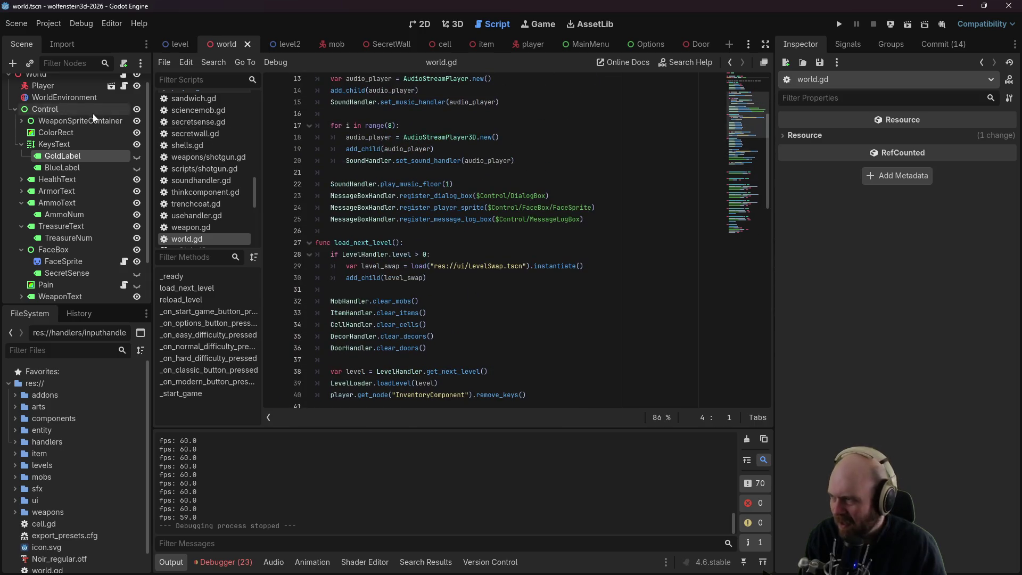
click(124, 85)
Step: Search all project files for 'keys'
scroll(423, 274, down, 1)
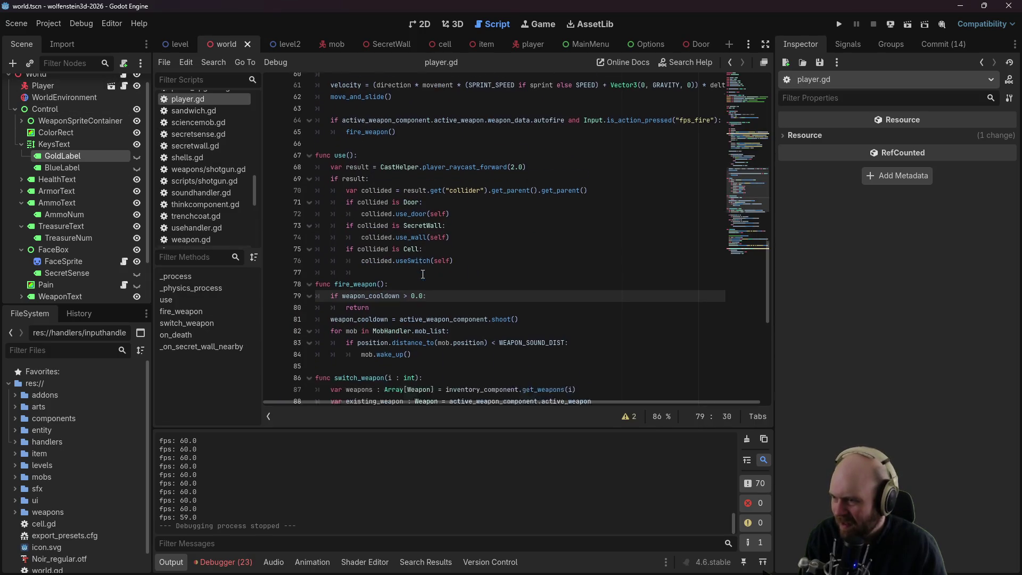
scroll(423, 274, down, 9)
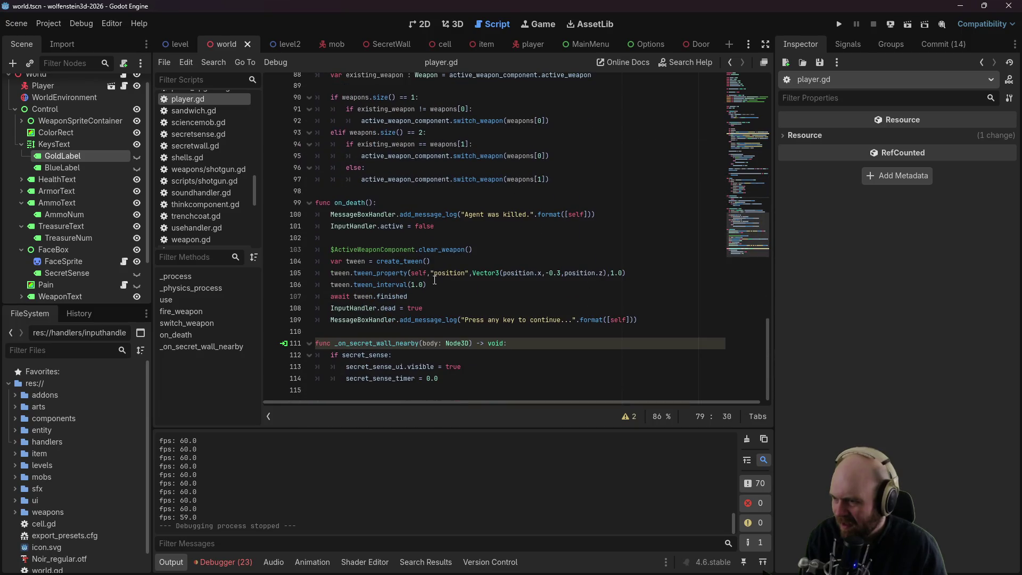
mouse_move(768, 355)
mouse_down()
mouse_move(755, 107)
mouse_move(759, 264)
mouse_move(747, 369)
mouse_up()
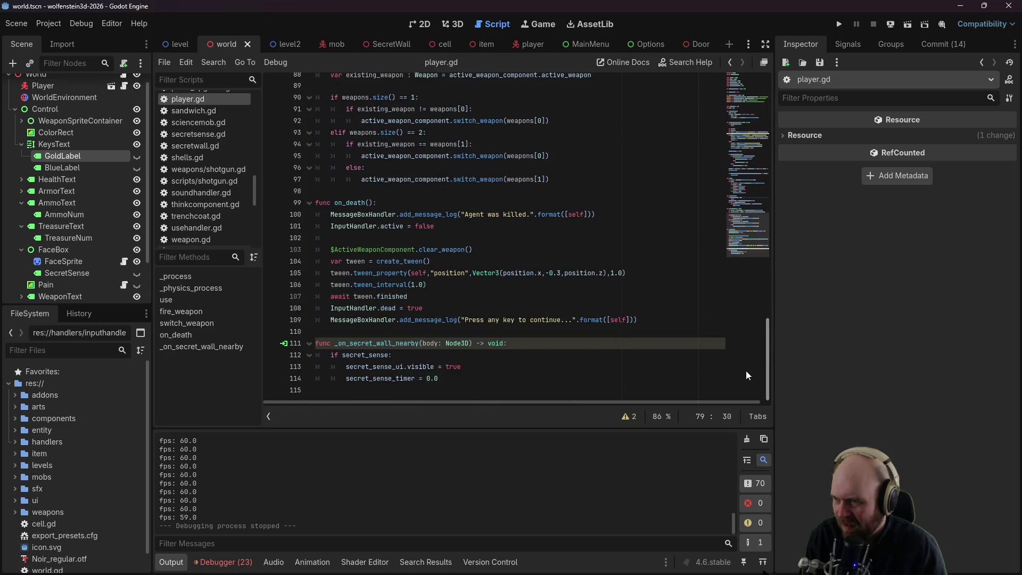
click(365, 165)
click(48, 23)
click(62, 51)
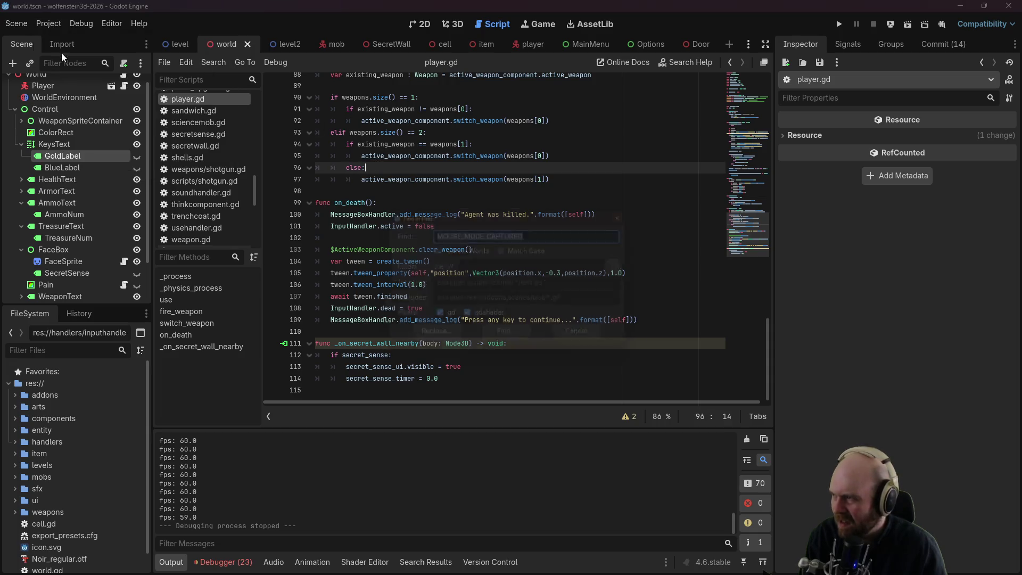
text(keys)
key(Return)
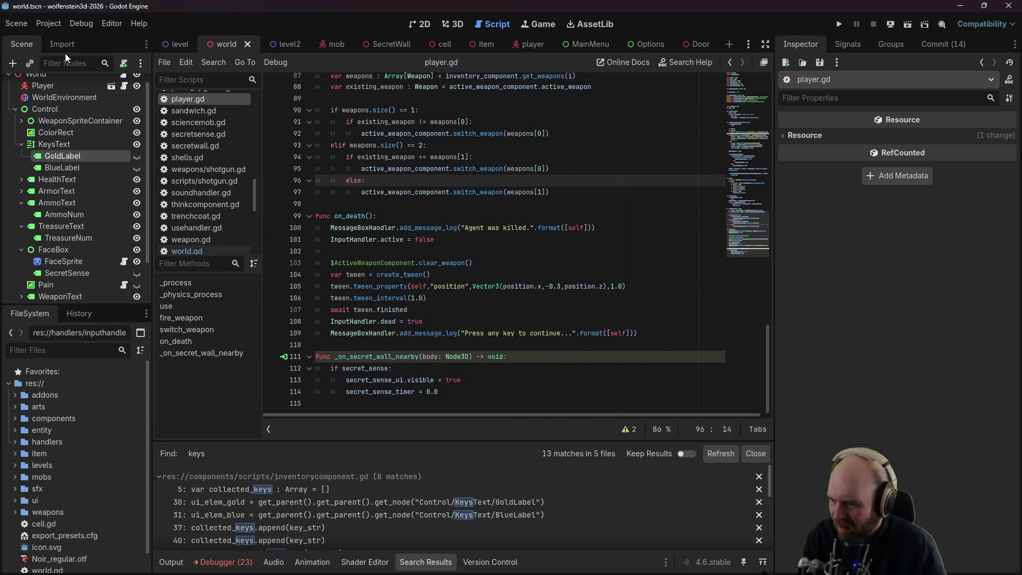
Step: Open remove_keys in inventorycomponent.gd and review its collected_keys and key-label resets
scroll(577, 484, down, 5)
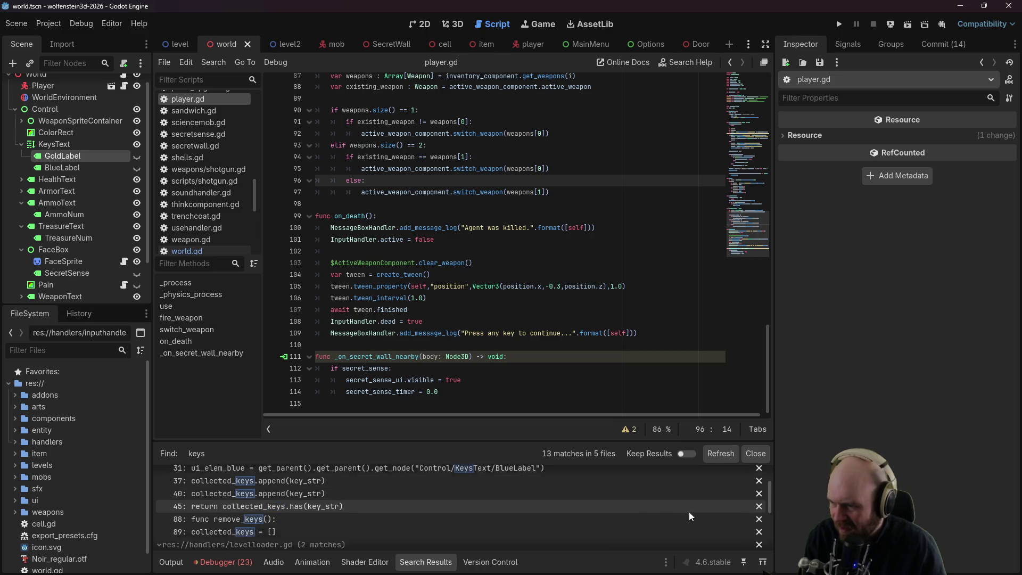
scroll(711, 516, up, 1)
click(602, 512)
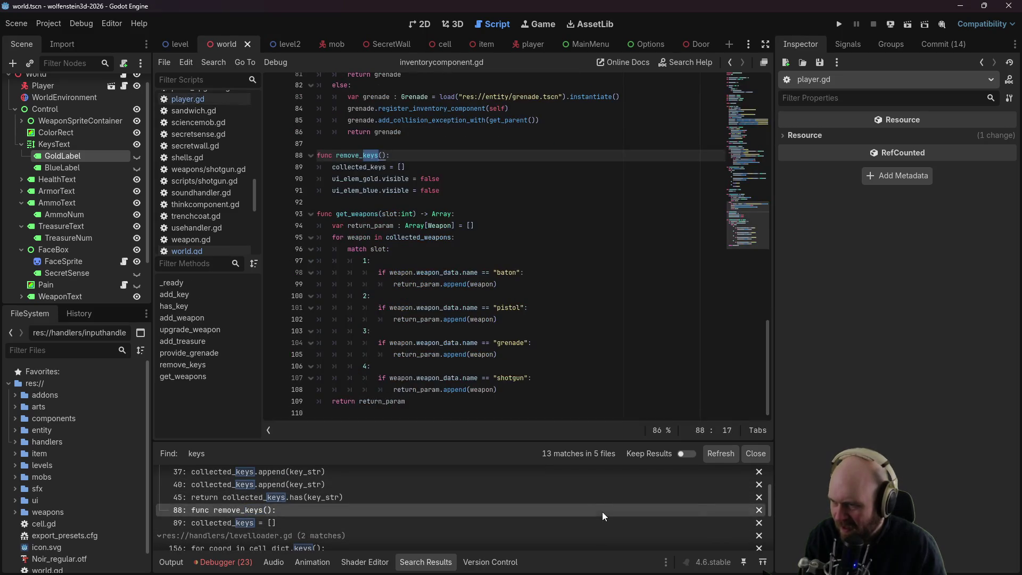
click(489, 238)
click(489, 213)
scroll(489, 210, up, 3)
click(448, 296)
click(450, 272)
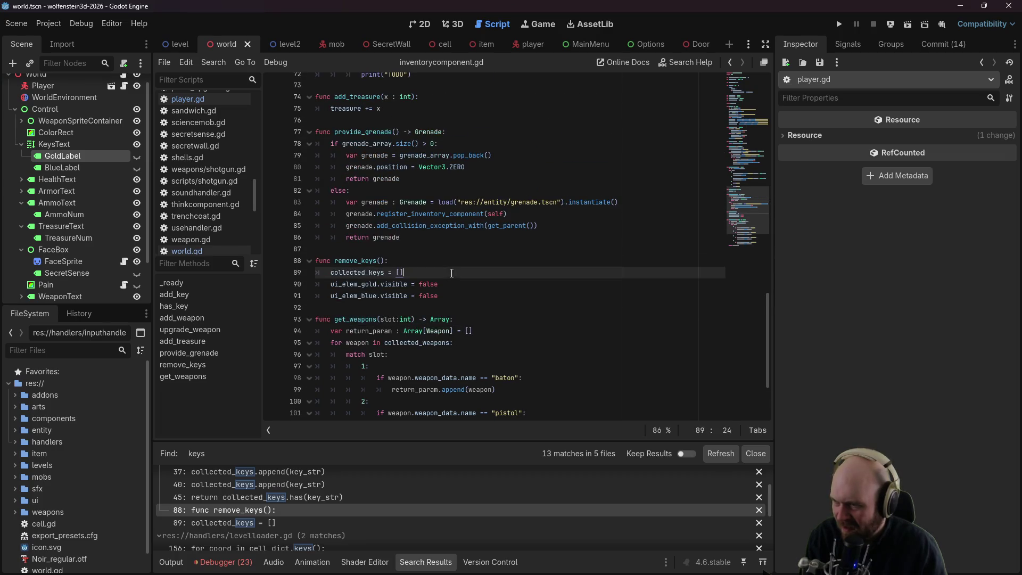
click(453, 260)
scroll(494, 254, up, 2)
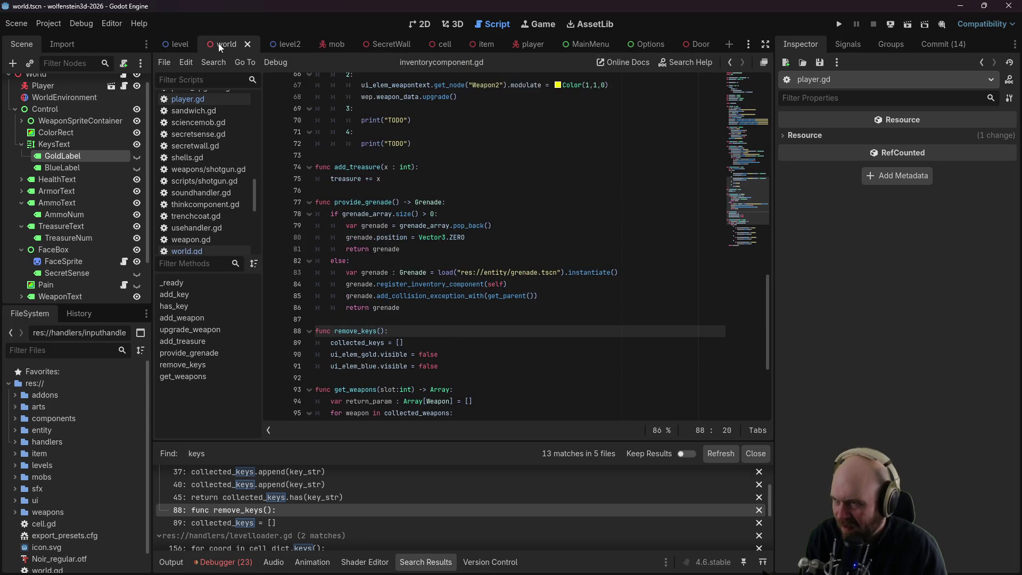
scroll(123, 90, up, 1)
Step: Reopen world.gd to view load_next_level and reload_level
click(123, 84)
scroll(481, 275, up, 2)
scroll(482, 282, down, 4)
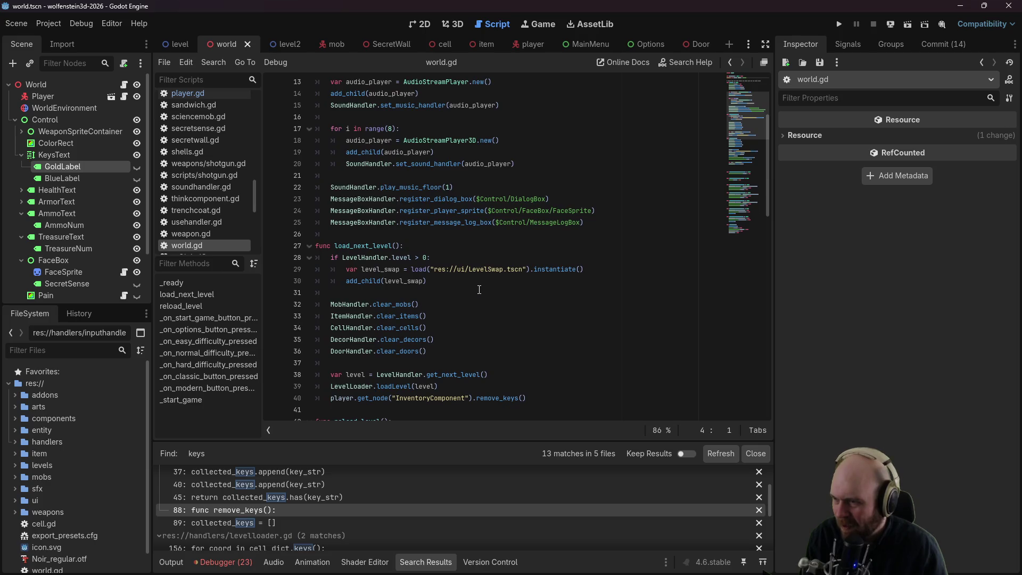
Step: Add player.inventory_component.remove_keys() on a new line above player.queue_free()
scroll(479, 289, down, 7)
click(425, 243)
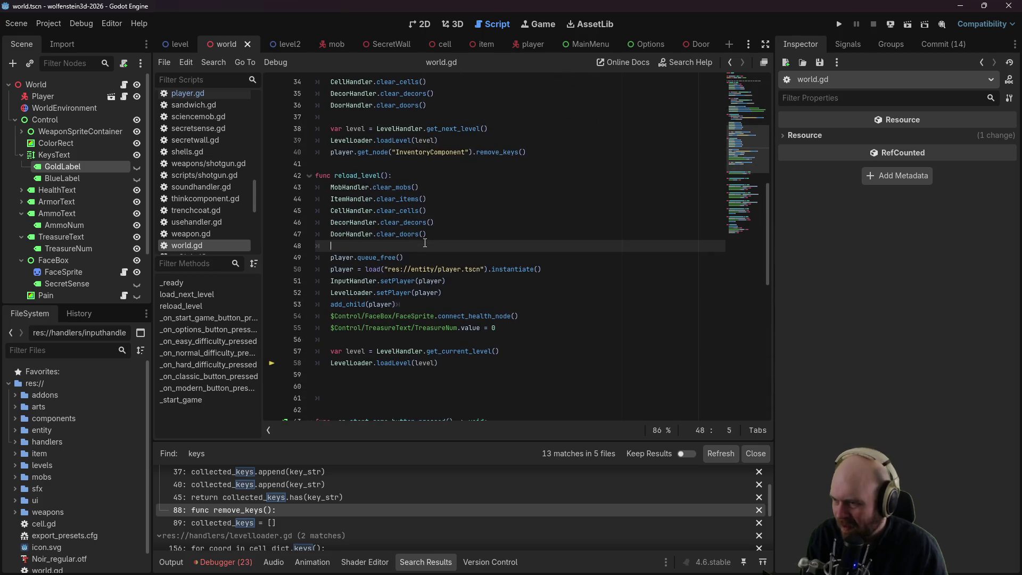
key(Return)
text(player.)
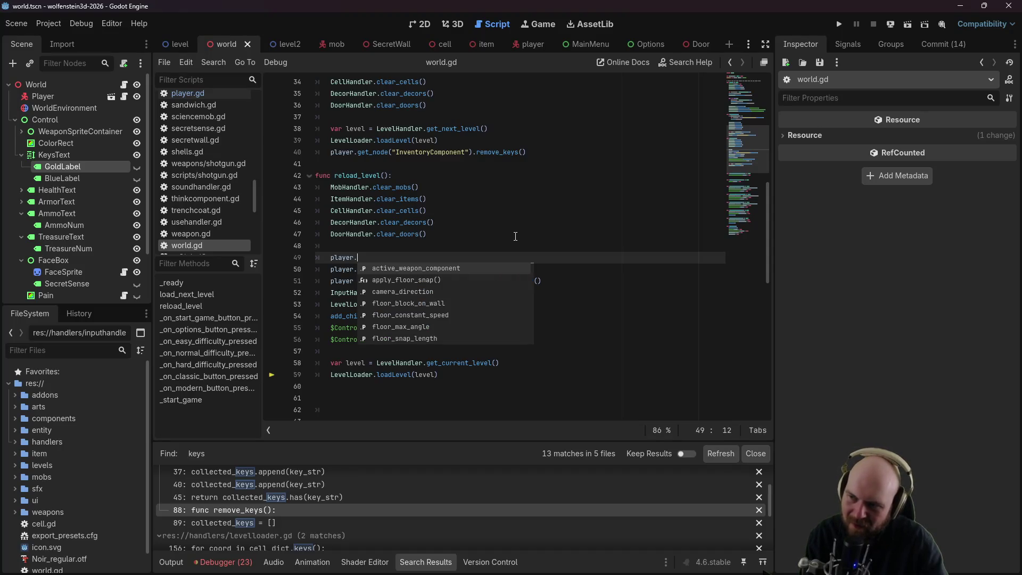
text($Inven)
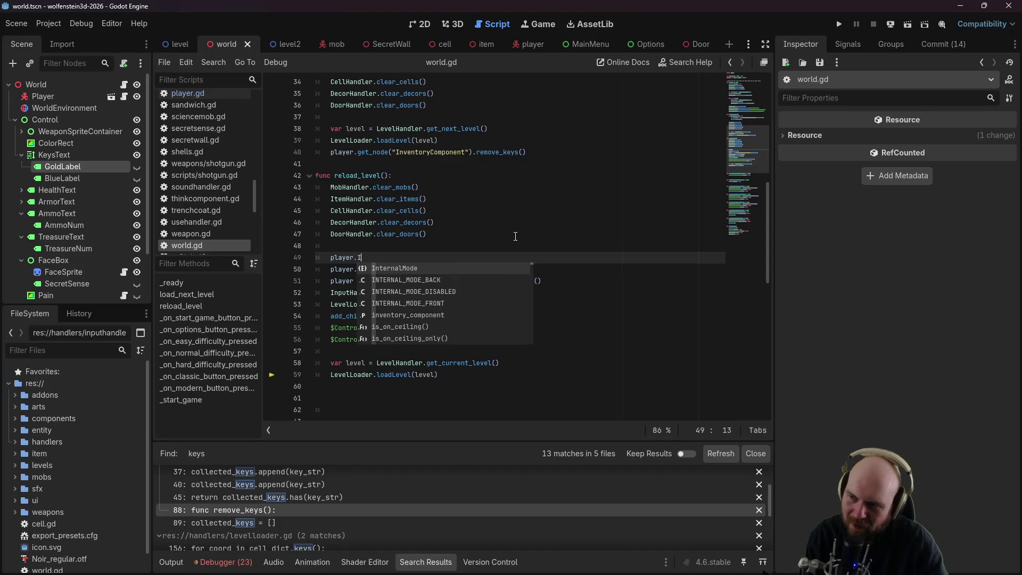
text(tory_component)
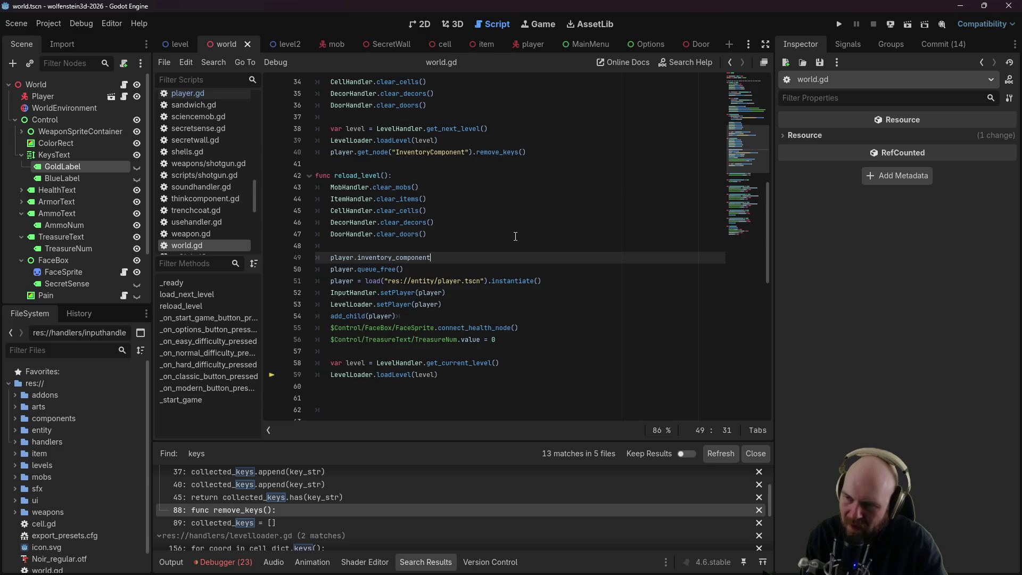
text(.cl)
key(BackSpace)
key(BackSpace)
text(remove)
key(Return)
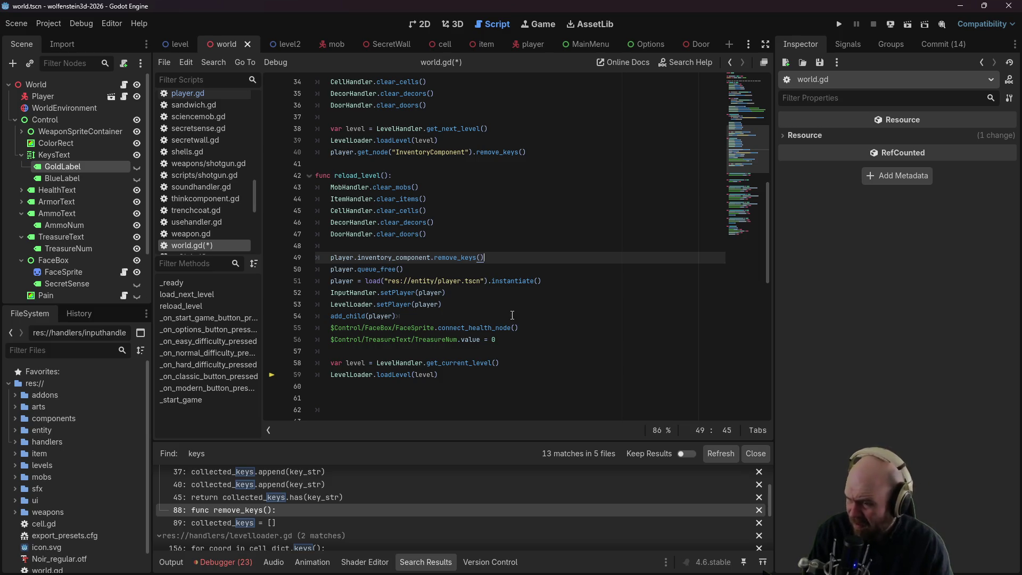
Step: Check the treasure reset line and inspect the AmmoText label's properties
click(511, 351)
click(511, 340)
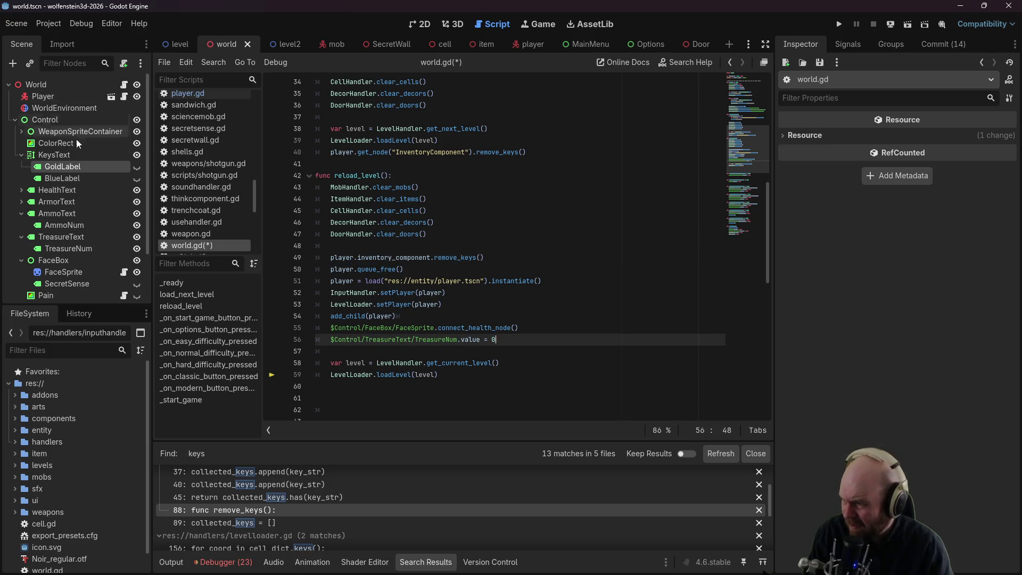
click(28, 216)
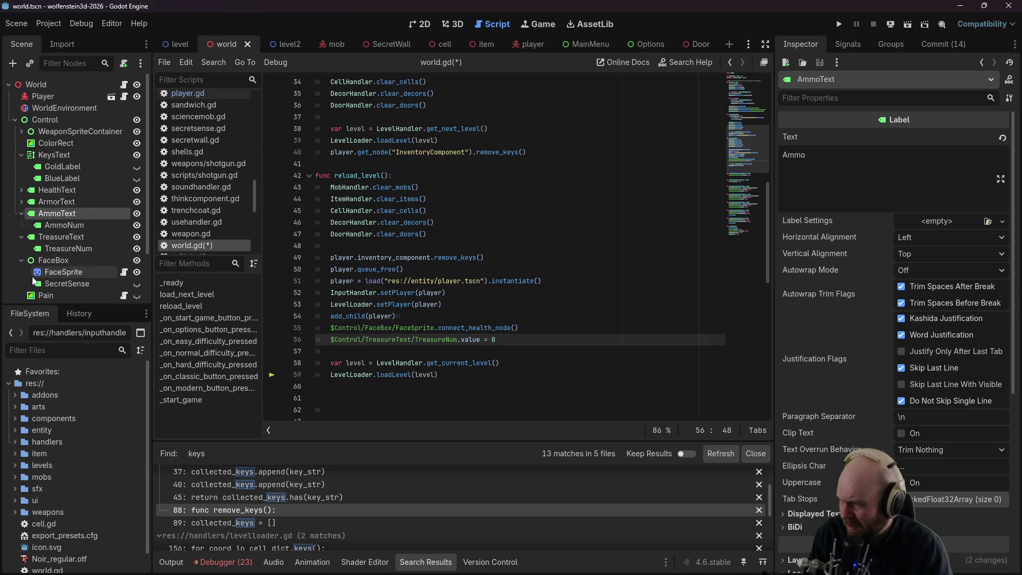
Step: Switch to the 2D view and inspect the WeaponSpriteContainer and HealthText HUD nodes
click(420, 24)
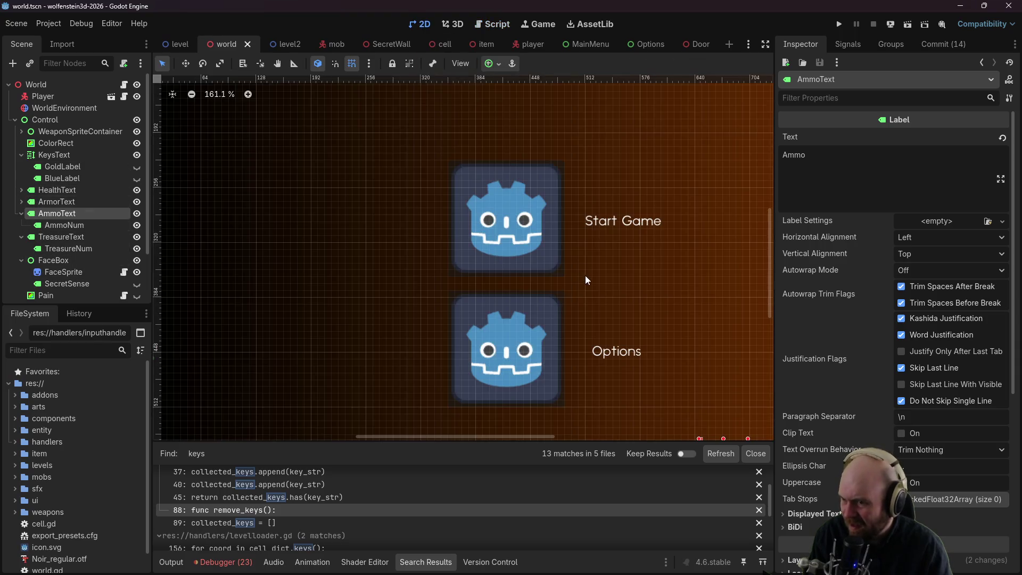
scroll(306, 111, down, 3)
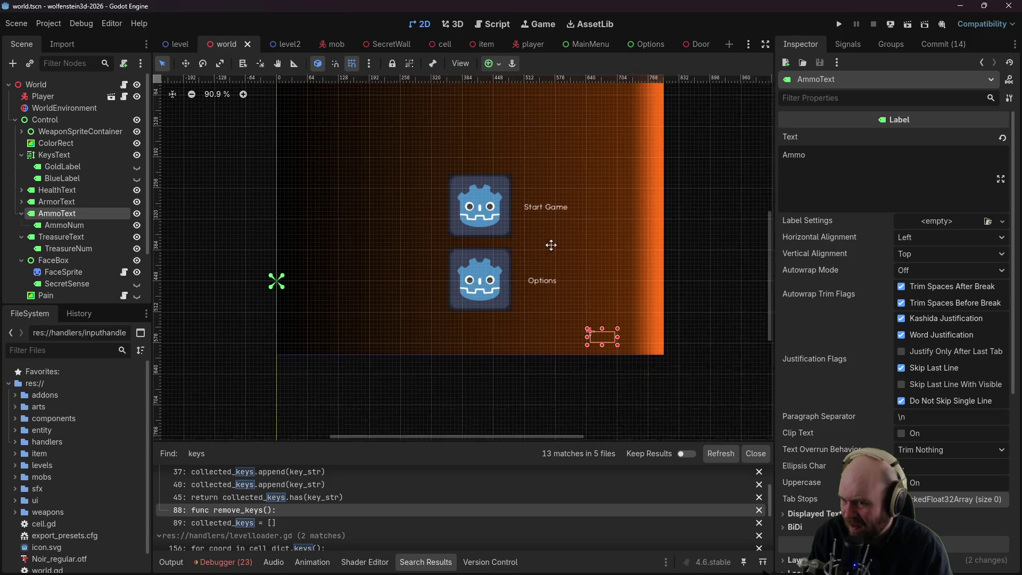
click(60, 129)
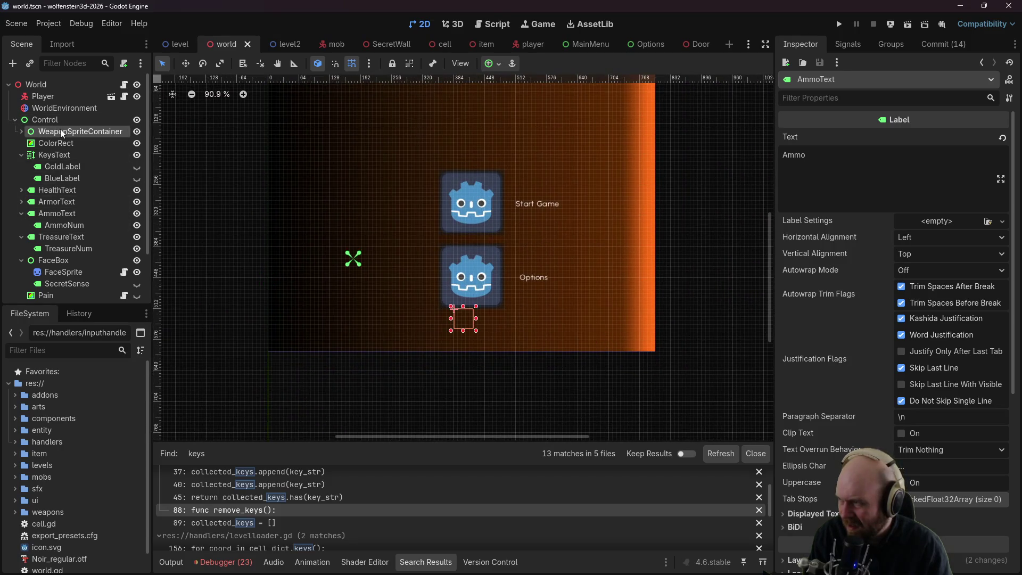
click(22, 130)
click(21, 130)
click(21, 155)
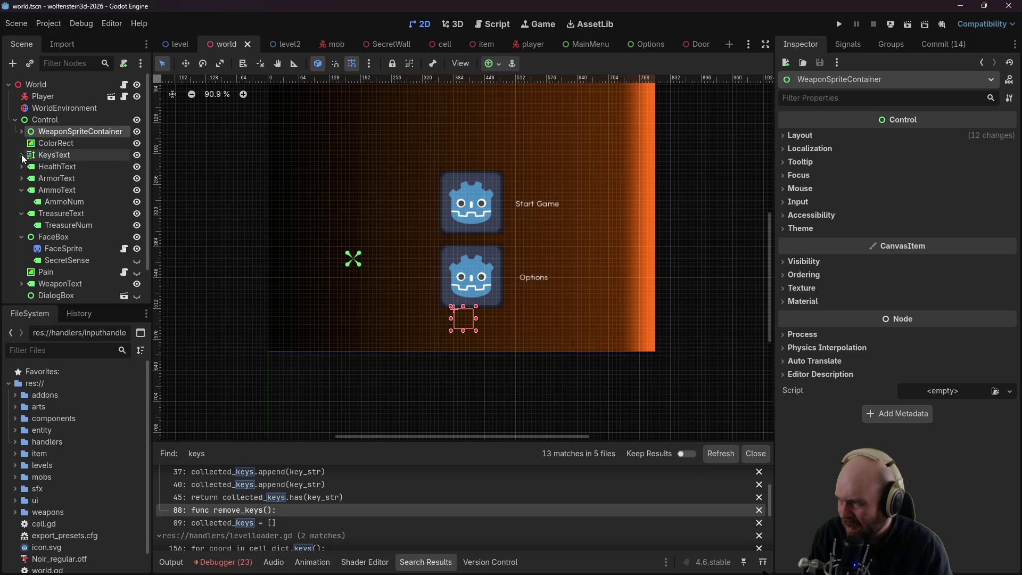
click(35, 167)
scroll(44, 270, down, 1)
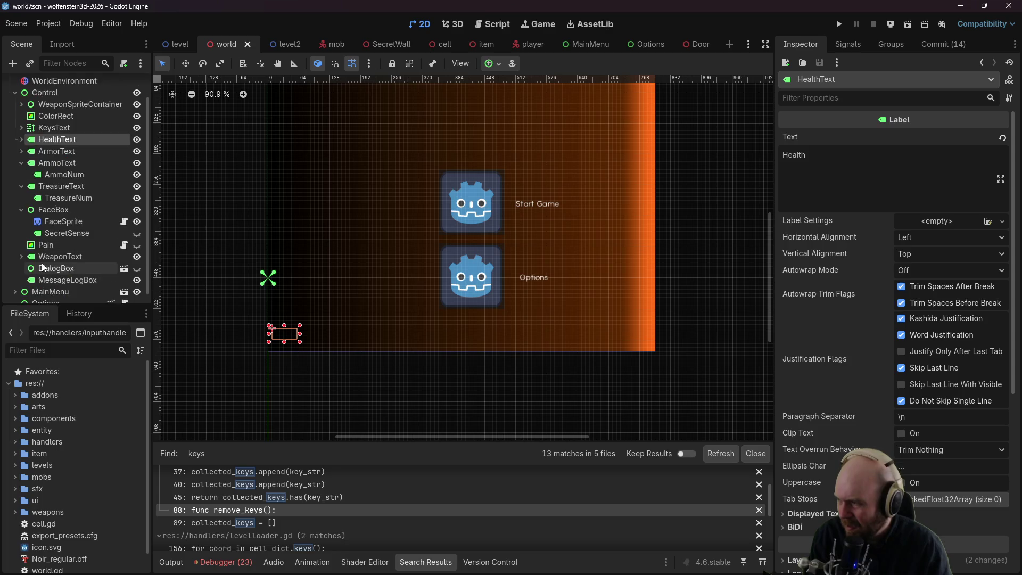
Step: Expand WeaponText and check its Weapon1–Weapon4 labels, centring the canvas on Weapon2
click(43, 258)
click(21, 257)
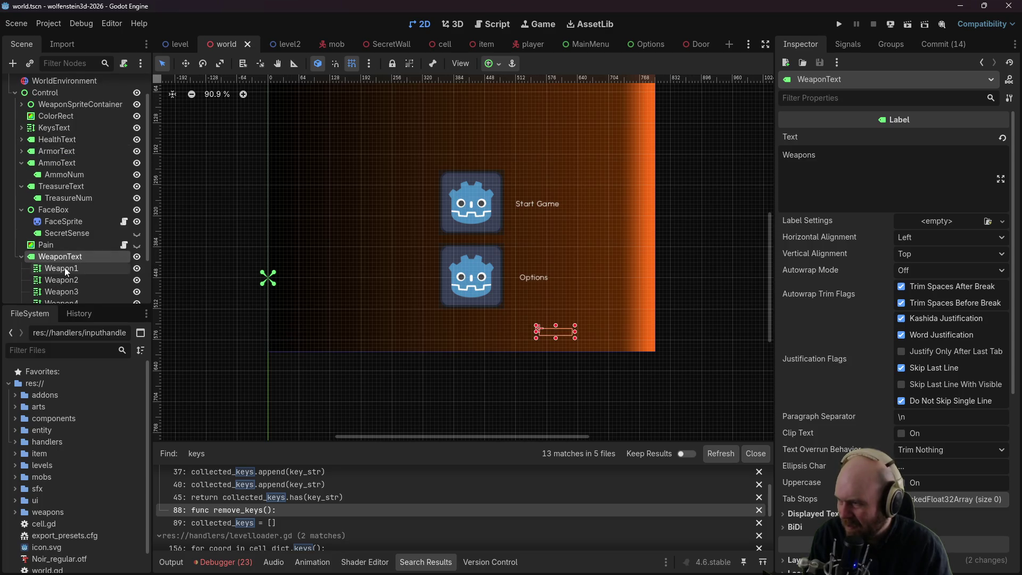
scroll(64, 267, down, 1)
click(76, 252)
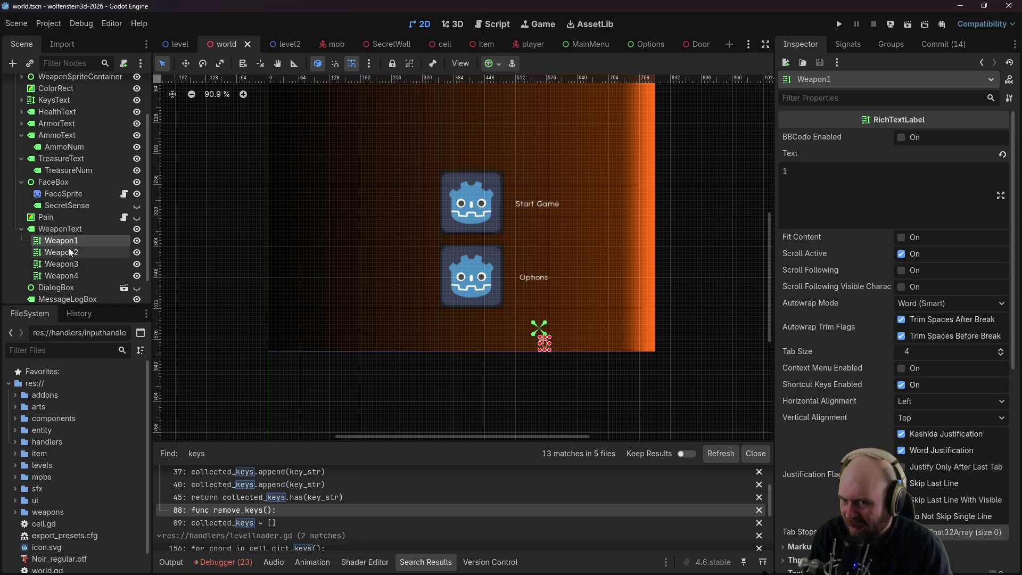
double_click(69, 256)
click(70, 267)
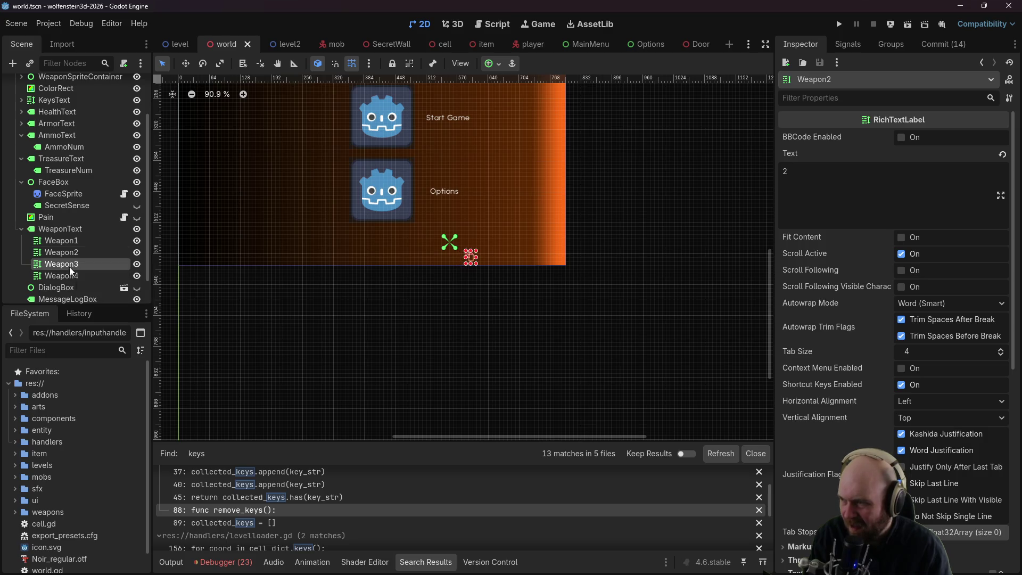
click(69, 275)
scroll(820, 422, down, 2)
scroll(820, 423, down, 6)
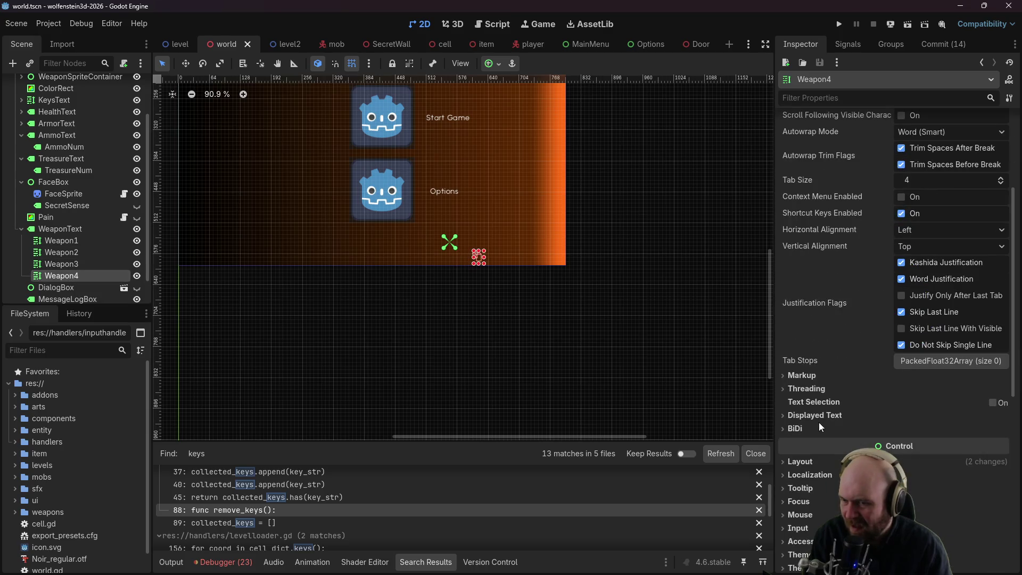
click(88, 242)
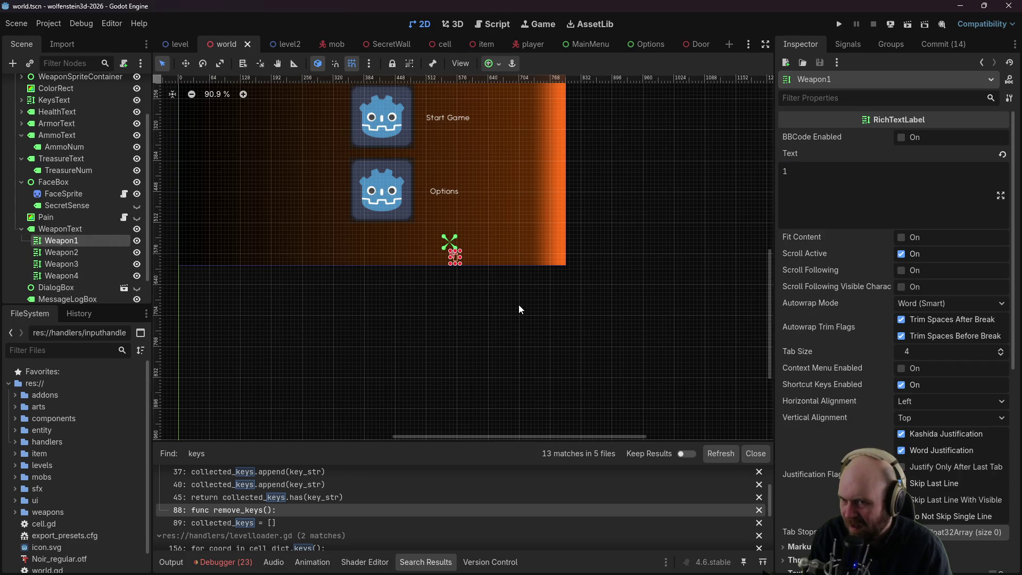
scroll(519, 305, up, 4)
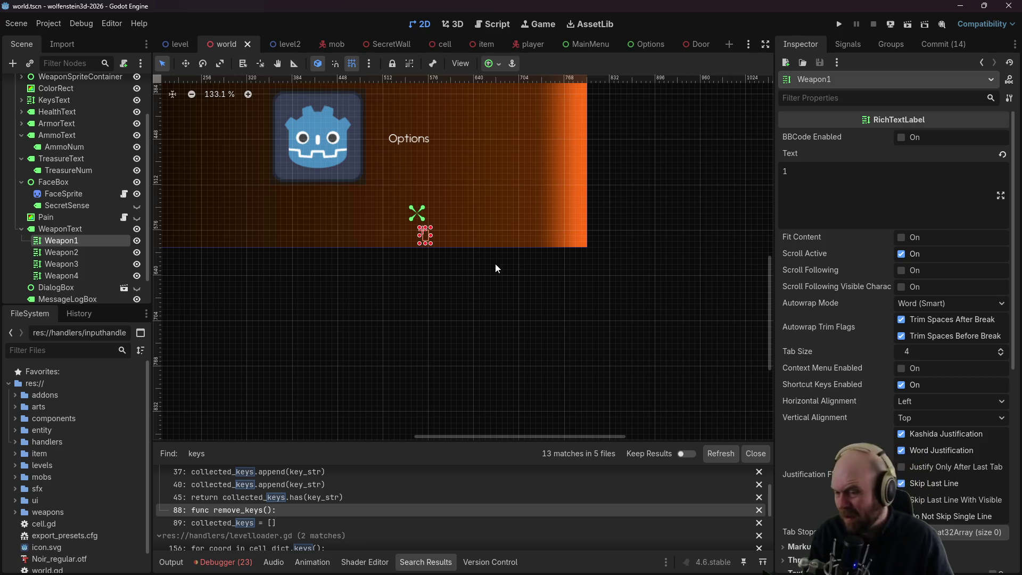
key(alt+Tab)
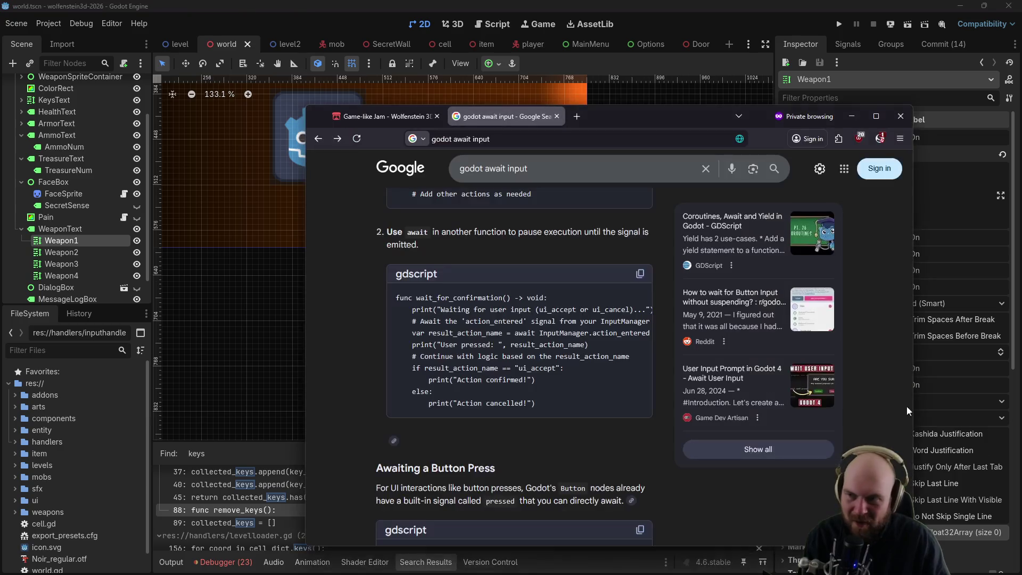
Step: Search Google for 'godot reset control to default'
key(slash)
text(godot reset control to default)
key(Return)
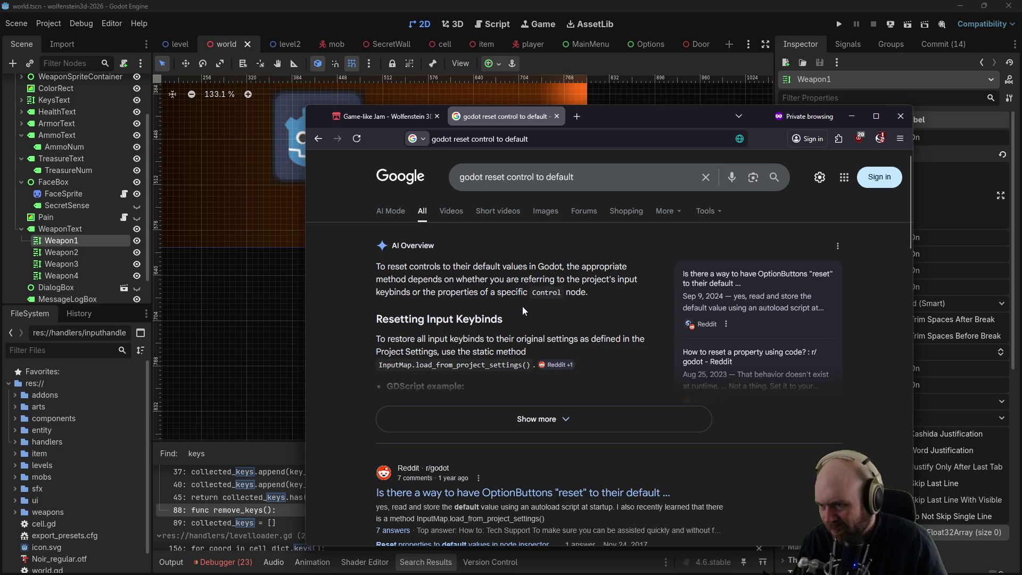
Step: Expand the AI Overview and read the full answer before returning to Godot
click(479, 419)
scroll(476, 385, down, 1)
scroll(475, 386, down, 4)
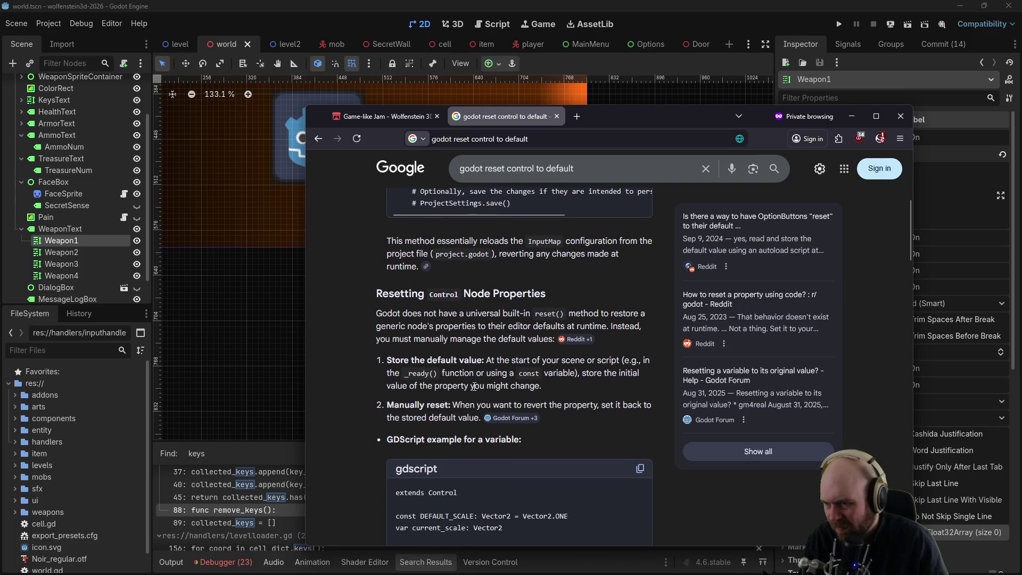
scroll(473, 386, down, 3)
scroll(473, 385, down, 1)
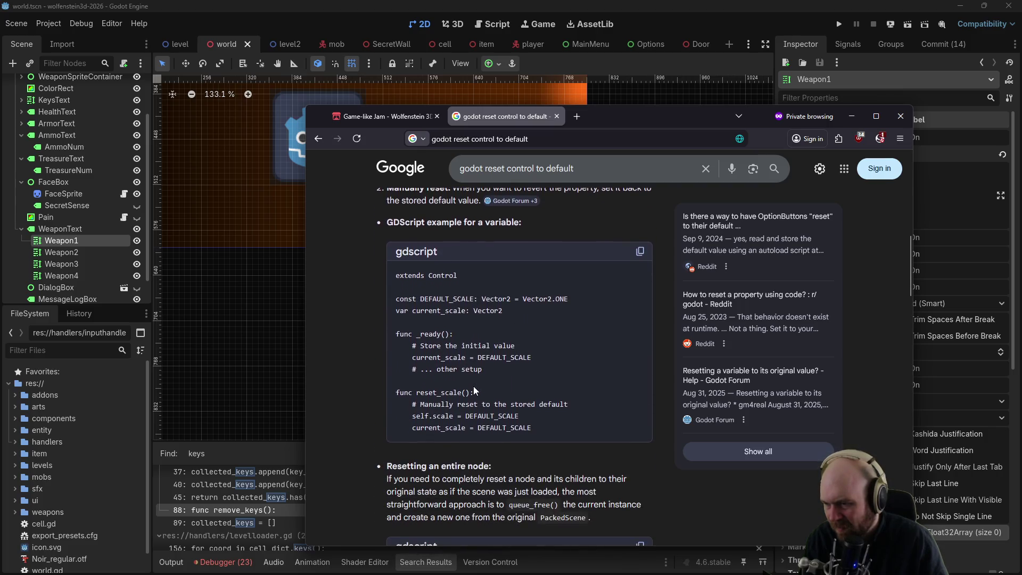
scroll(474, 385, down, 6)
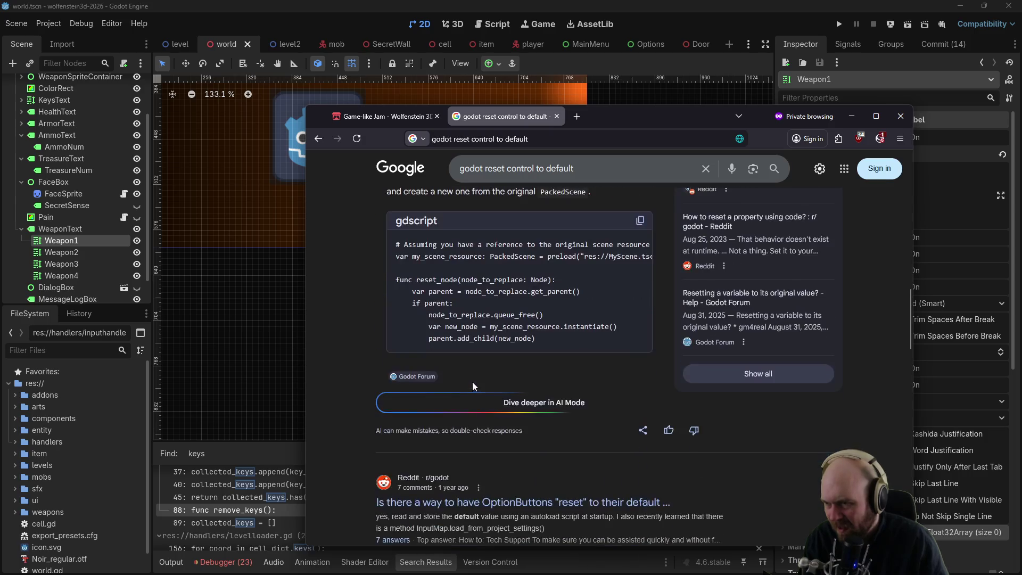
scroll(471, 381, down, 5)
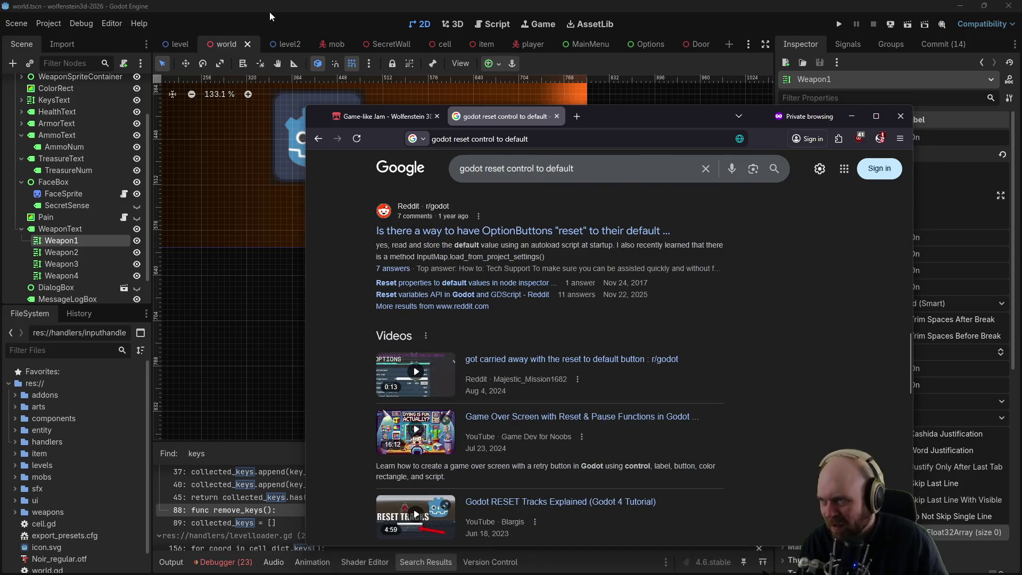
click(193, 141)
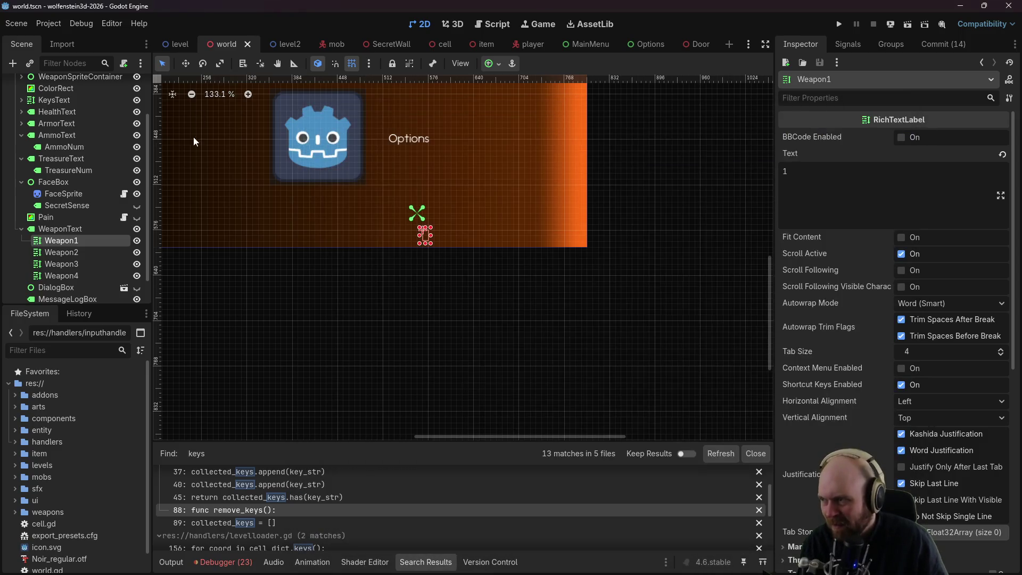
Step: Check the Weapon2, Weapon3 and Weapon4 labels in the Scene dock
click(84, 256)
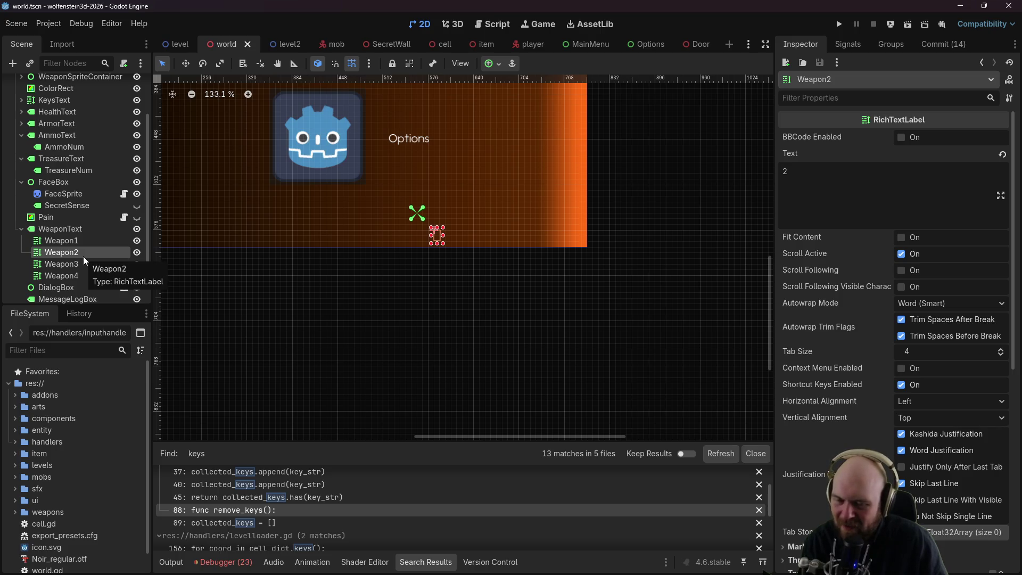
click(78, 264)
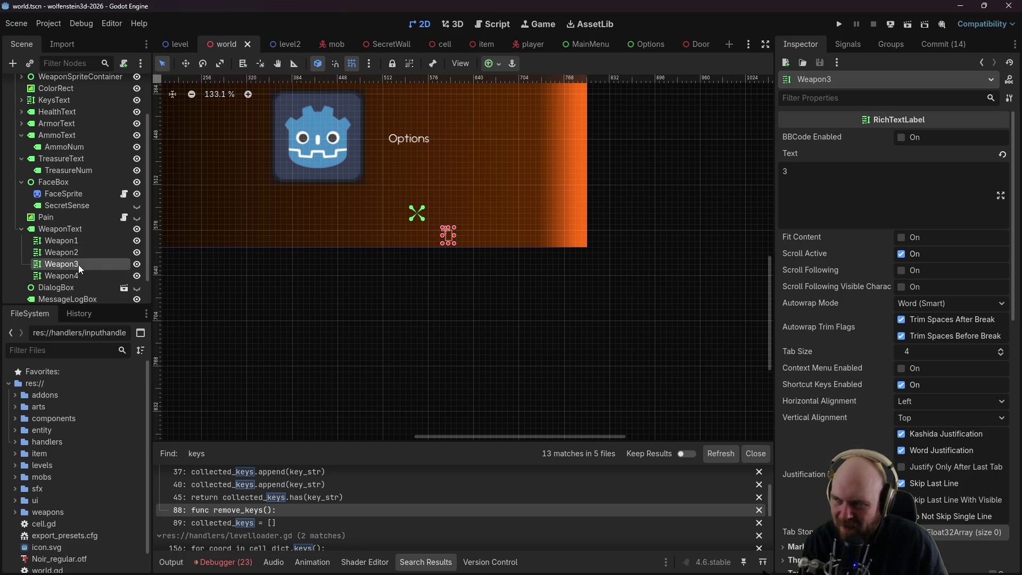
click(75, 277)
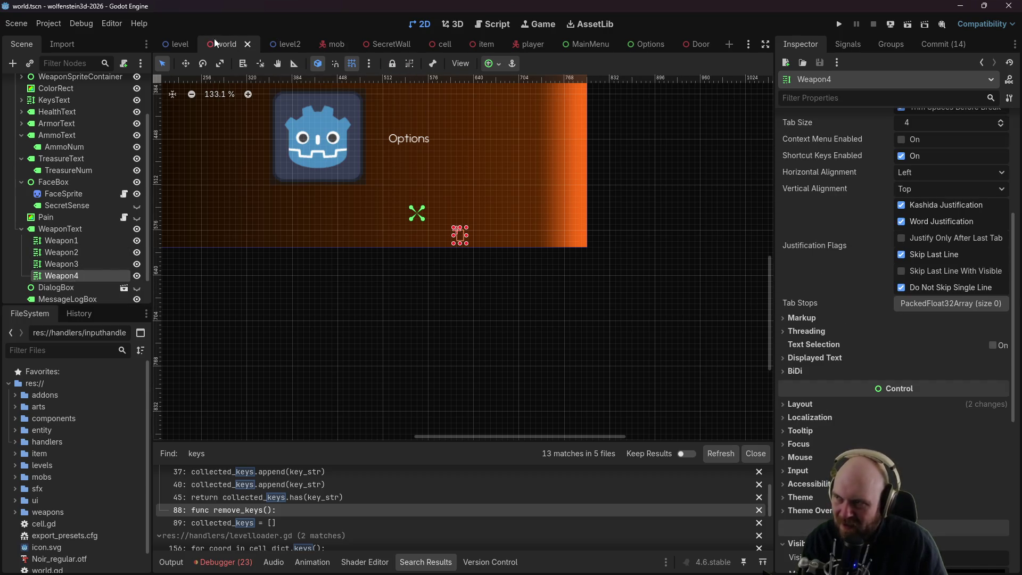
scroll(113, 123, up, 3)
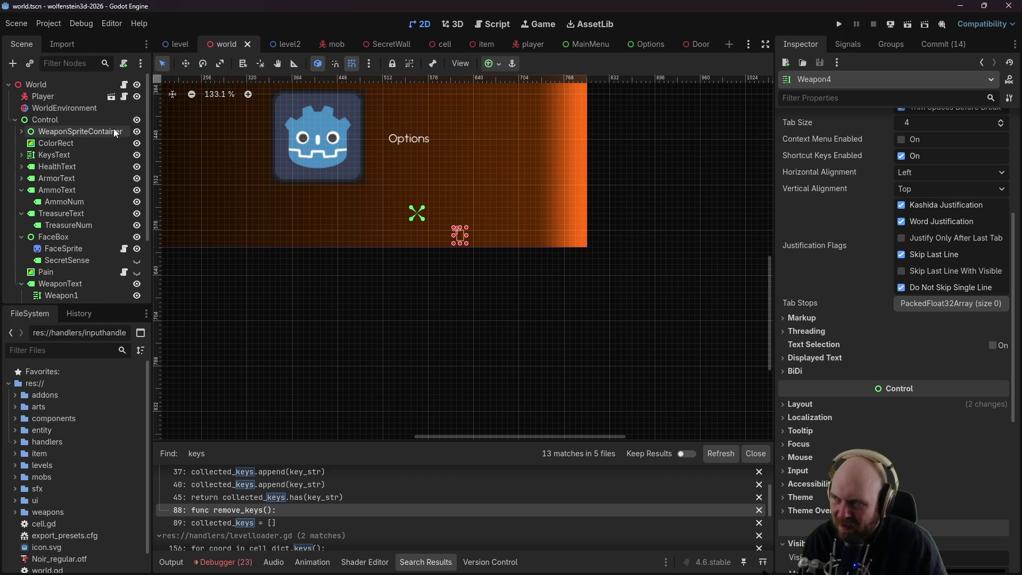
Step: In world.gd's reload_level, add a line resetting Weapon1's modulate to Color(1,1,1)
click(124, 85)
scroll(115, 240, down, 4)
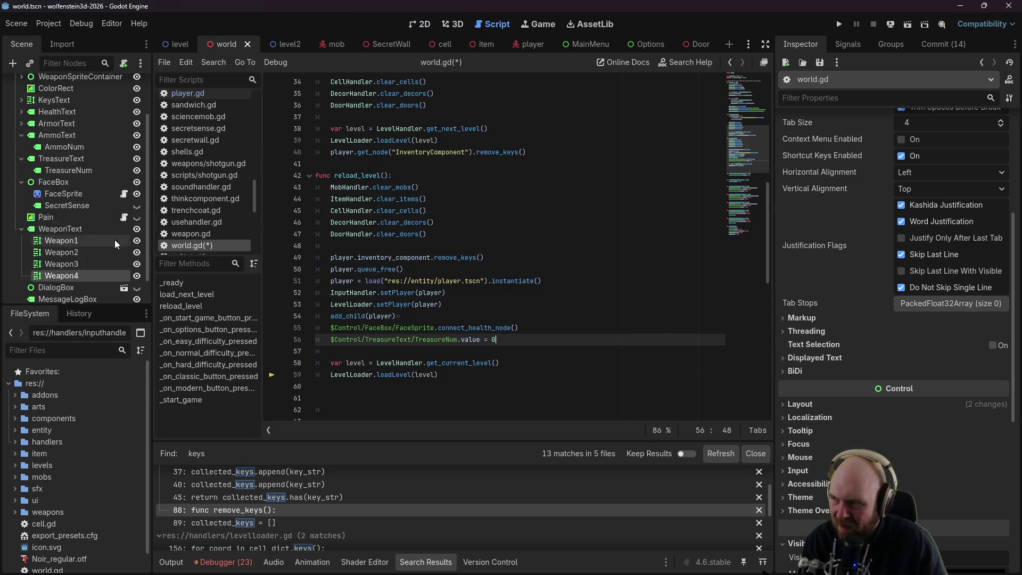
drag(76, 215, 428, 351)
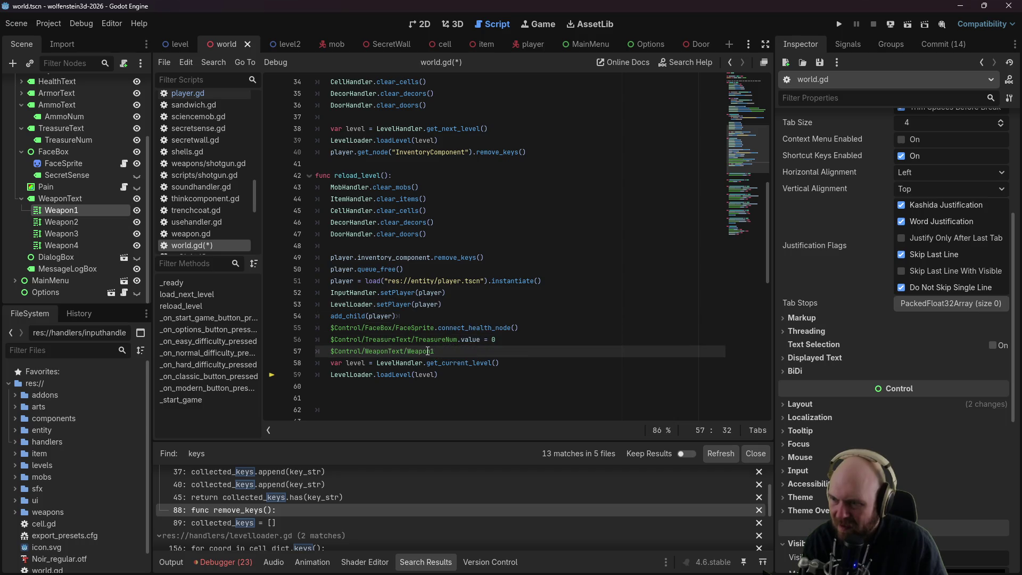
click(473, 352)
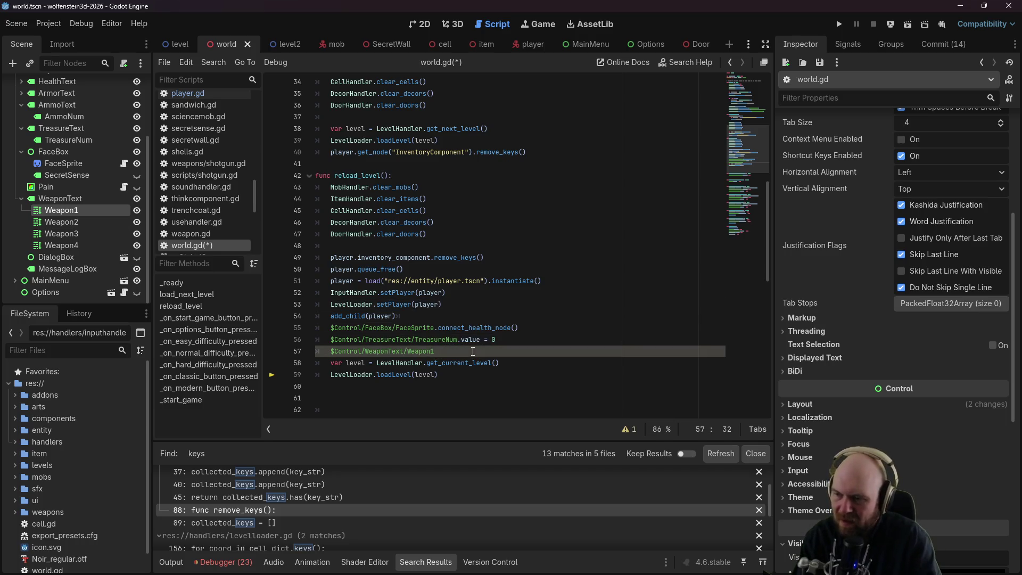
text(.modulat)
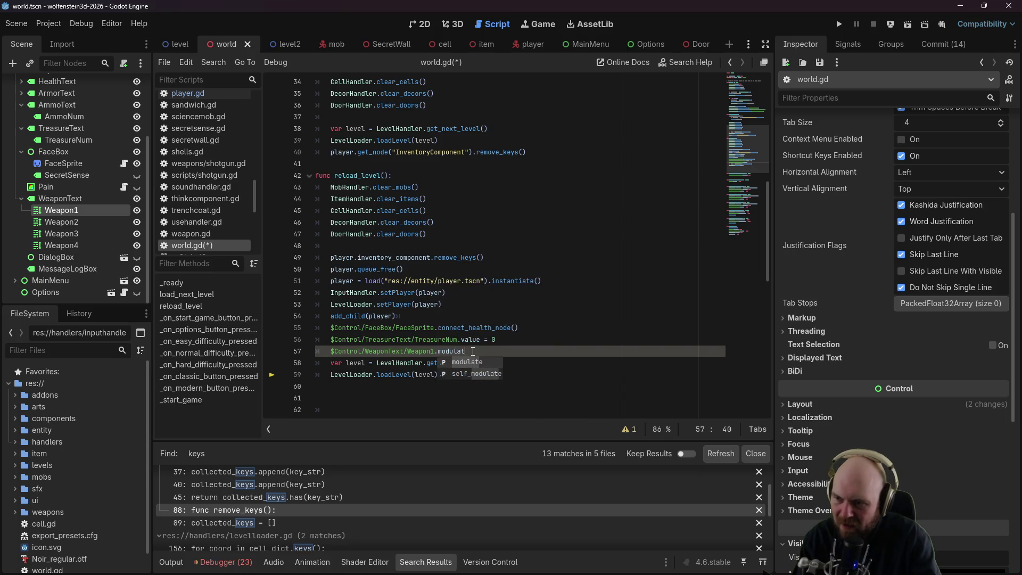
text(())
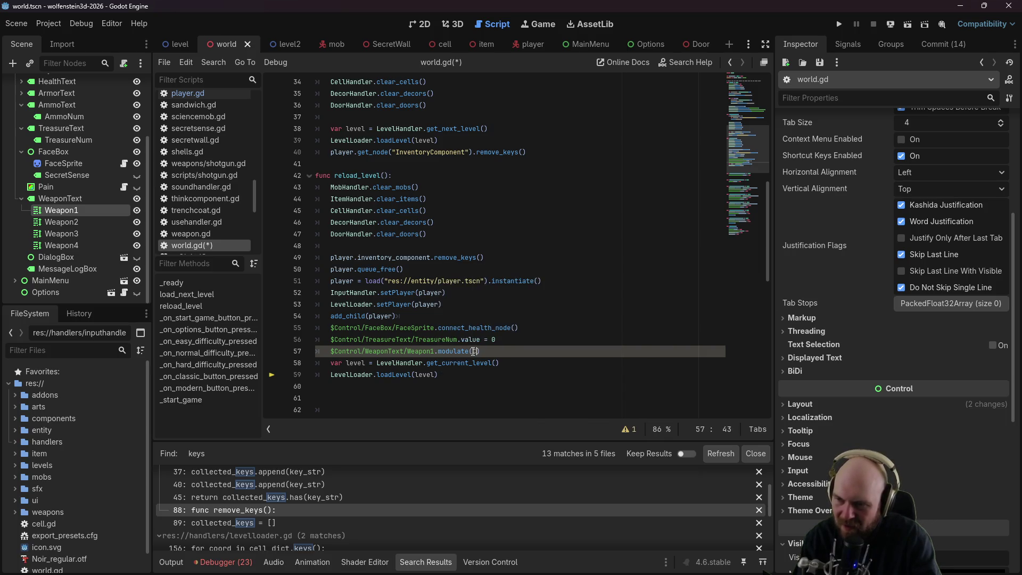
text(()
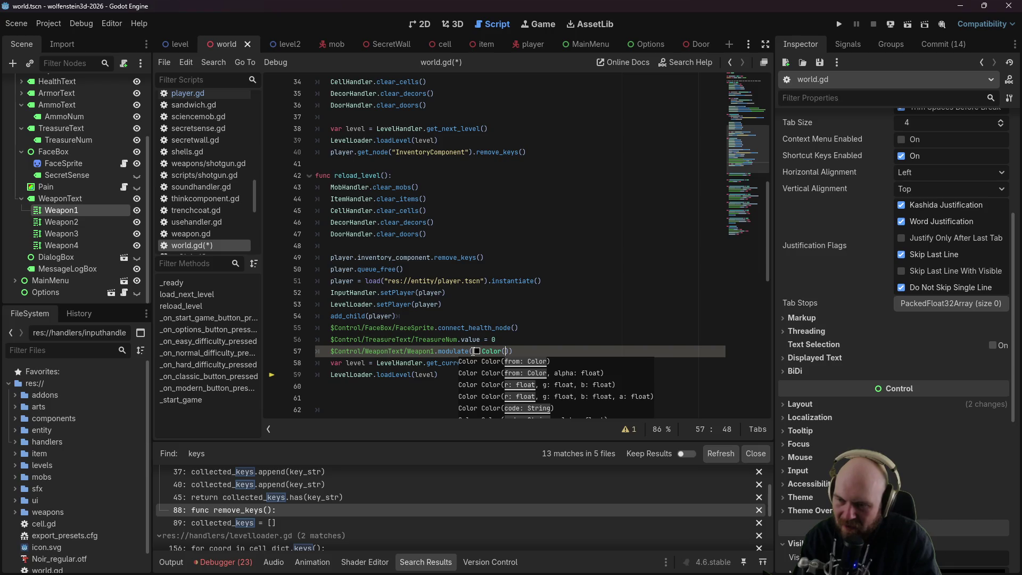
text(1,1,1)))
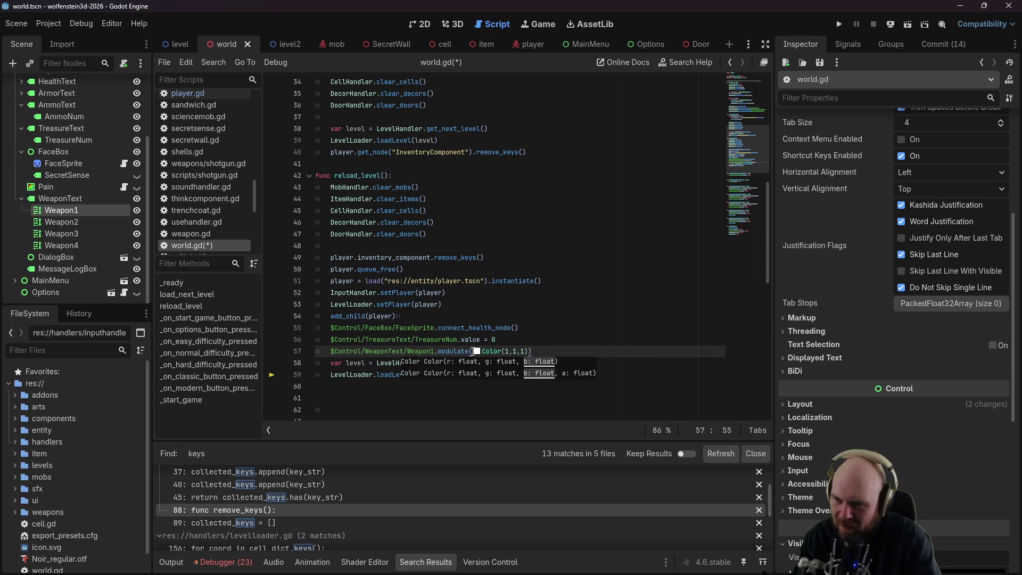
key(Return)
Step: Add Weapon2 and Weapon3 modulate resets to Color(1,1,1), then run the game with F5
drag(61, 222, 355, 360)
text(.m)
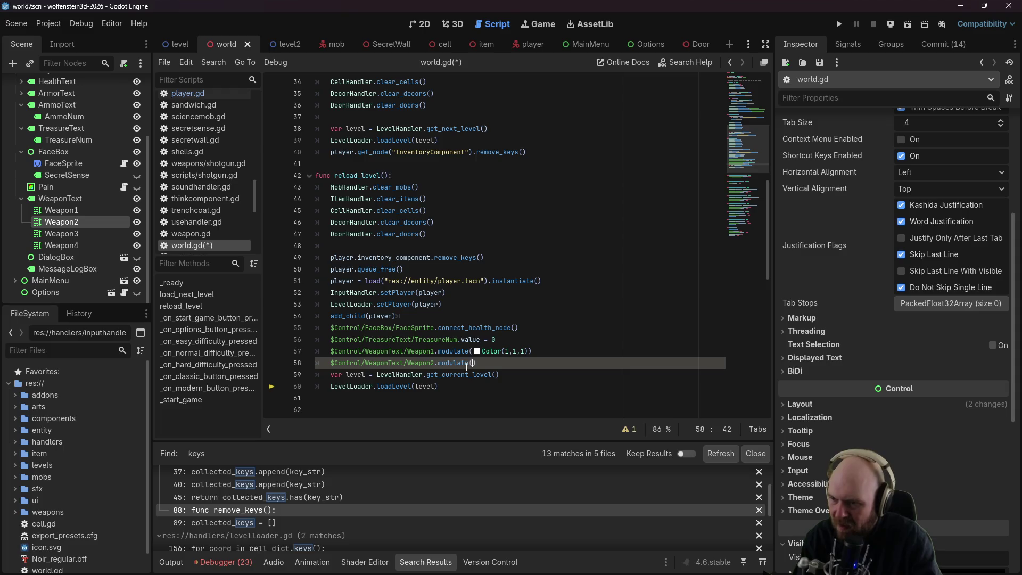
key(BackSpace)
key(BackSpace)
text(,1,1)
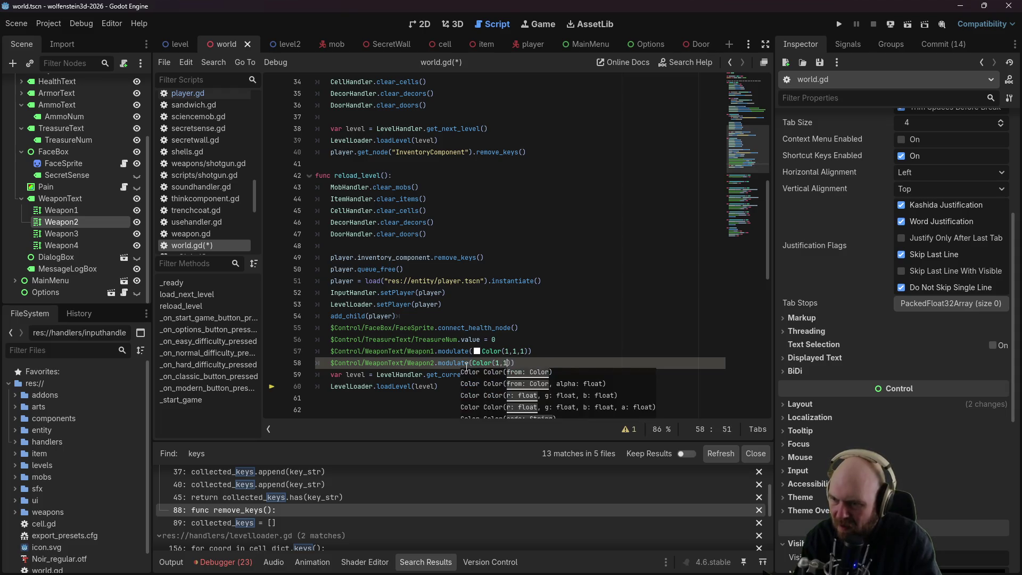
drag(69, 235, 551, 362)
click(533, 363)
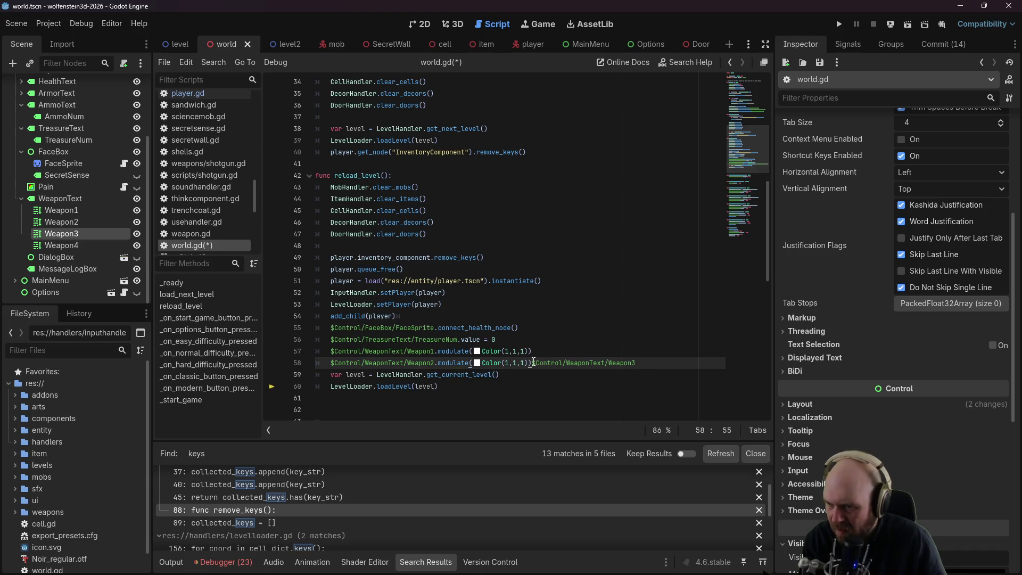
key(Return)
click(557, 373)
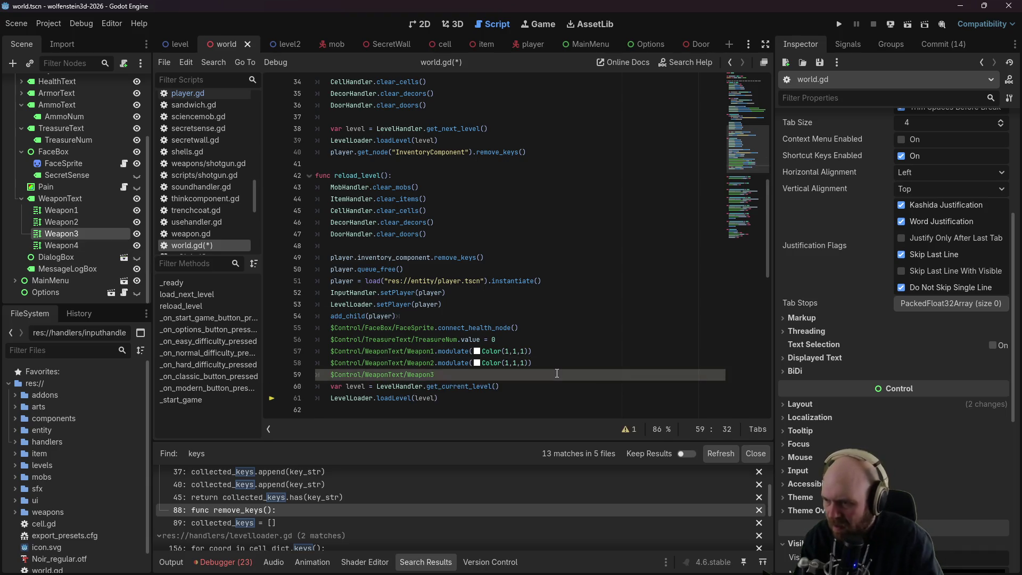
text(.modulate(Co)
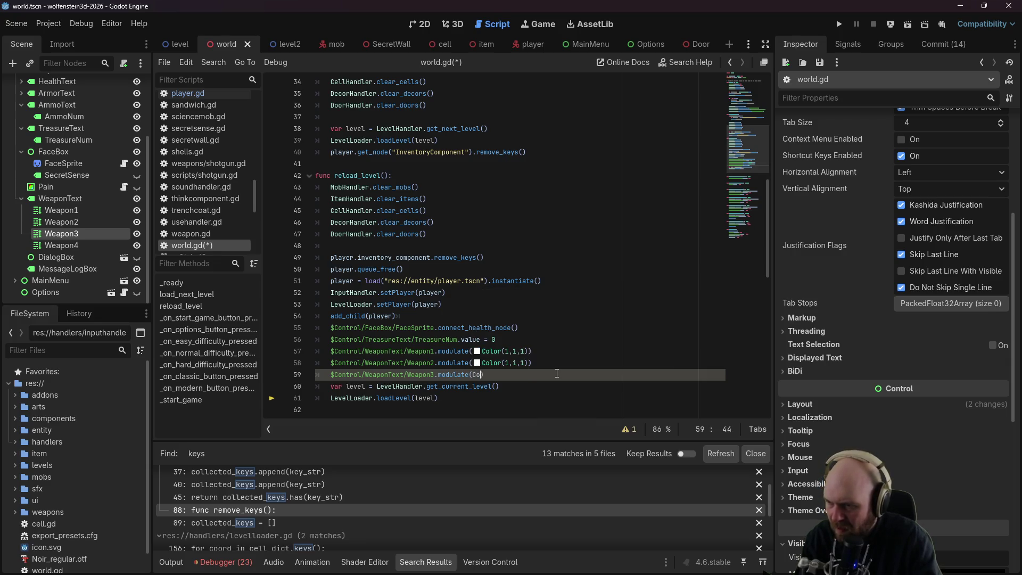
text((1,)
key(F5)
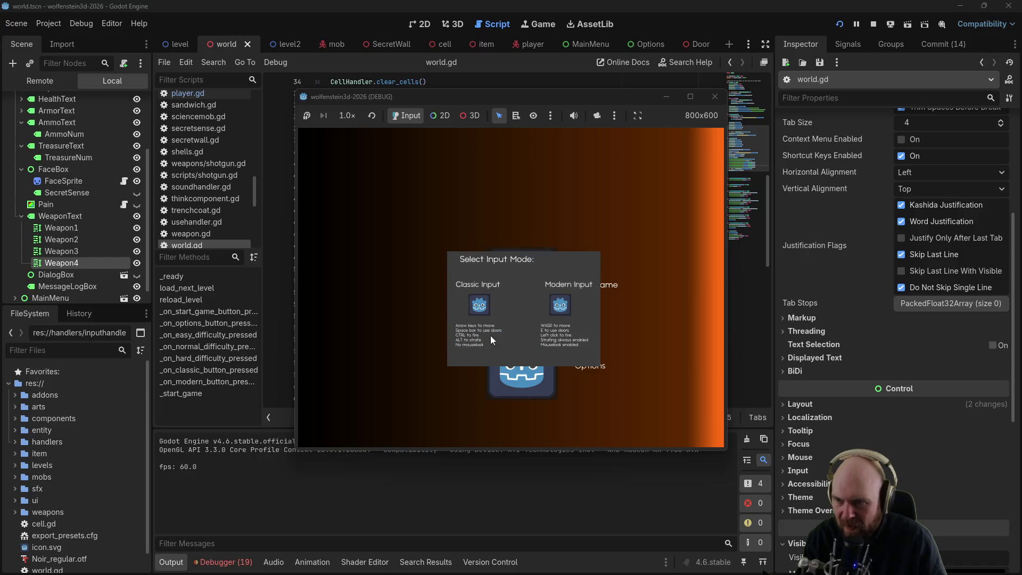
Step: Choose an input mode and walk through the Torbeit compound doors and stone corridor
click(560, 305)
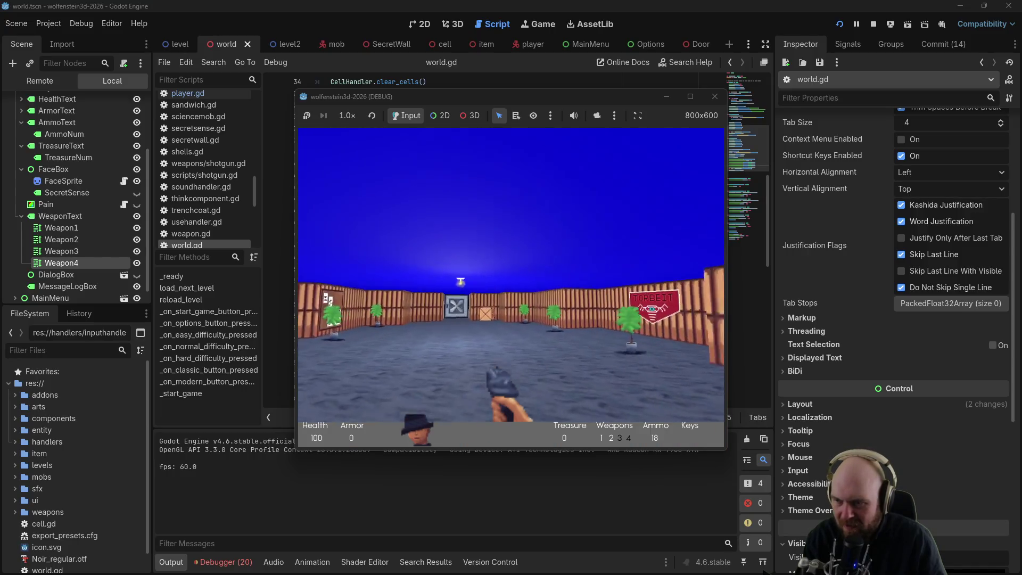
key(w)
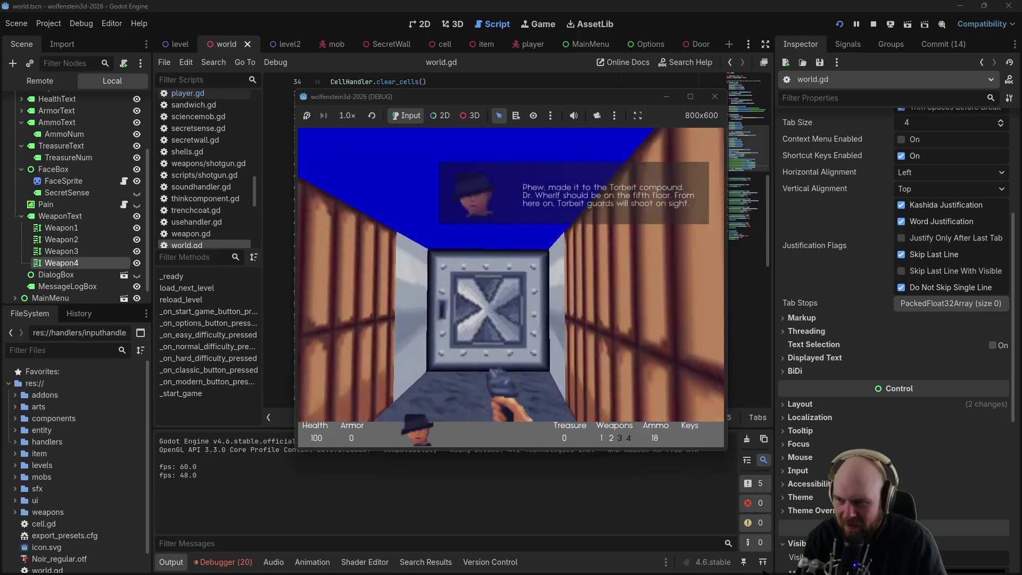
key(w)
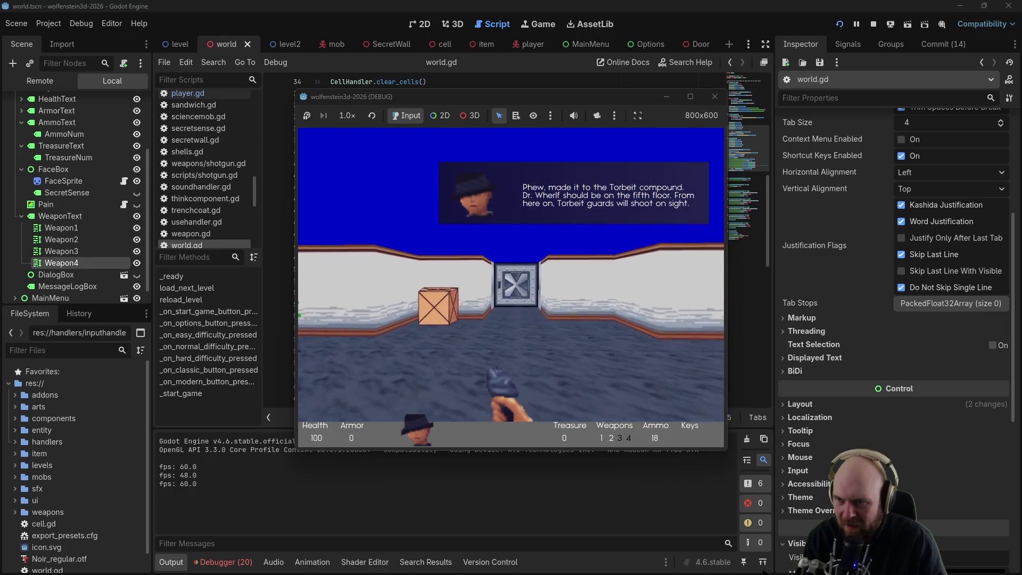
key(s)
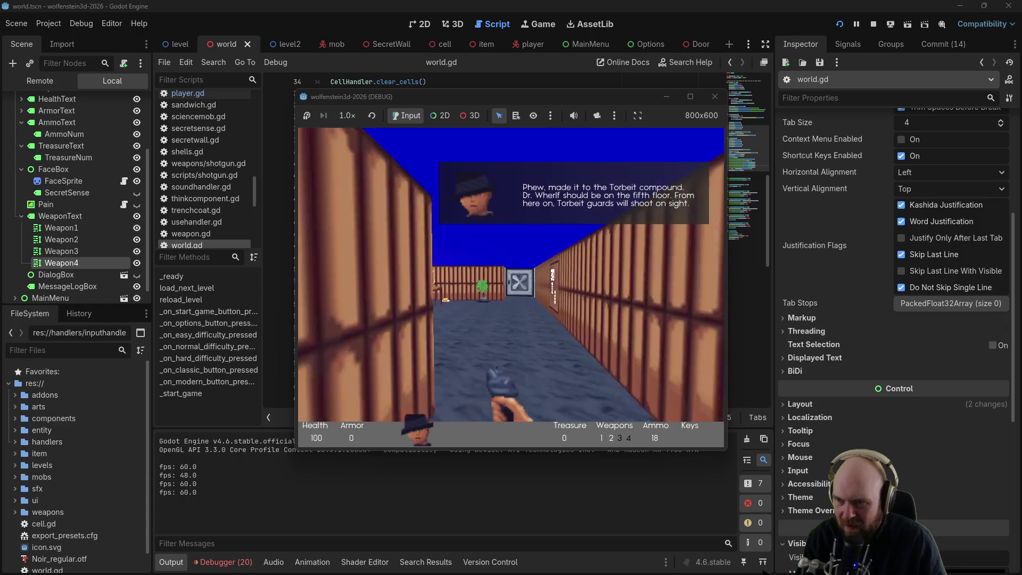
key(w)
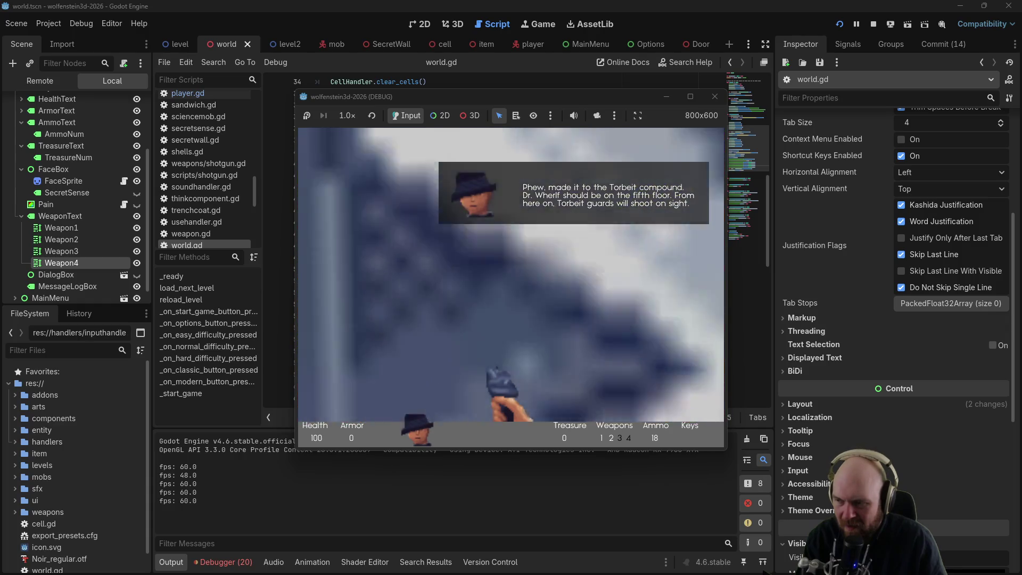
key(Left)
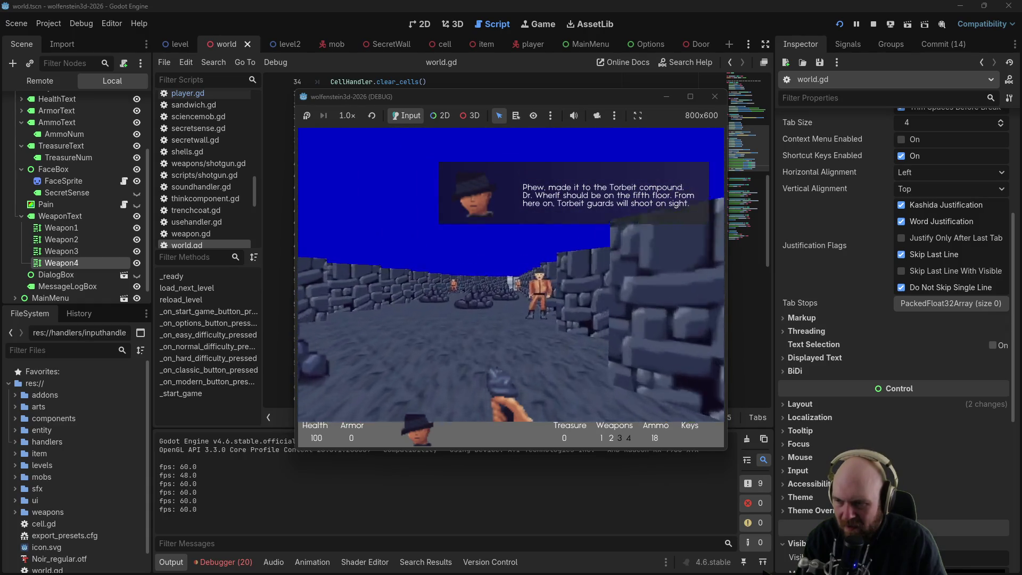
key(w)
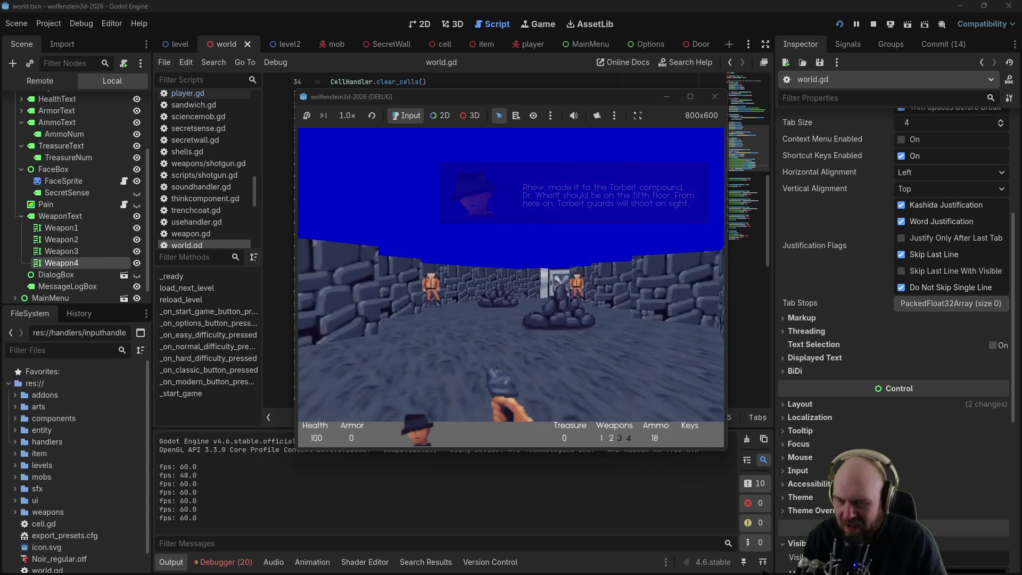
key(w)
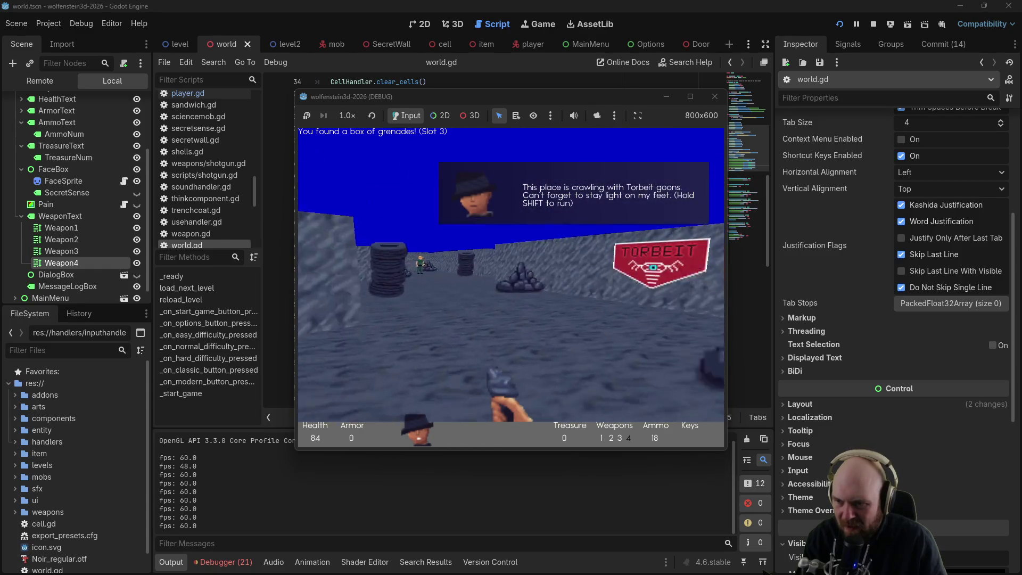
Step: Collect the bullets, cross the rock room to the steel door, and face the pillared guard room
key(w)
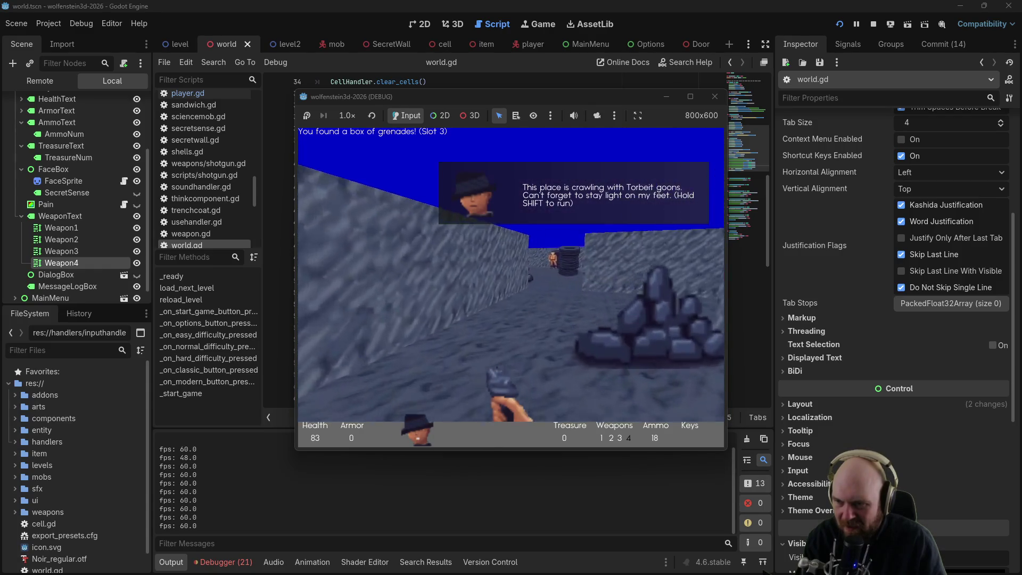
key(Left)
key(Right)
key(w)
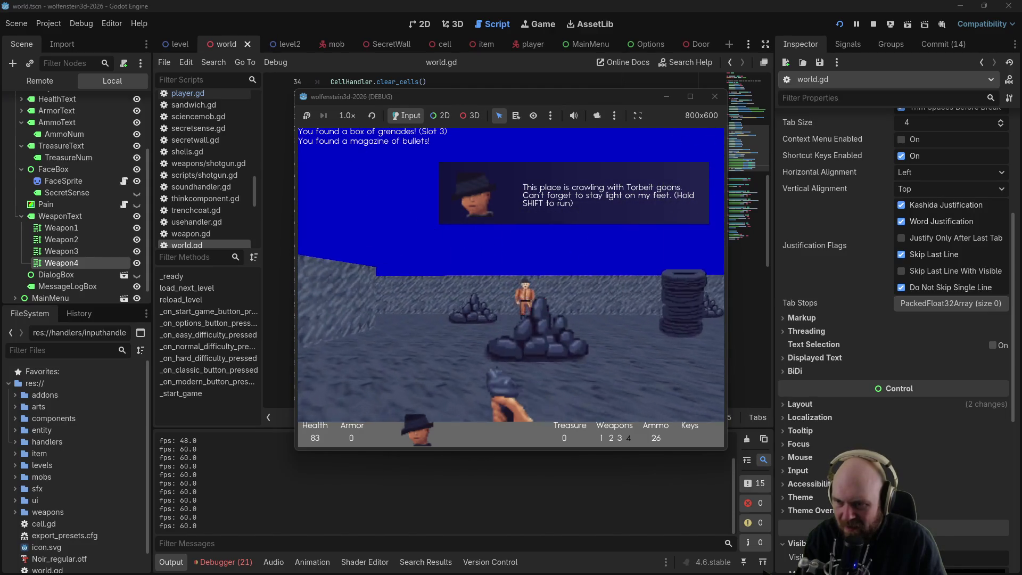
key(Right)
key(w)
key(s)
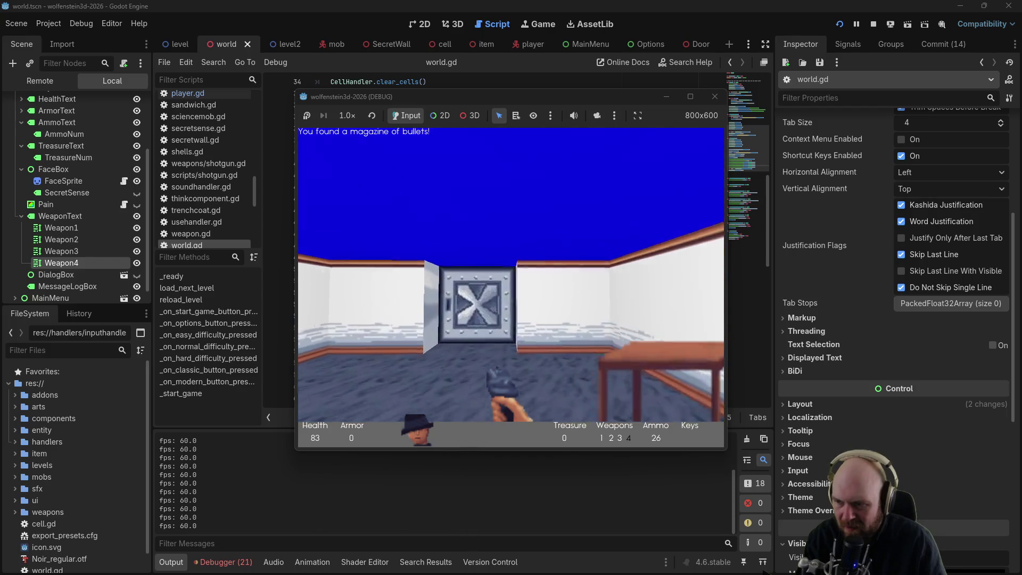
key(s)
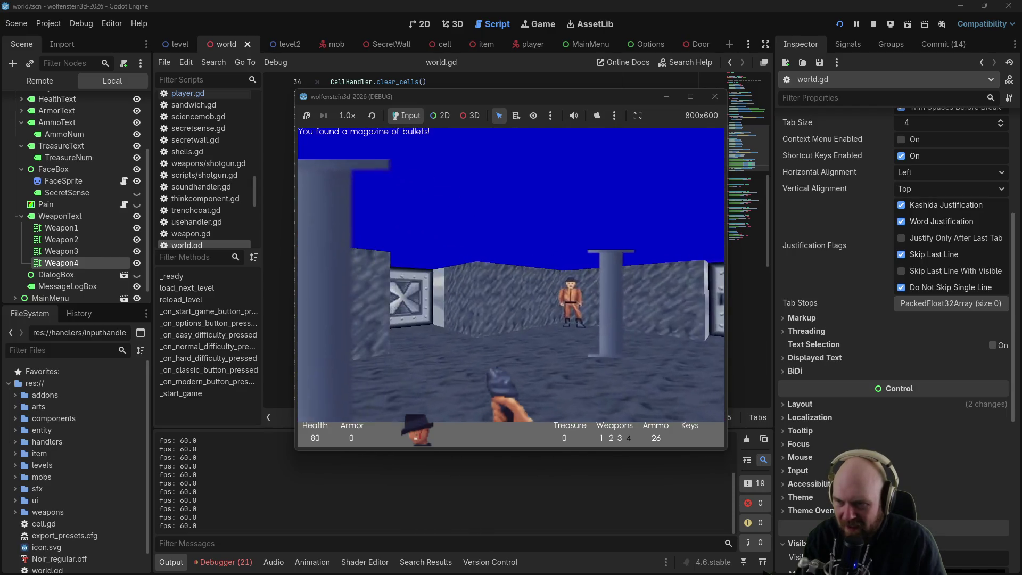
key(Left)
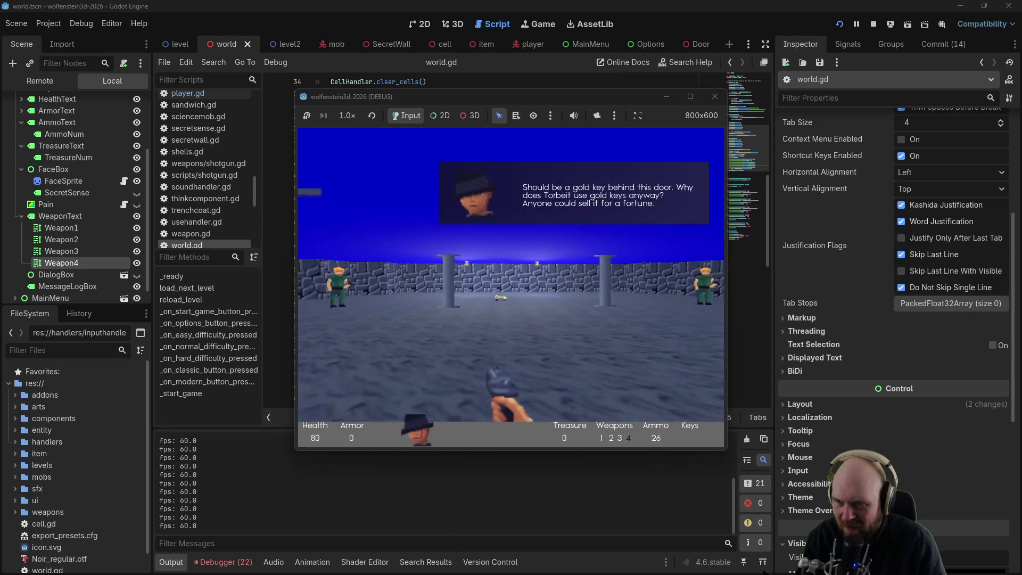
Step: Collect the Gold Key, then walk the corridor picking up bullets and the treasure briefcase
key(w)
key(Left)
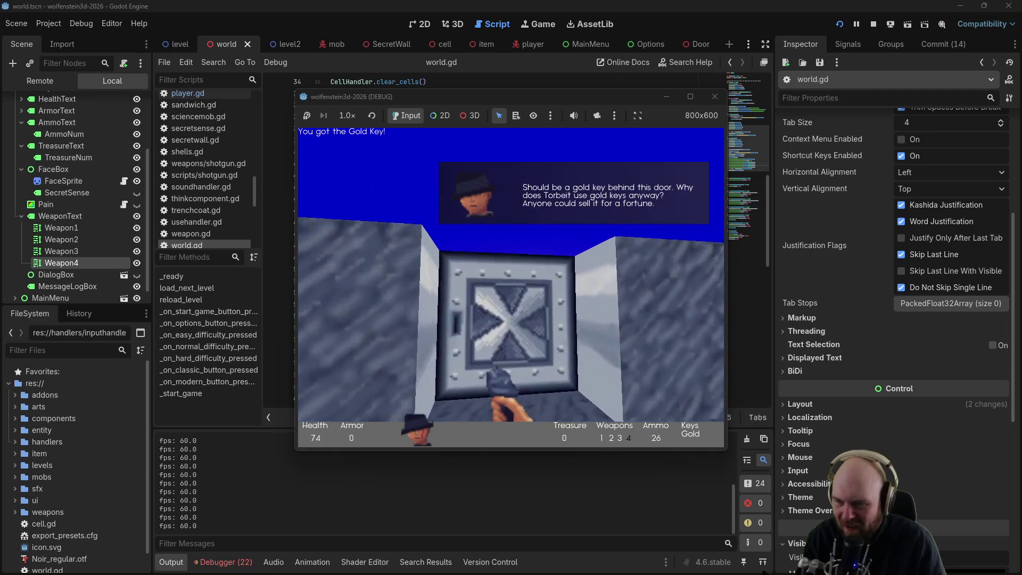
key(e)
key(Left)
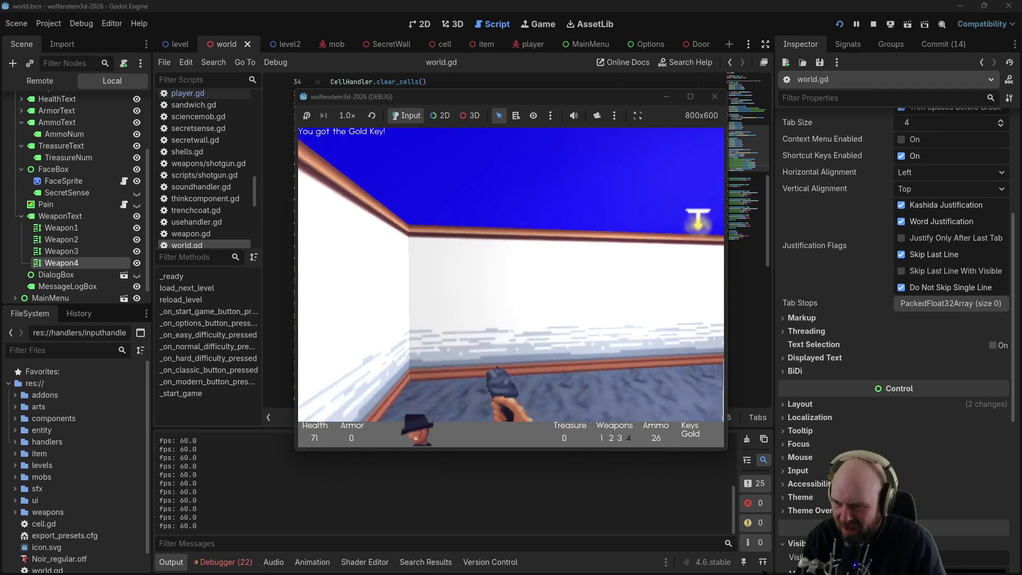
key(Left)
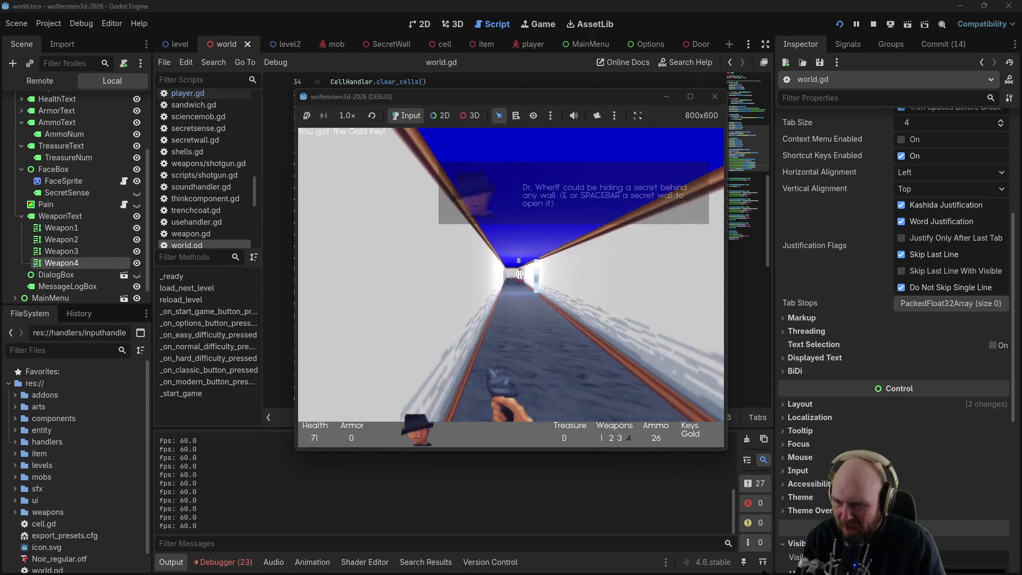
key(Up)
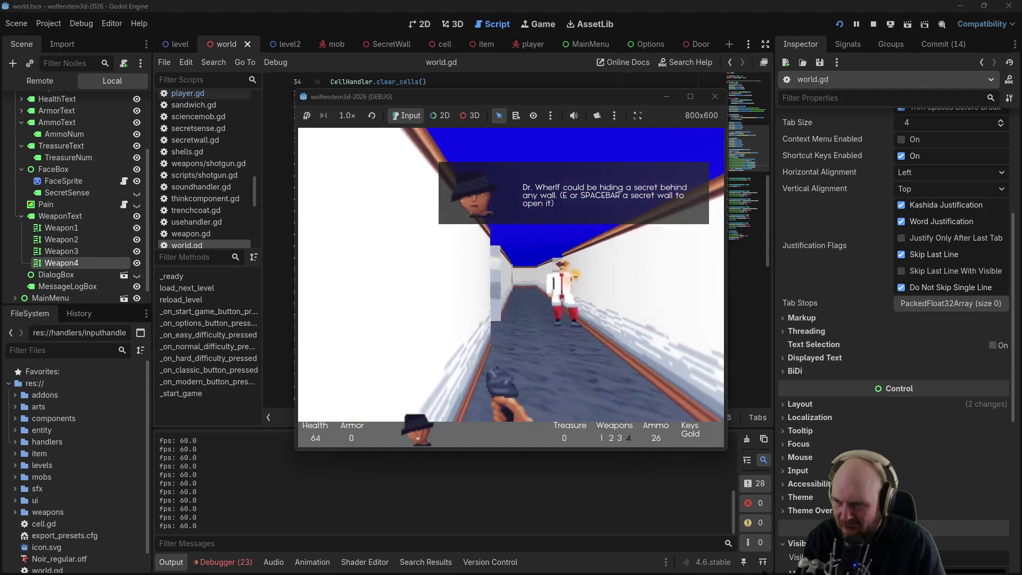
key(Up)
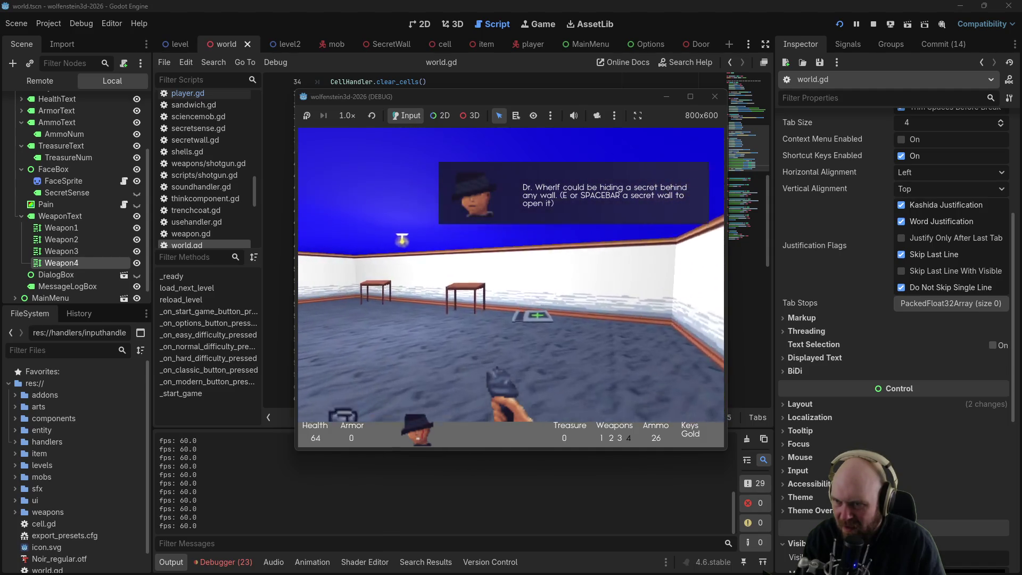
key(Up)
key(Left)
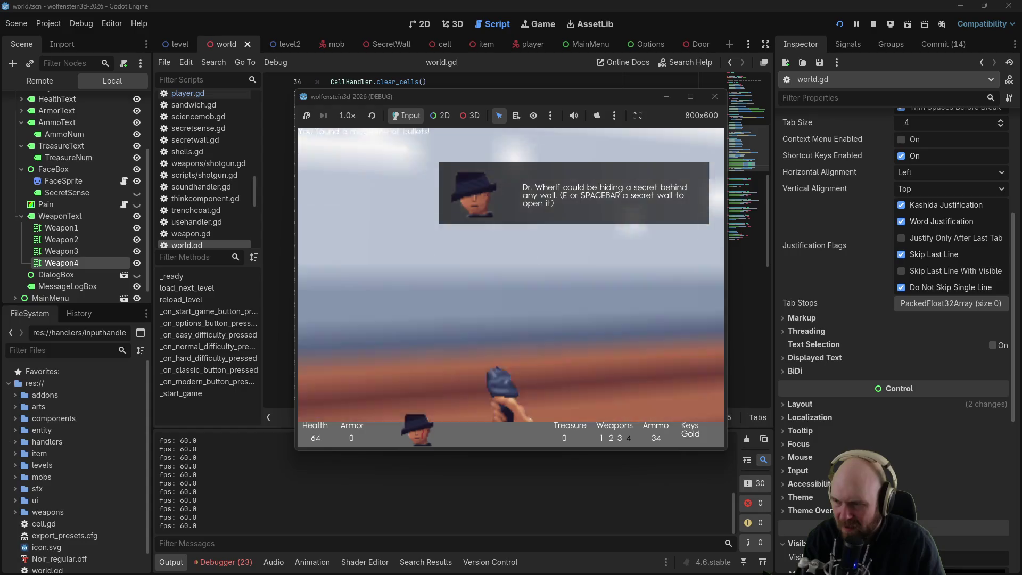
key(Up)
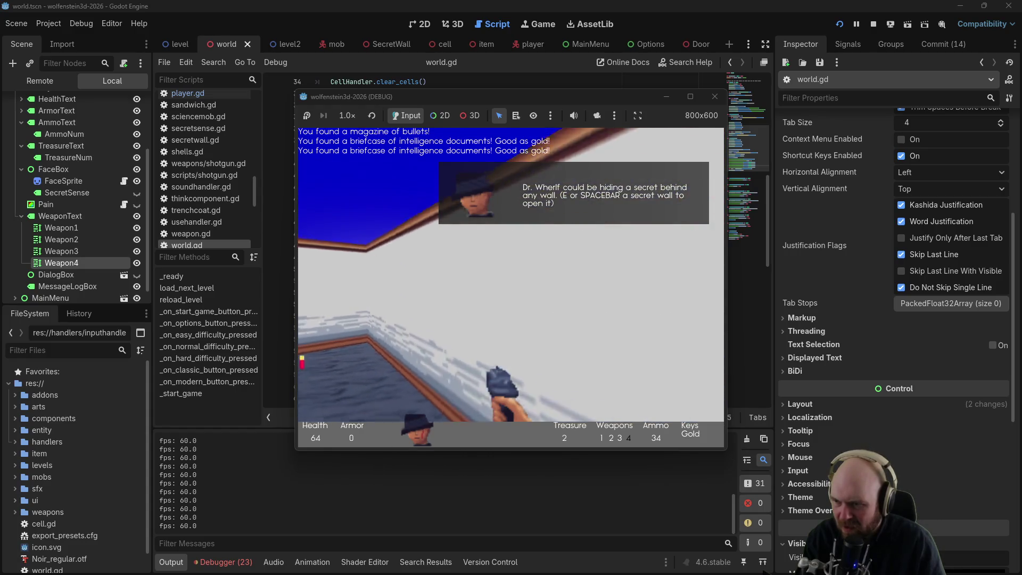
key(Left)
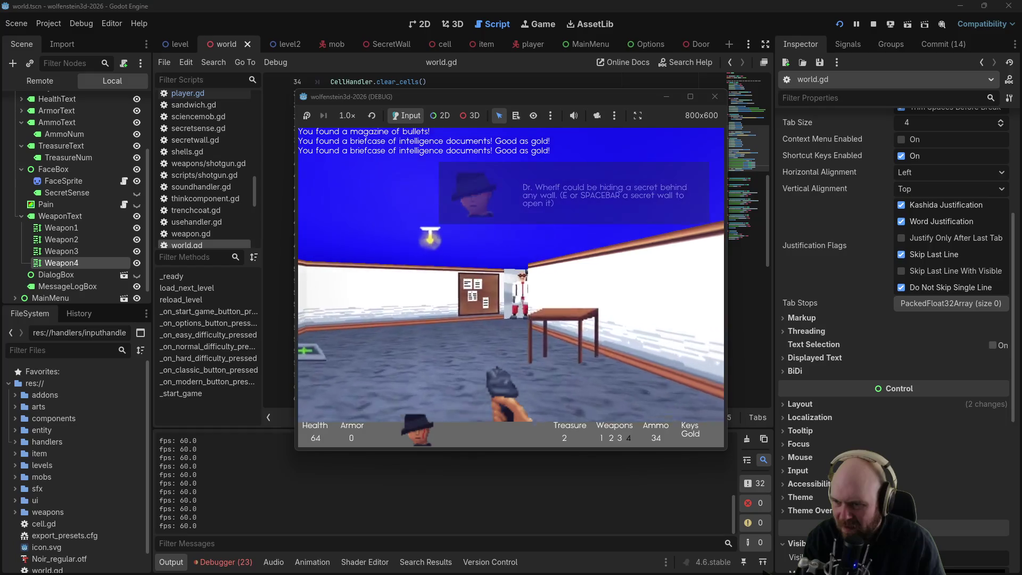
Step: Go through the metal door into the guards' pillared room, get killed, and continue to trigger the reload
key(Up)
key(Up)
key(Left)
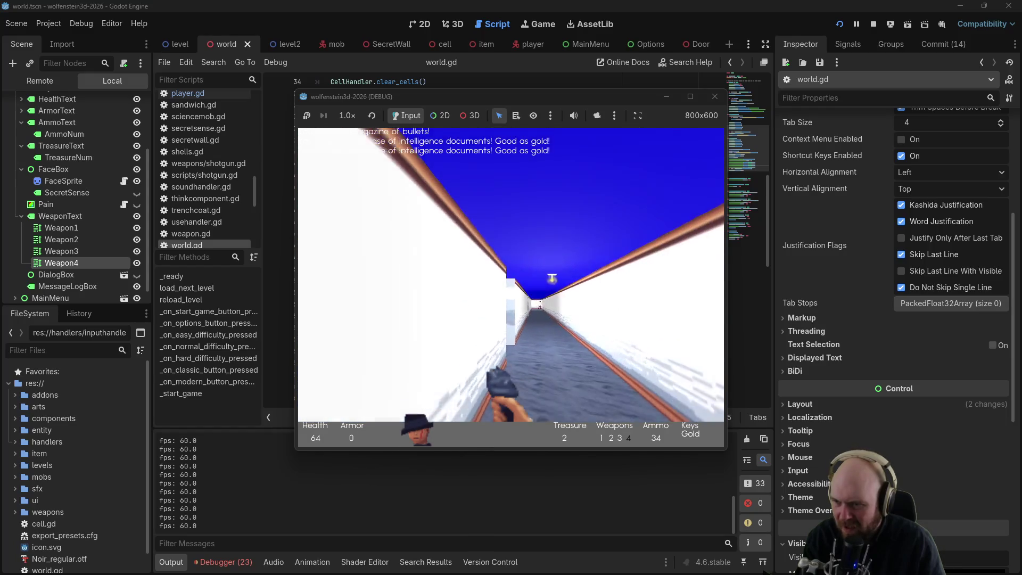
key(Up)
key(Up)
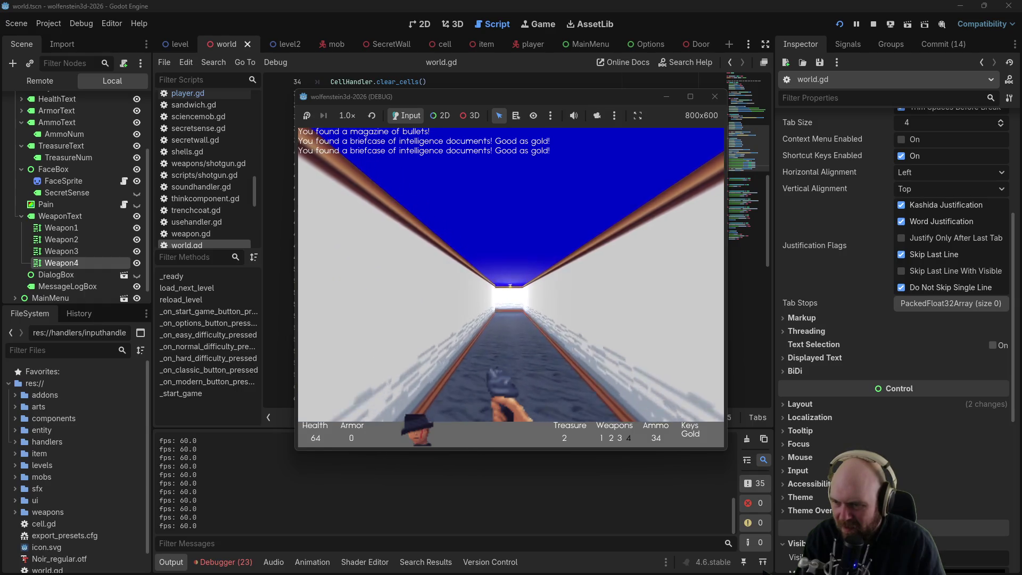
key(Up)
key(Left)
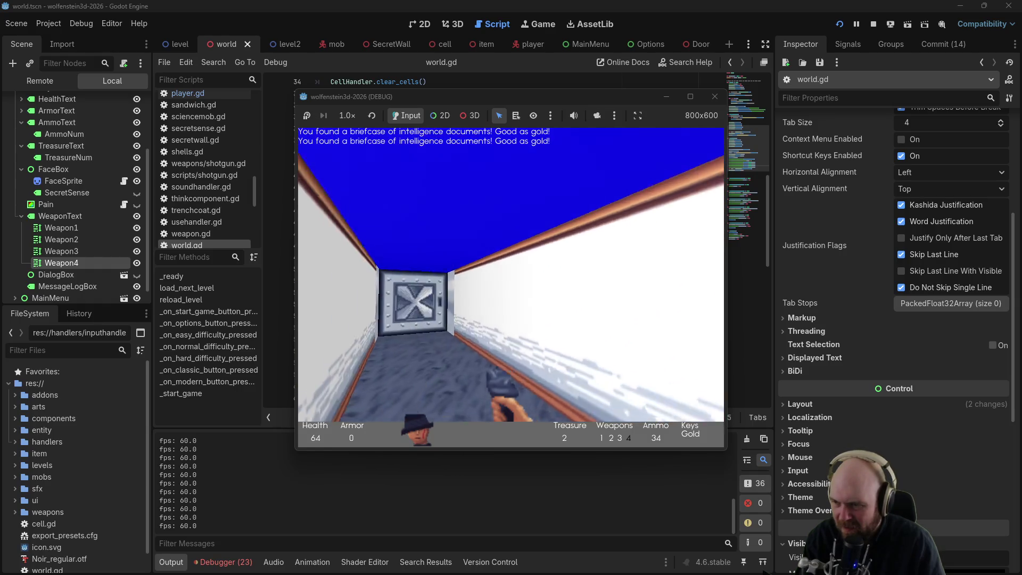
key(Left)
key(Up)
key(space)
key(Up)
key(space)
key(Up)
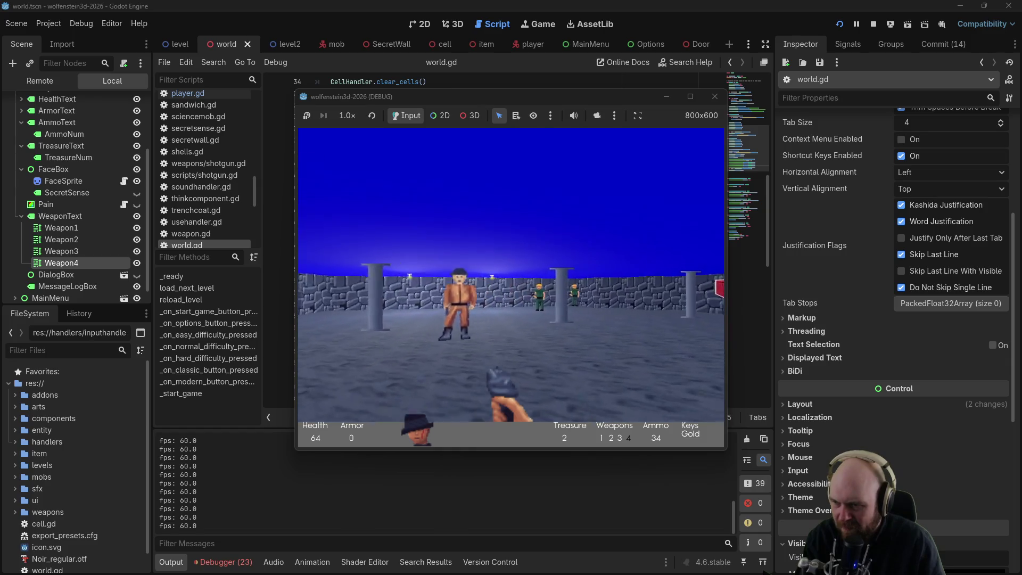
key(Right)
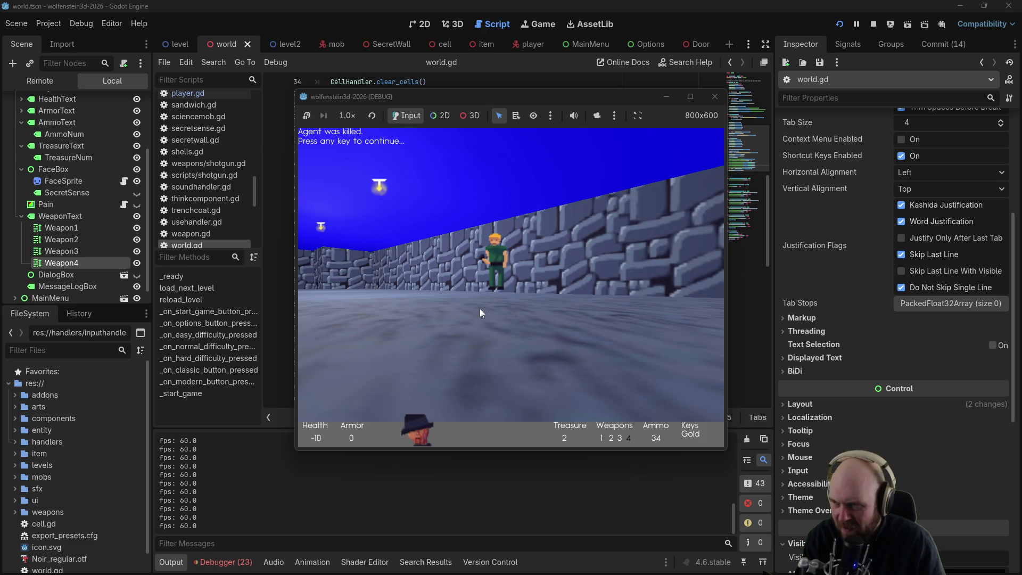
key(space)
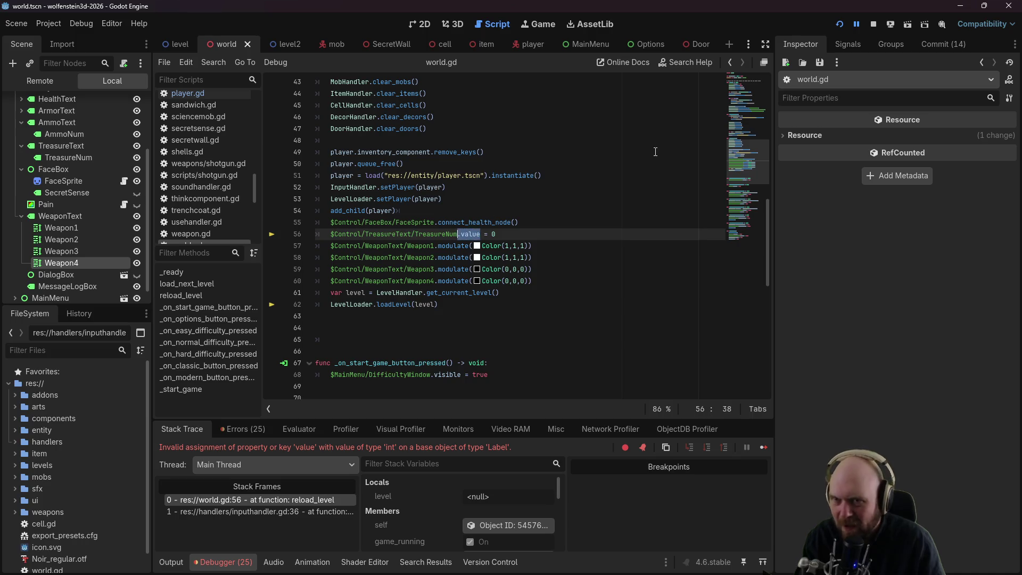
Step: Check TreasureNum's Text property and change line 56 from .value to .text, then save
click(58, 159)
click(844, 165)
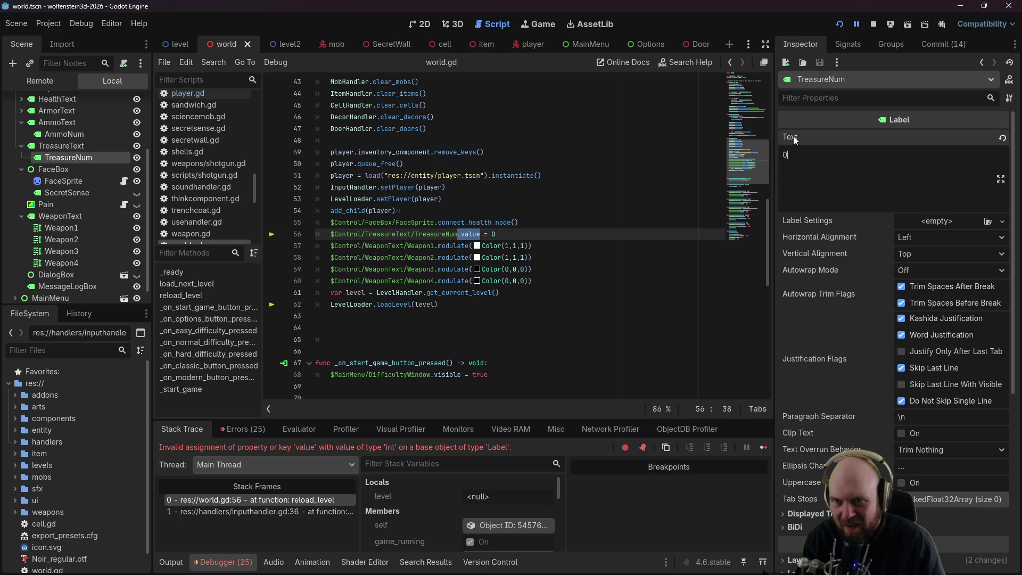
key(BackSpace)
click(462, 234)
key(ctrl+s)
key(Up)
key(Up)
key(Up)
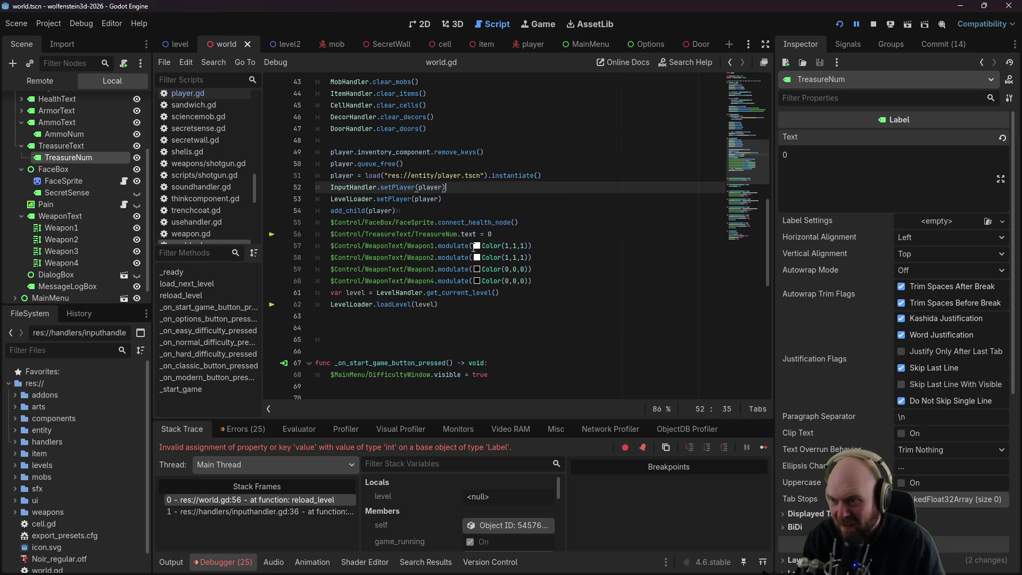
Step: Fix lines 57–58 so Weapon1 and Weapon2 modulate is assigned Color(1,1,1)
click(472, 246)
key(End)
key(BackSpace)
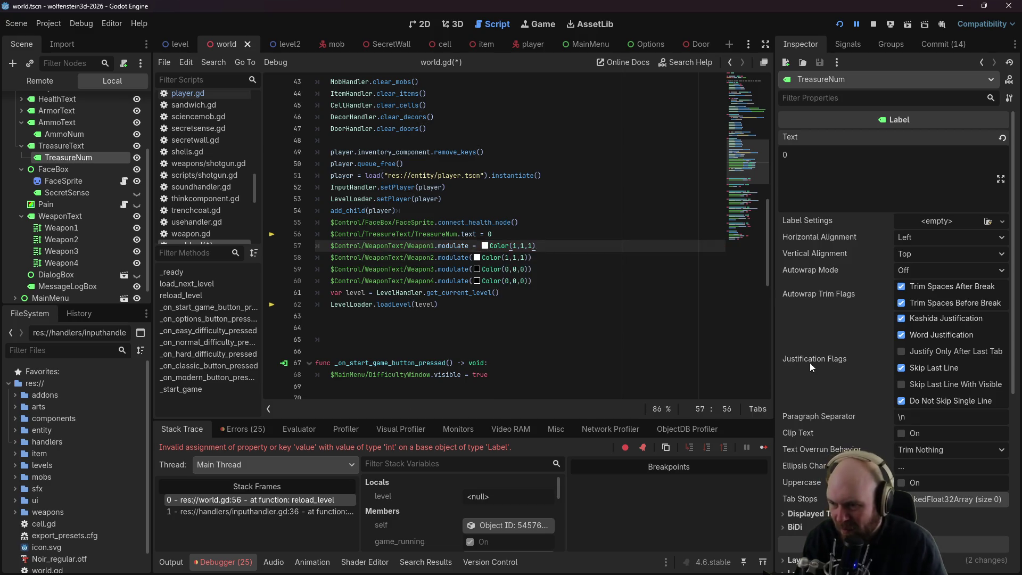
click(473, 257)
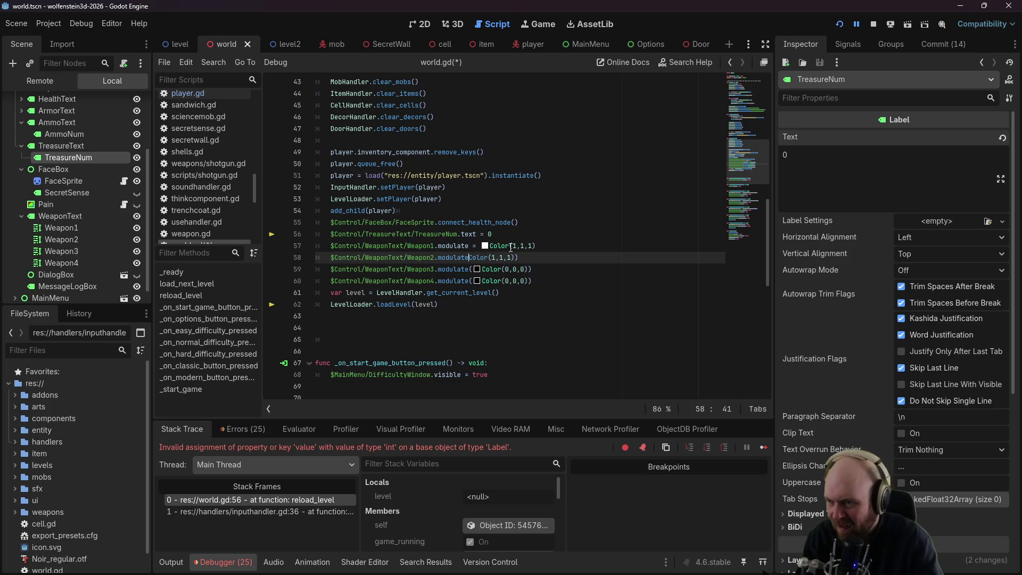
text(=)
click(550, 257)
key(BackSpace)
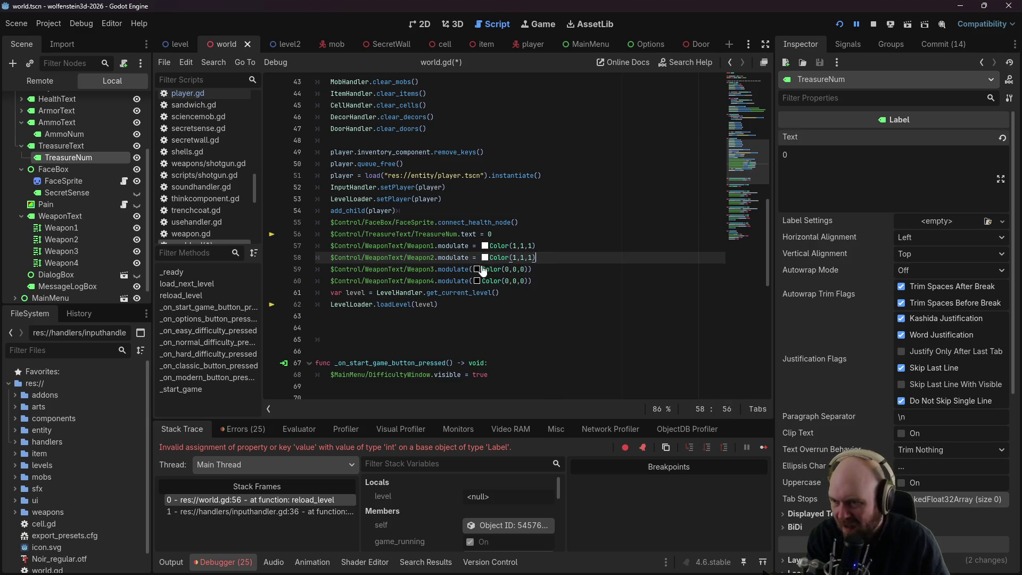
Step: Make lines 59–60 assign Weapon3 and Weapon4 modulate Color(0,0,0), save, and stop the debug run
click(471, 269)
key(Delete)
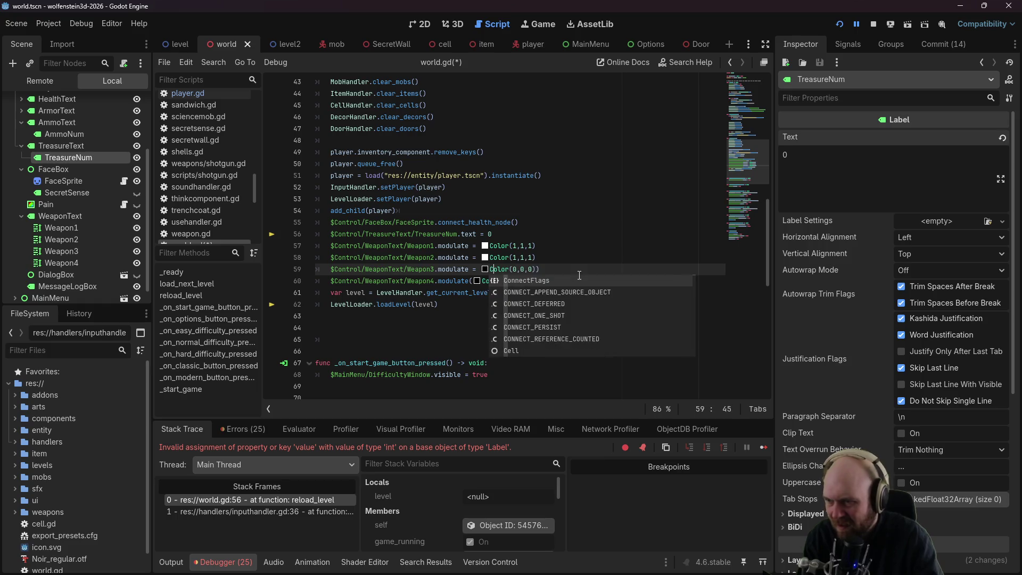
key(End)
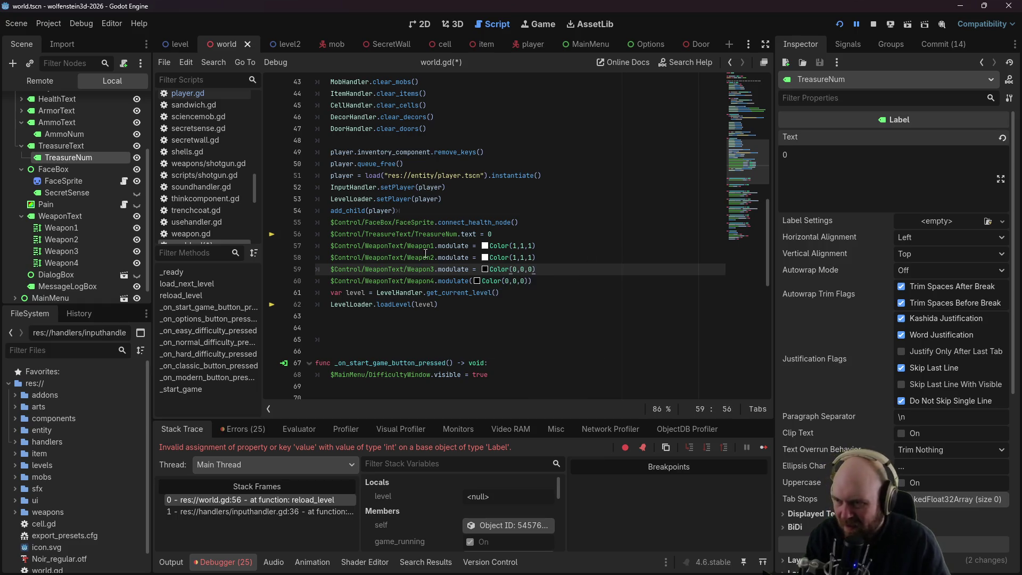
click(470, 281)
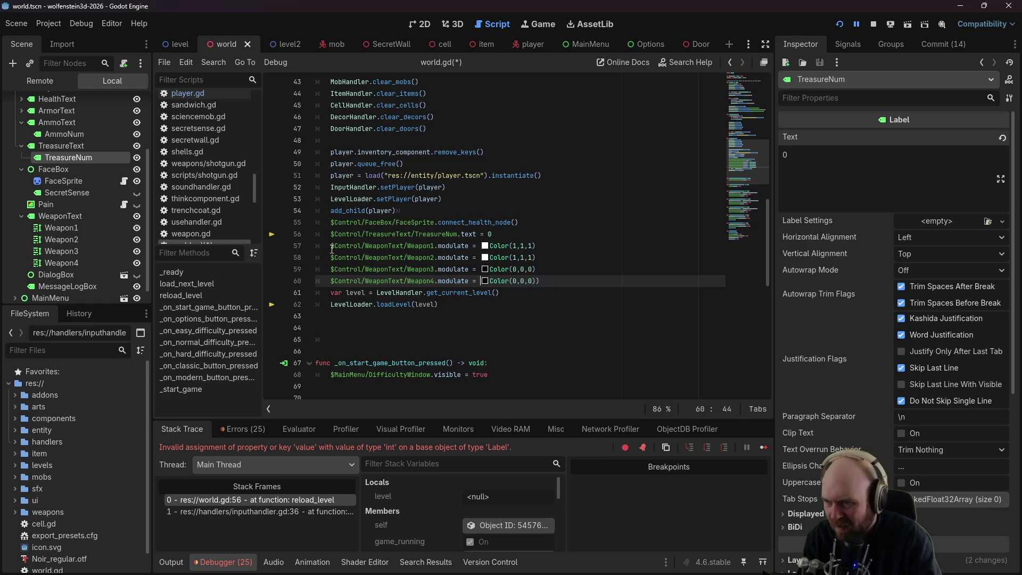
key(End)
key(ctrl+s)
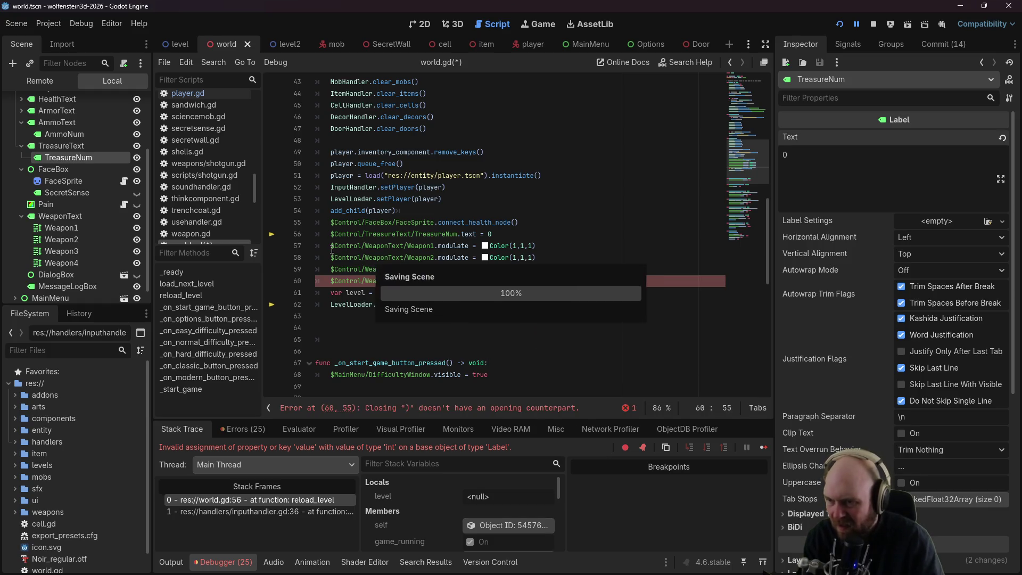
click(394, 186)
click(840, 24)
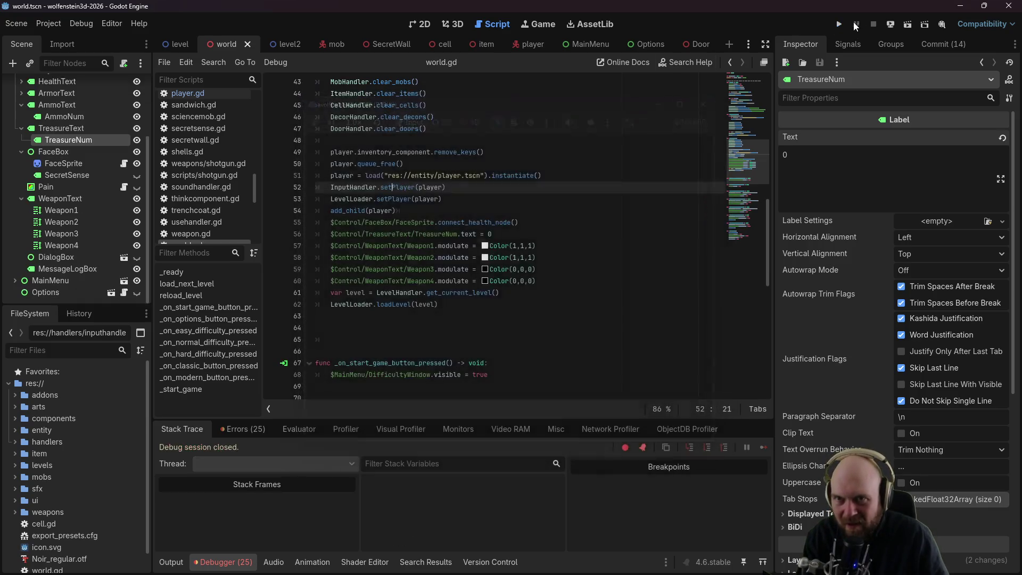
Step: Start a new game, pick a difficulty and input mode, then dismiss the options panel
click(504, 267)
click(499, 298)
click(478, 304)
key(Right)
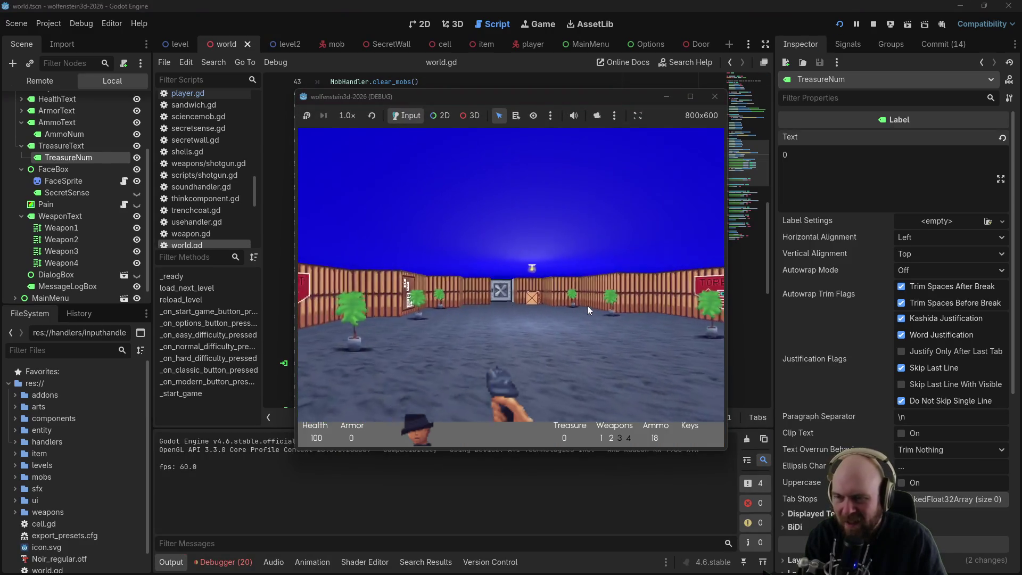
key(Escape)
click(486, 384)
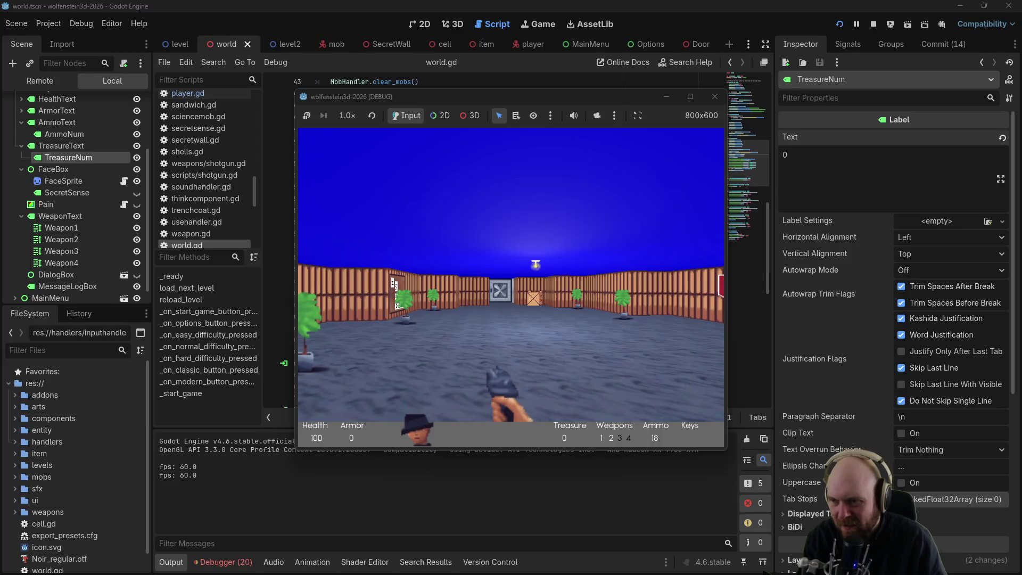
Step: Walk through the steel doors and purple, crate and wooden rooms, collecting the briefcases
key(Up)
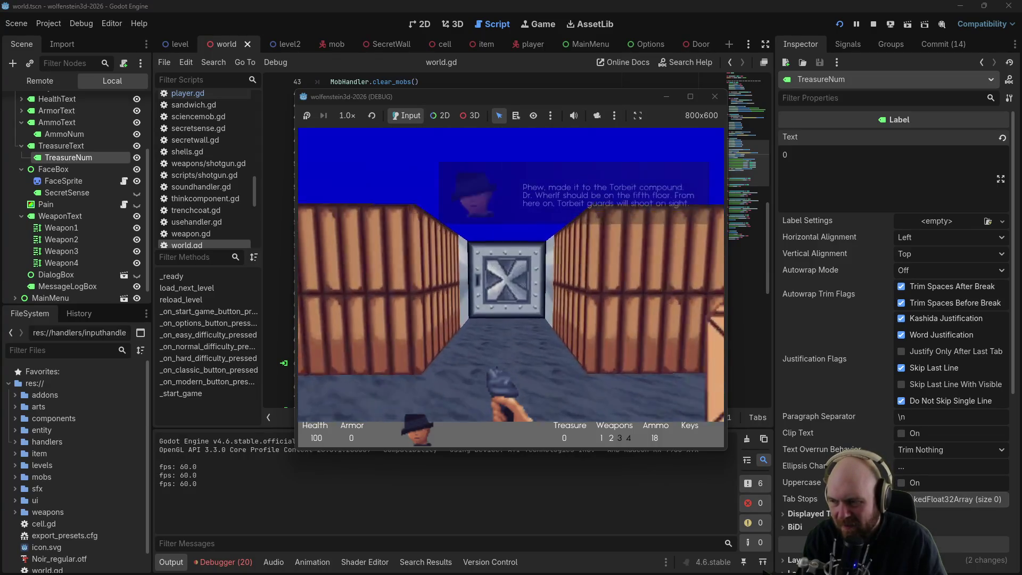
key(Up)
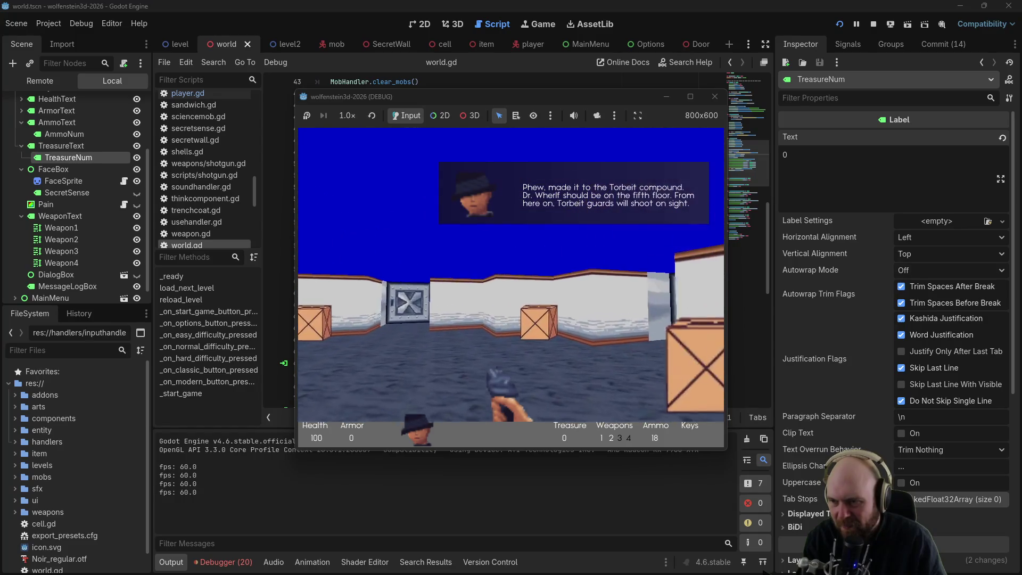
key(Up)
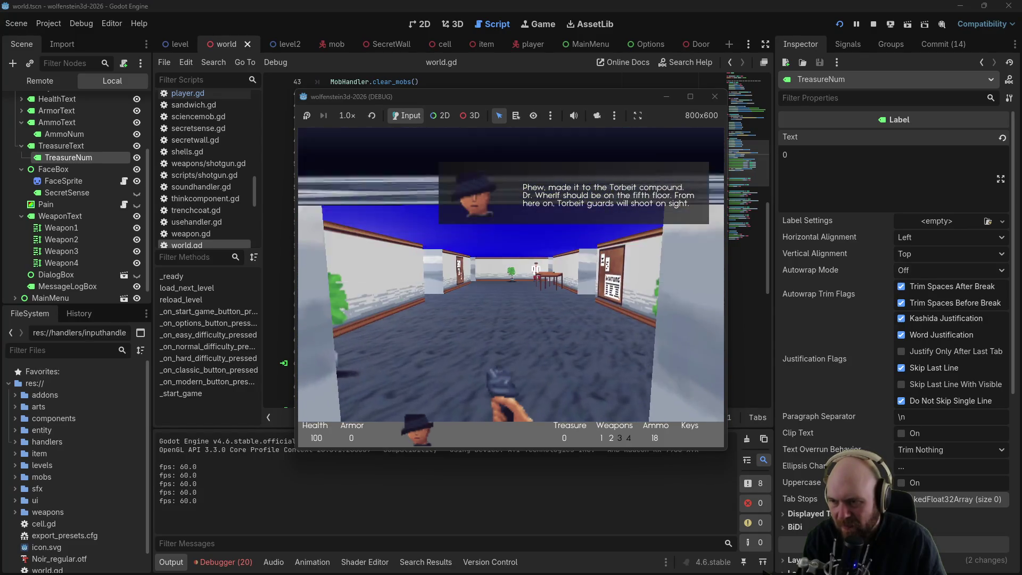
key(Right)
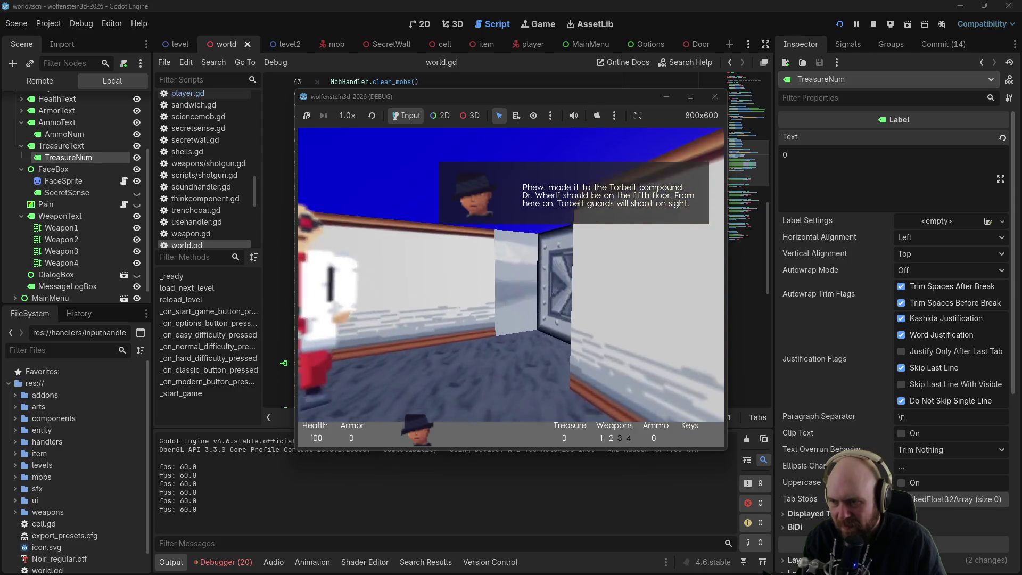
key(Left)
key(Up)
key(Up)
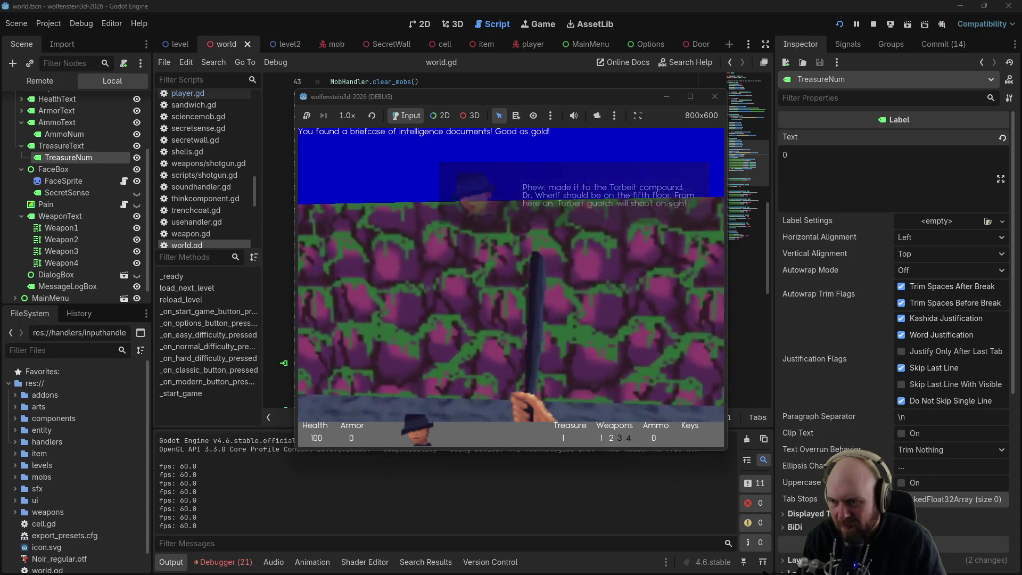
key(Up)
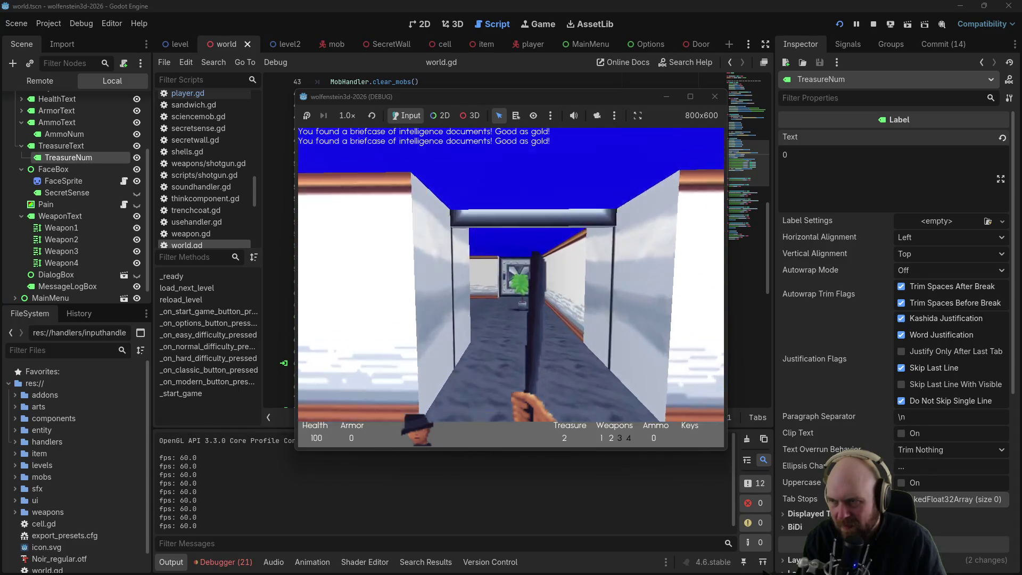
key(Left)
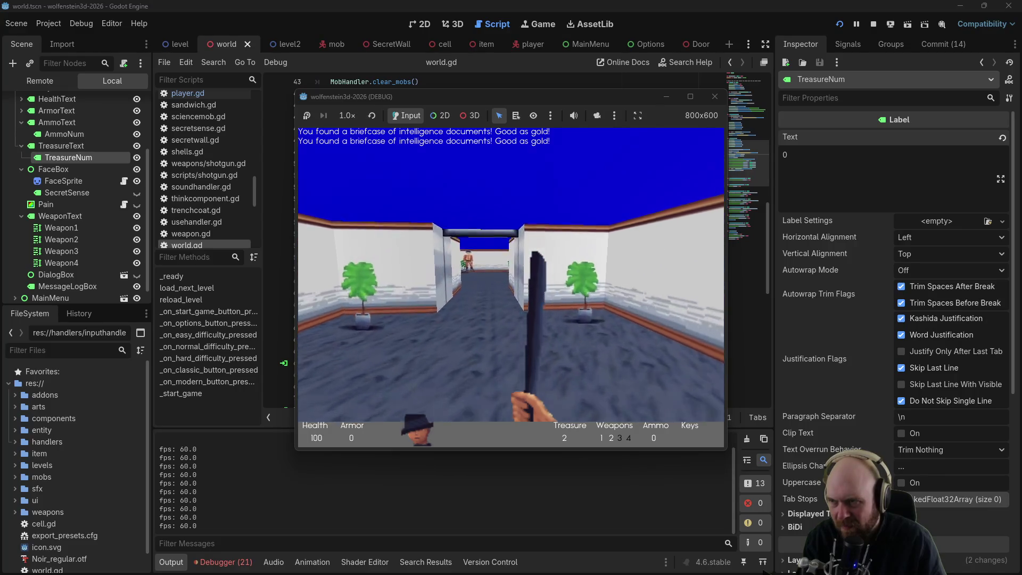
key(Up)
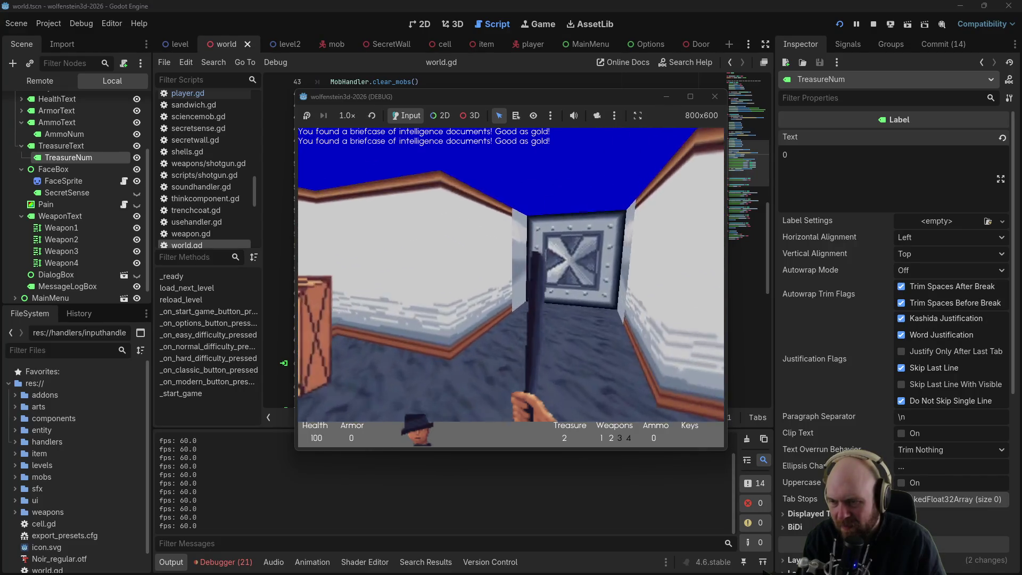
key(Up)
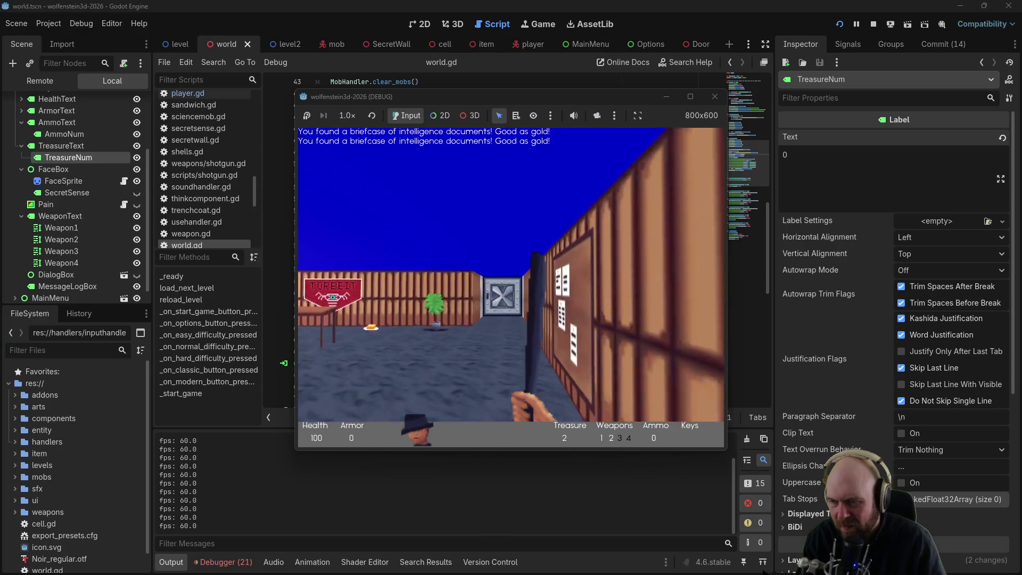
key(Up)
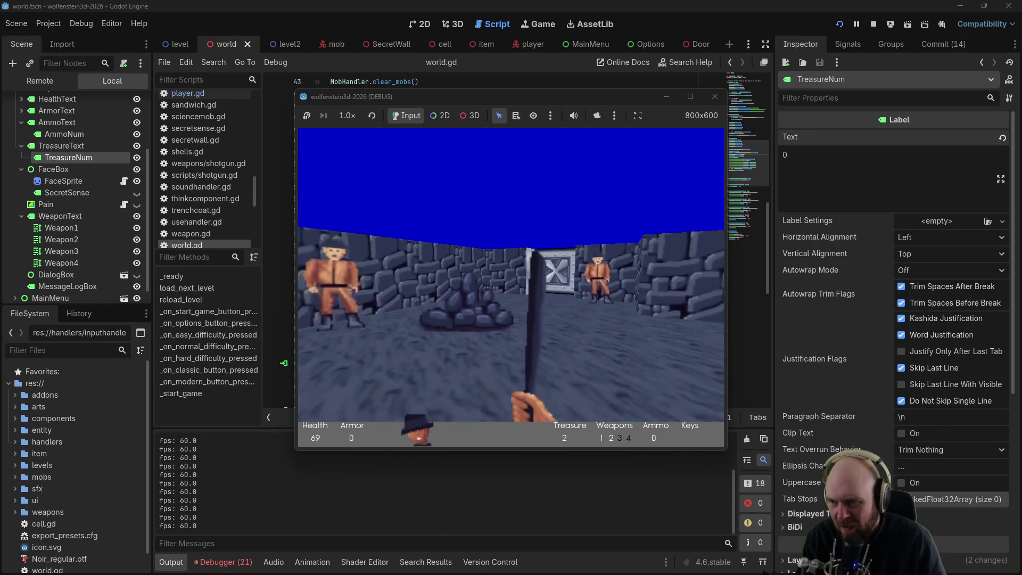
Step: Push through the pillared hall for the gold key, die under fire, and continue to trigger the reload crash
key(Up)
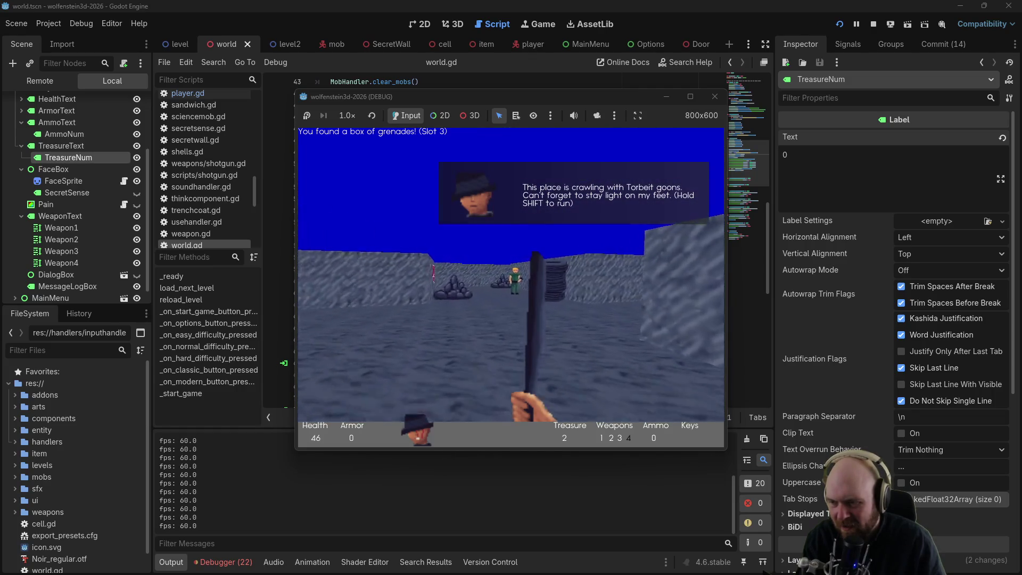
key(Up)
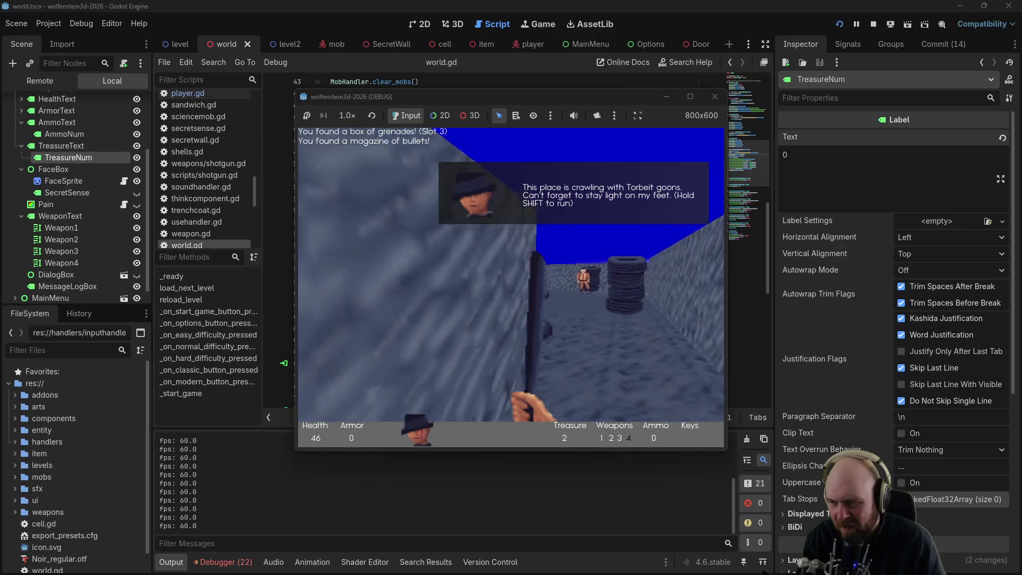
key(Left)
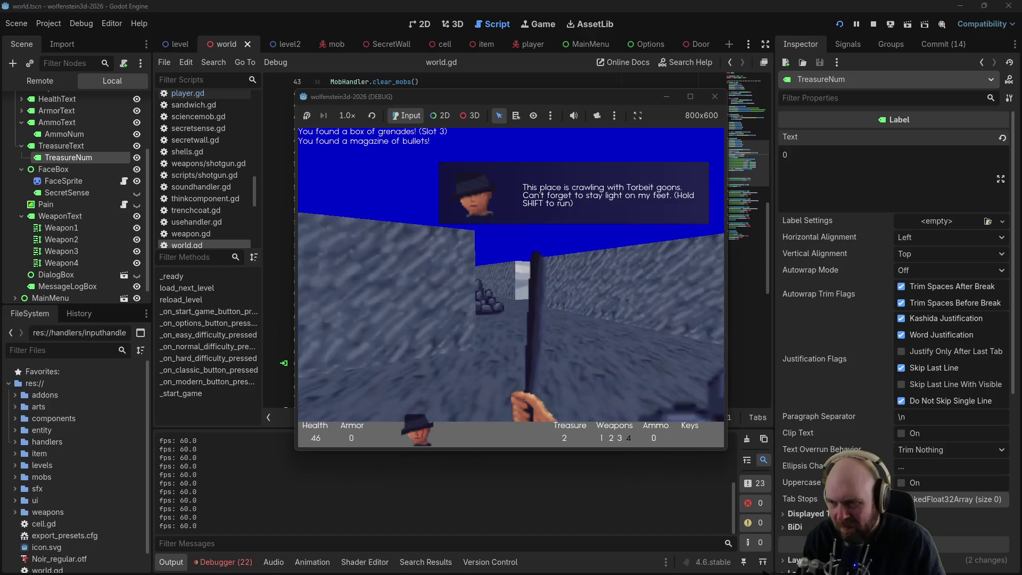
key(Right)
key(Up)
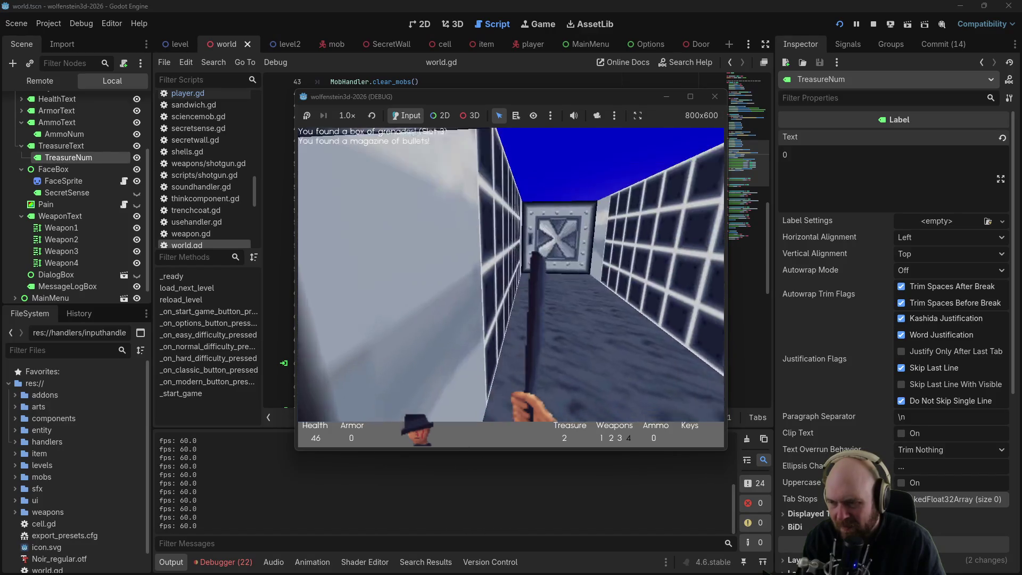
key(Up)
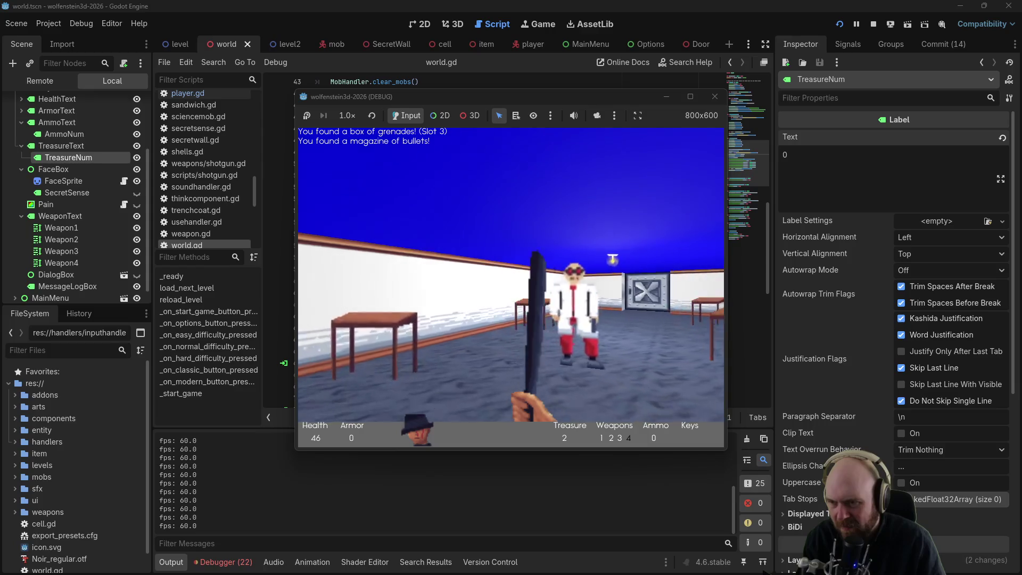
key(Up)
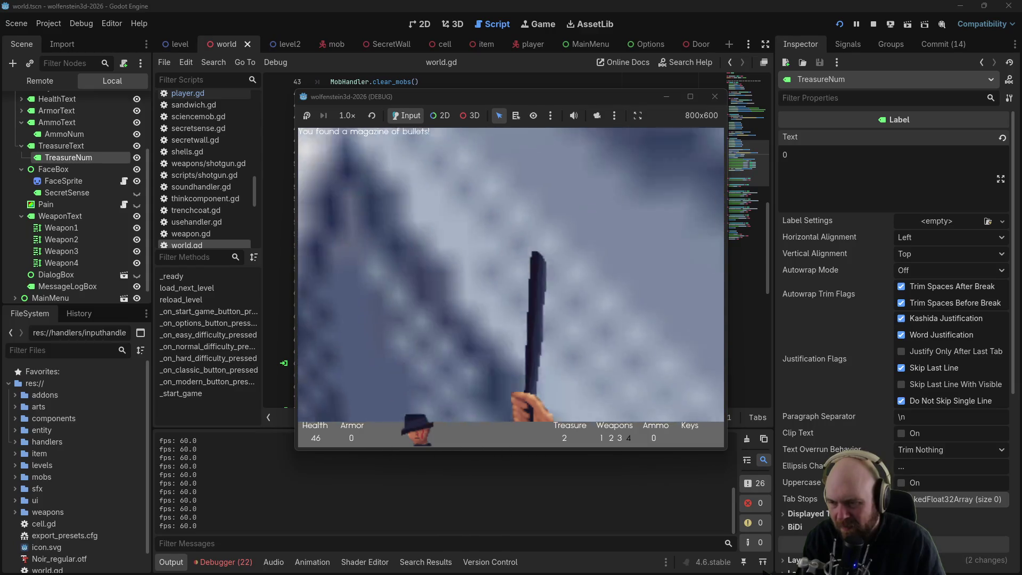
key(Up)
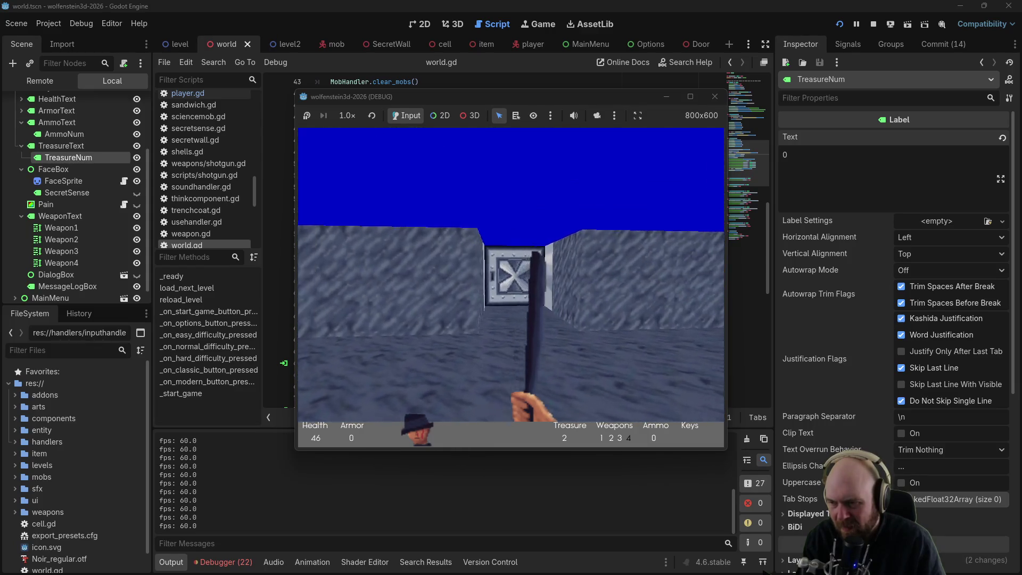
key(Left)
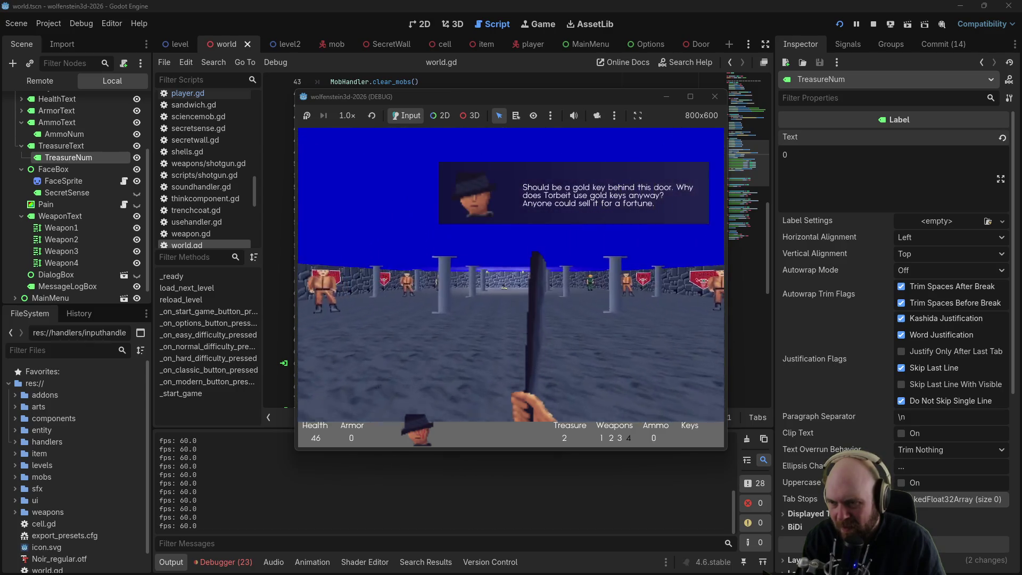
key(Up)
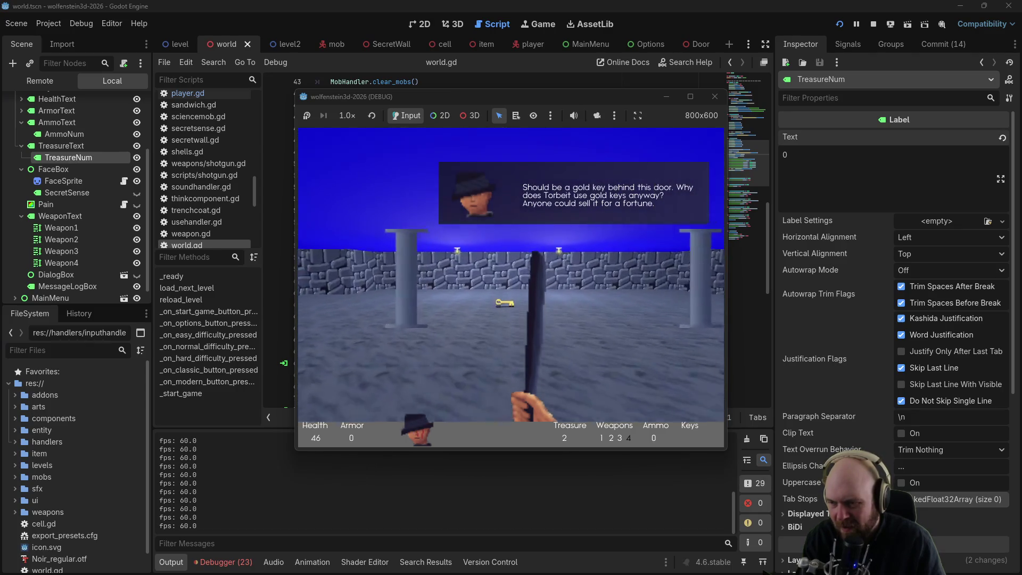
key(Up)
key(Left)
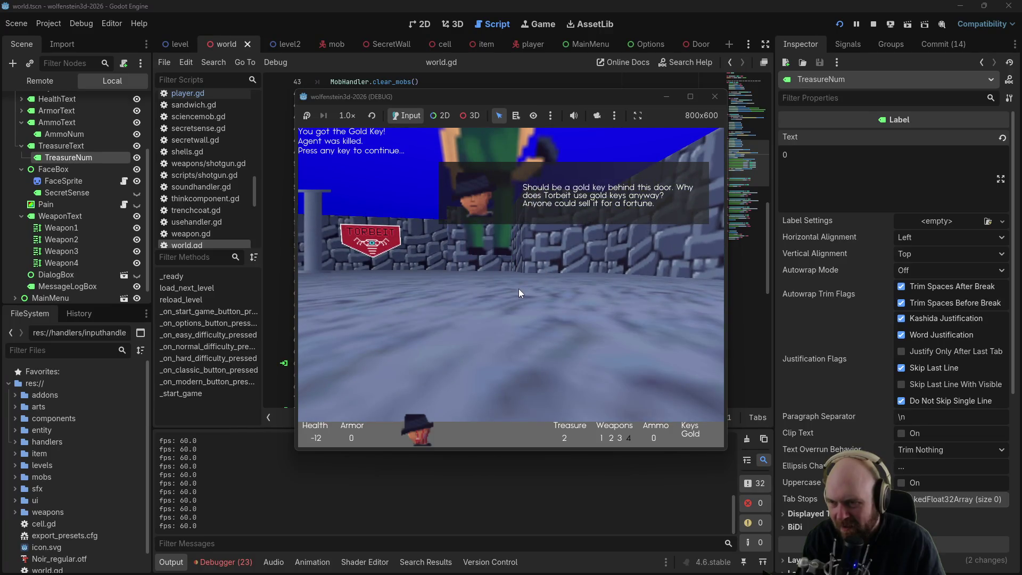
key(space)
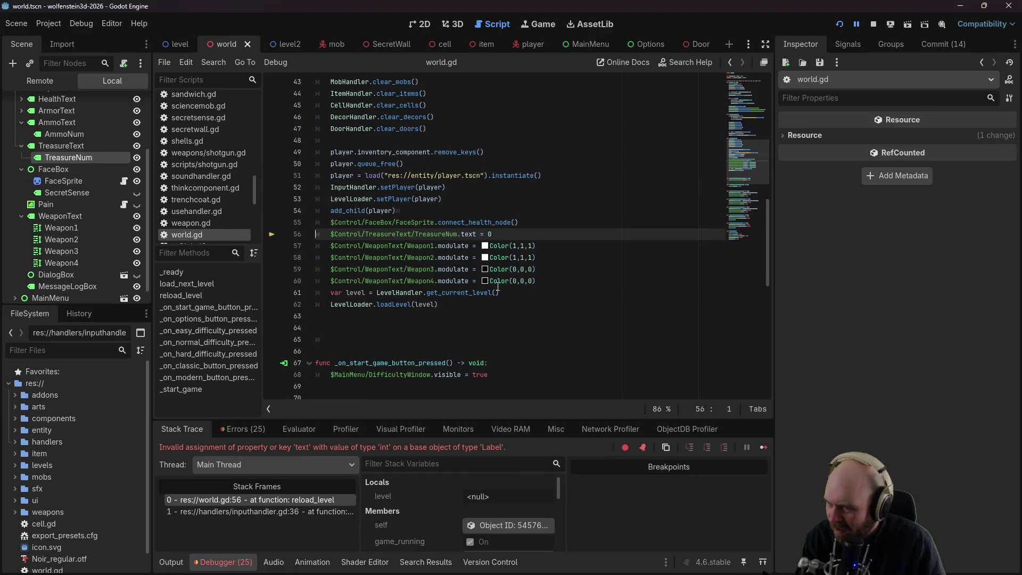
Step: Make world.gd line 56 set TreasureNum's text to str(0), save, and stop the crashed game
mouse_move(491, 285)
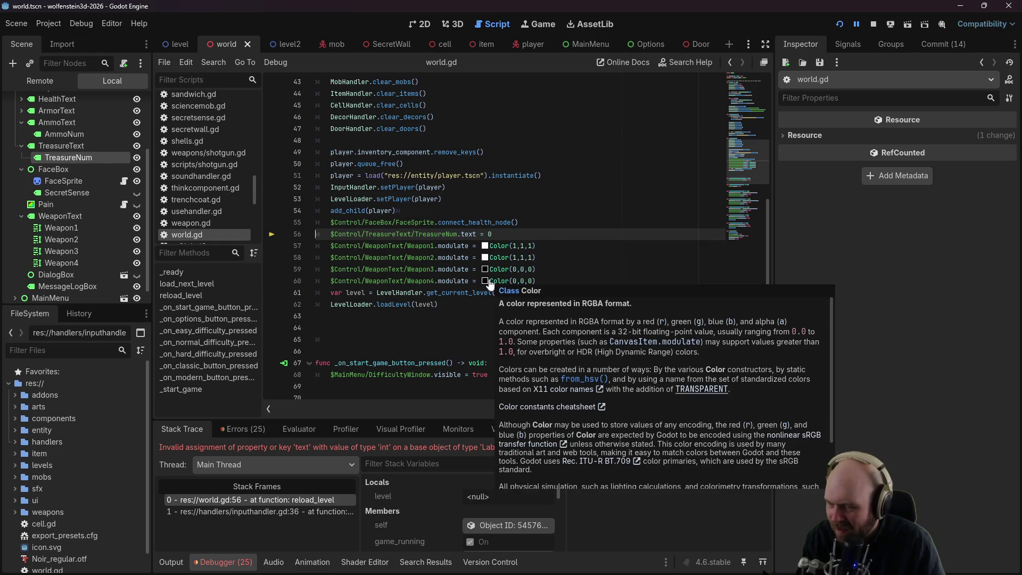
click(521, 223)
click(488, 234)
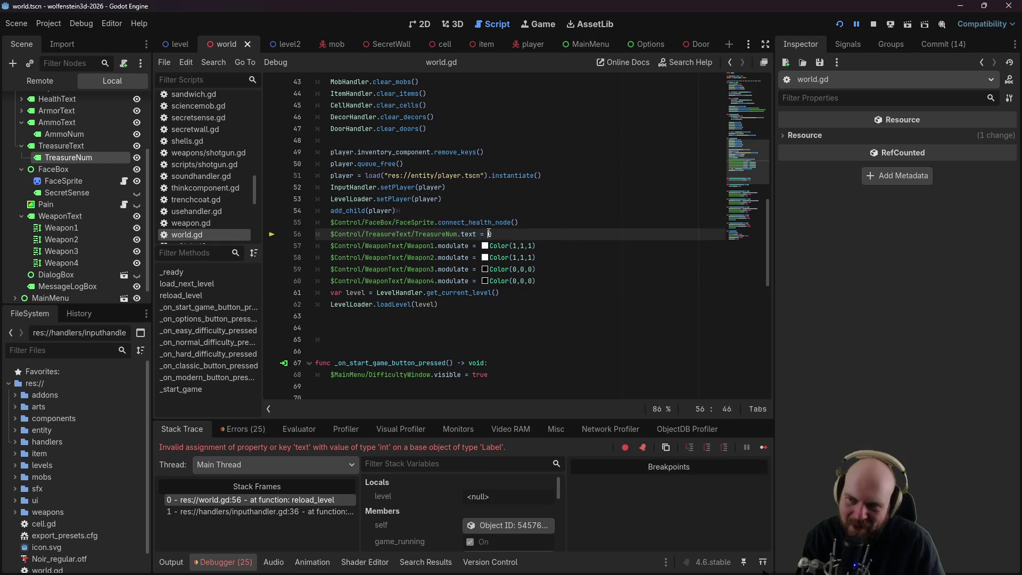
text(str(0))
key(ctrl+s)
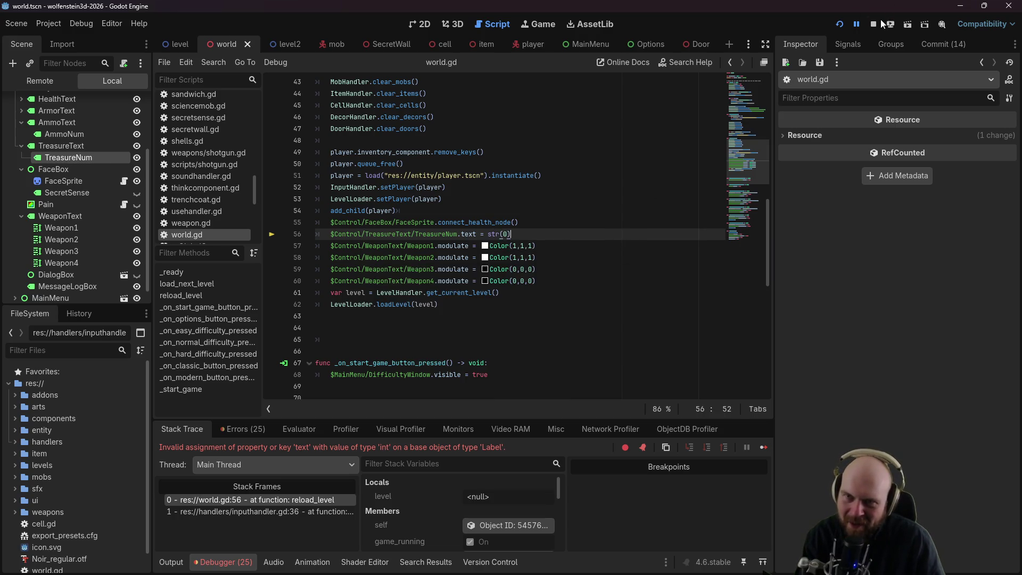
click(877, 21)
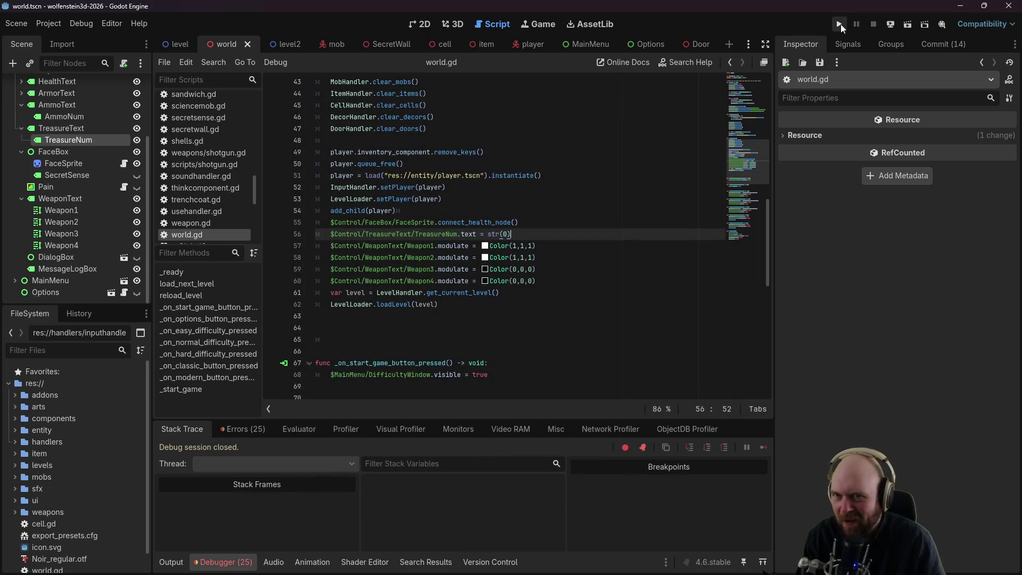
Step: Relaunch the game and start a new Easy game with modern input
click(841, 24)
click(516, 274)
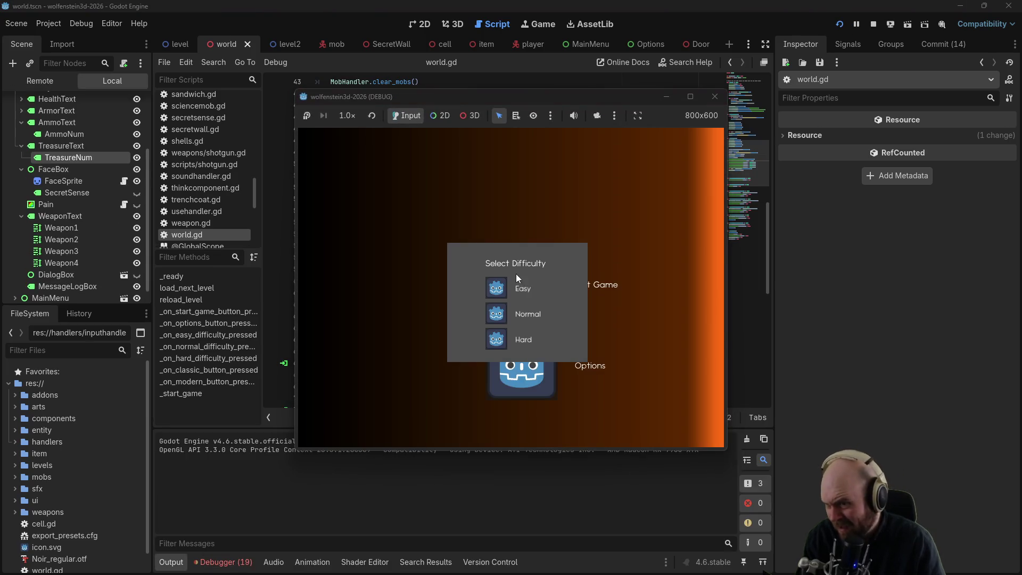
click(496, 298)
click(560, 305)
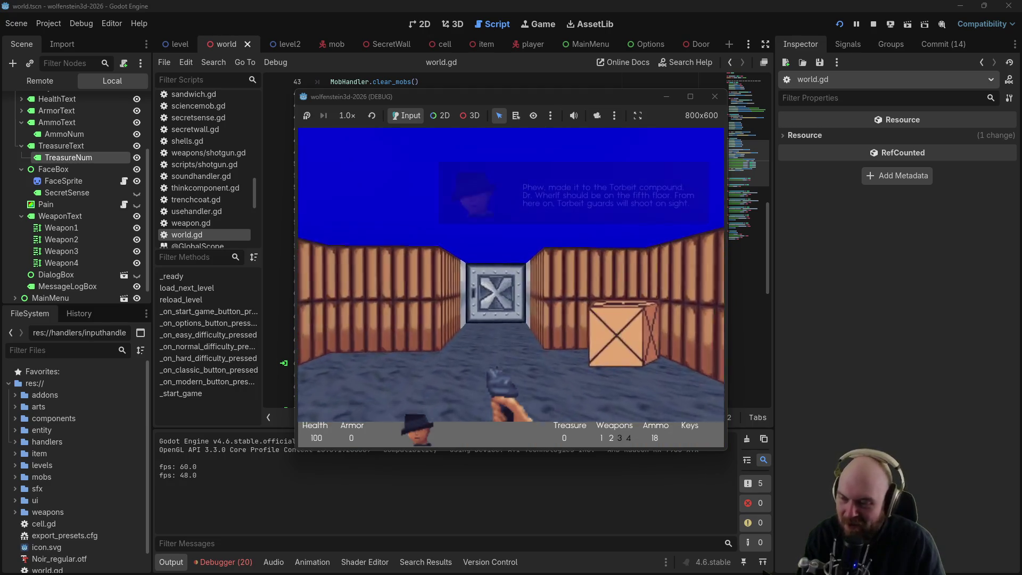
Step: Walk through the metal doors past the doctor, collecting briefcases to raise the treasure count
key(w)
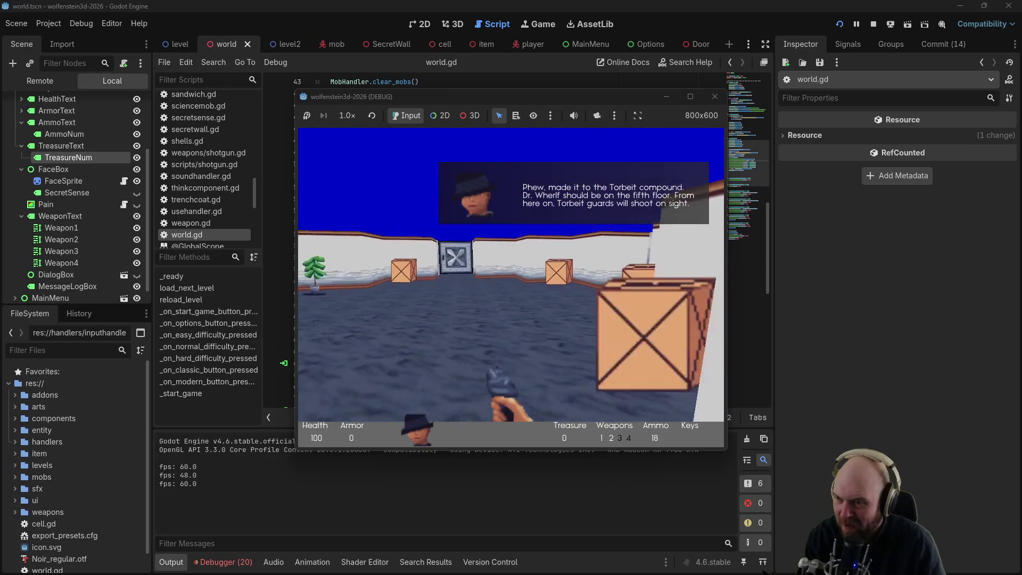
key(w)
key(e)
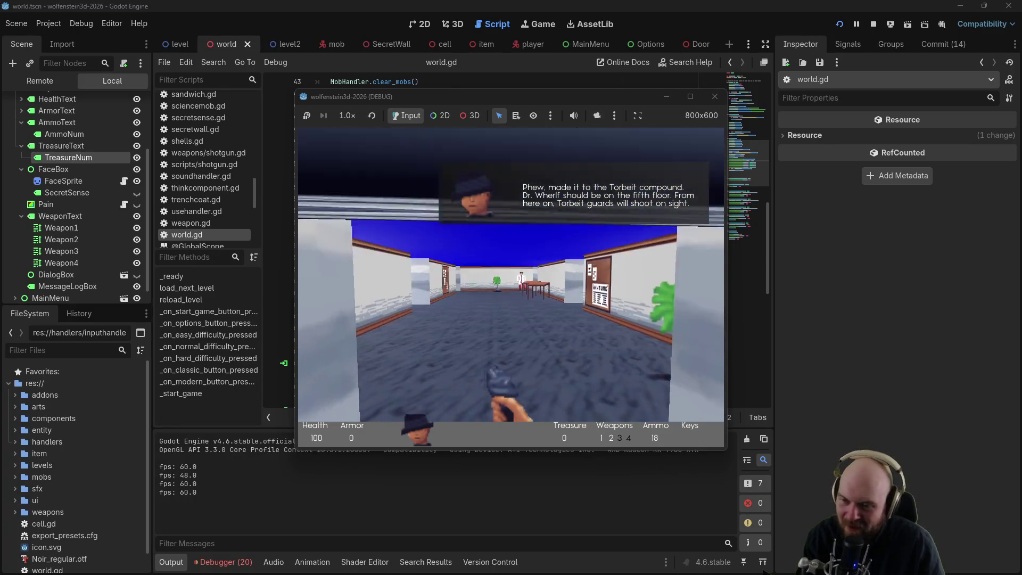
key(w)
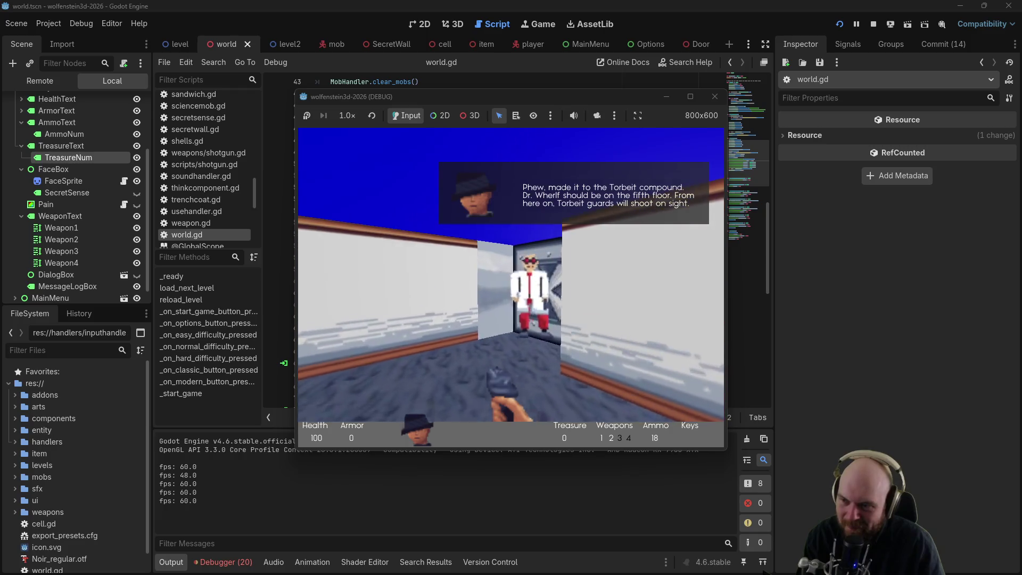
key(w)
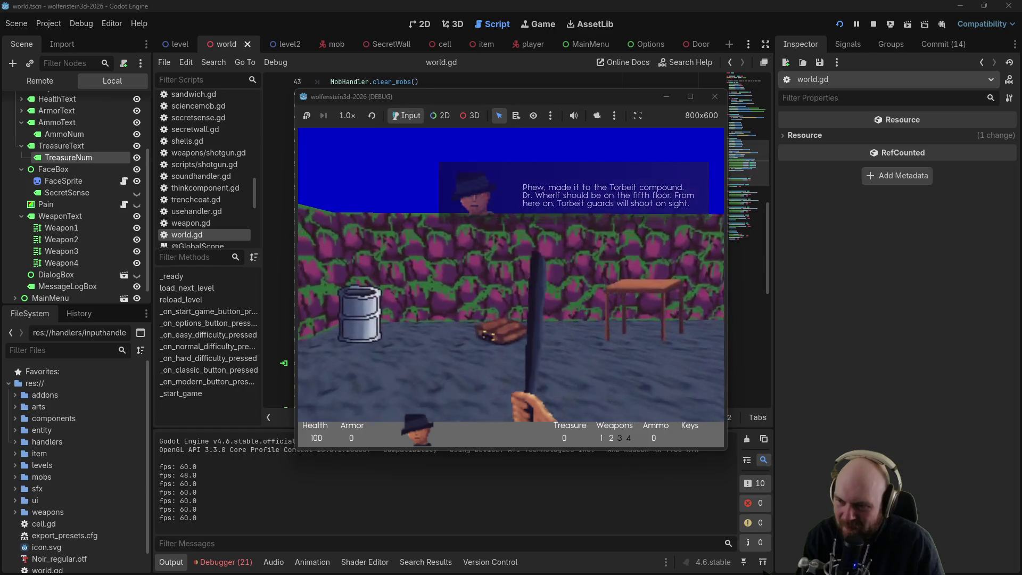
key(w)
key(w)
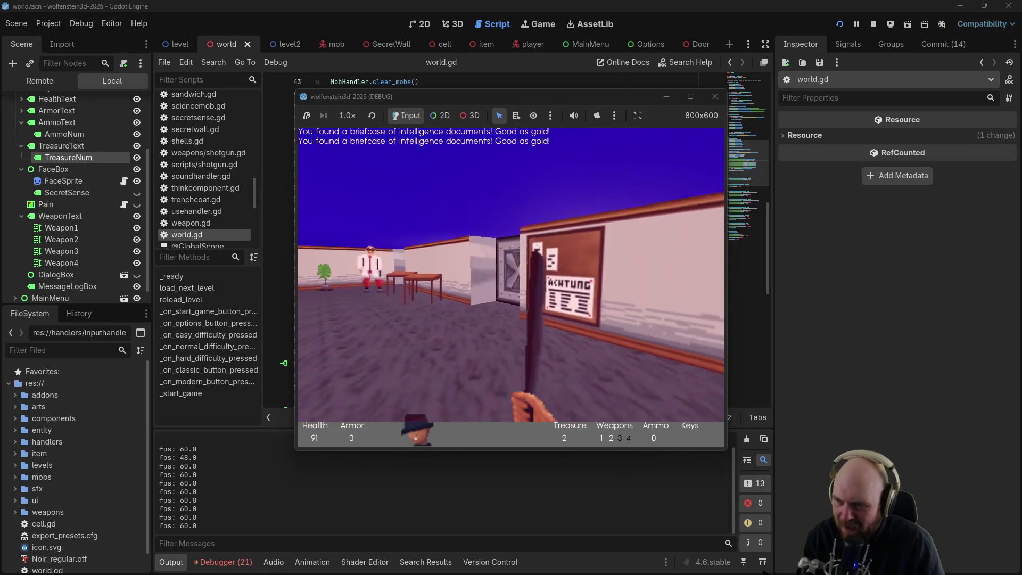
key(Left)
key(w)
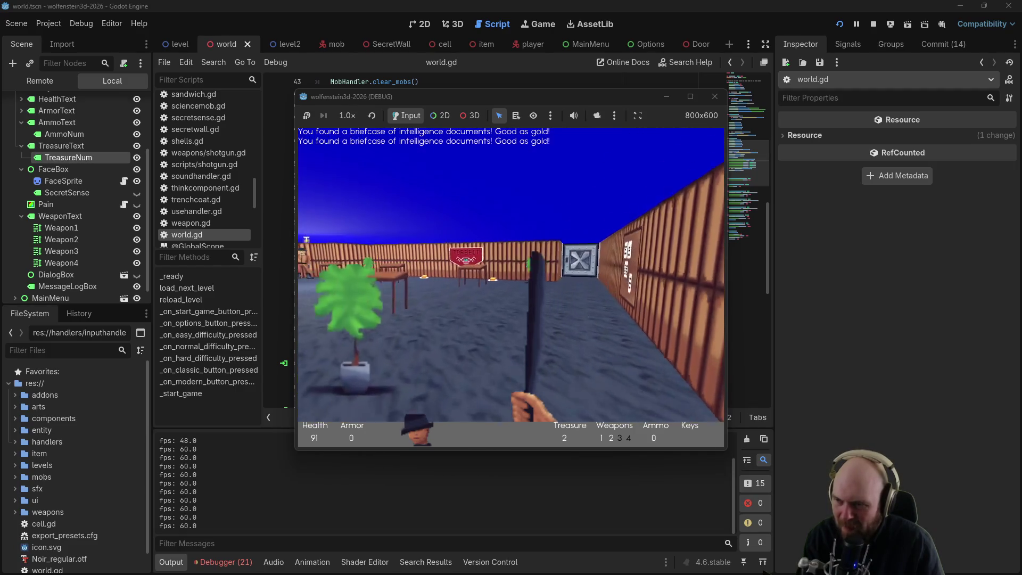
key(w)
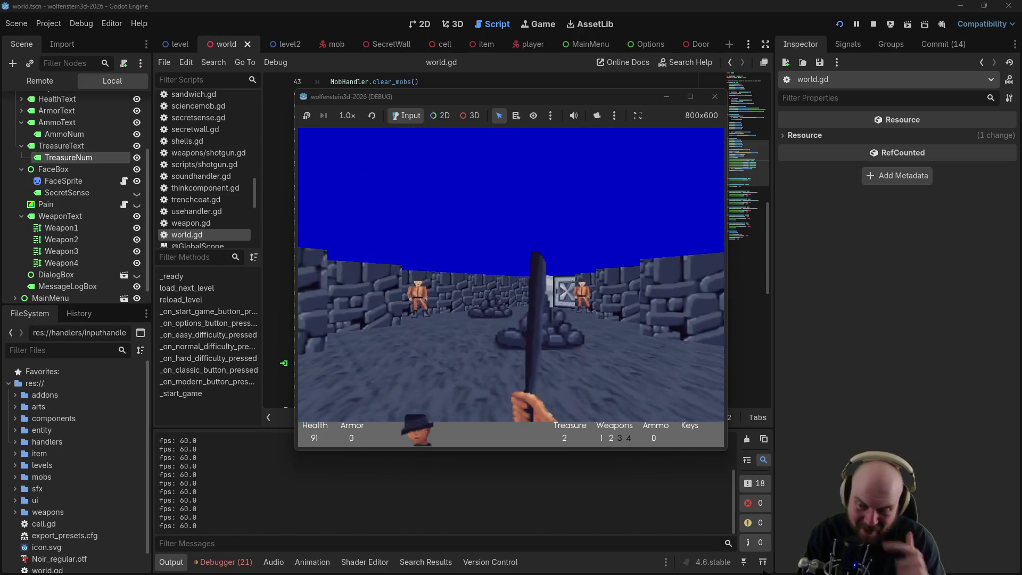
key(w)
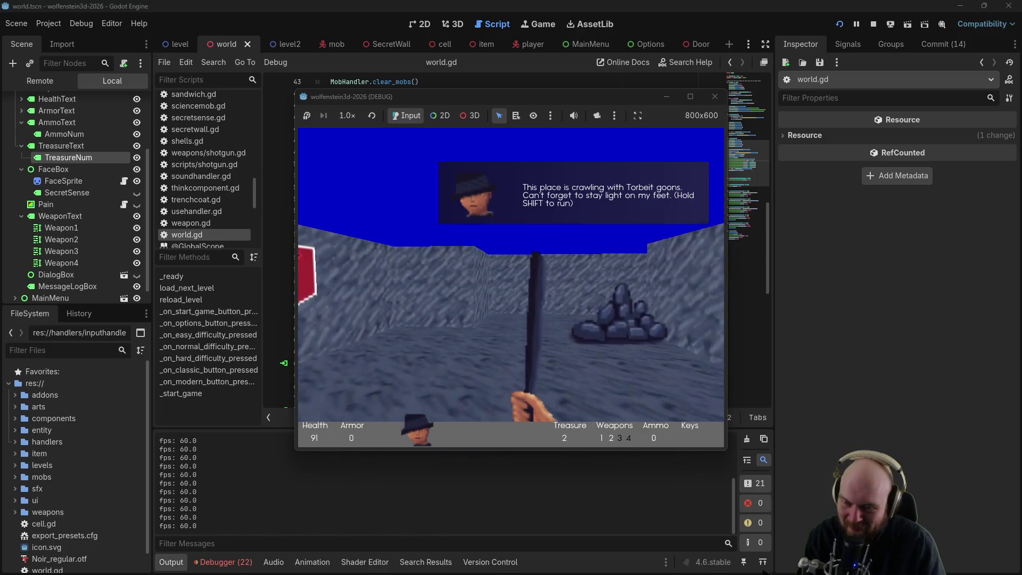
Step: Pick up the gold key, cross the pillared room, and eat the sandwiches to restore health
key(Right)
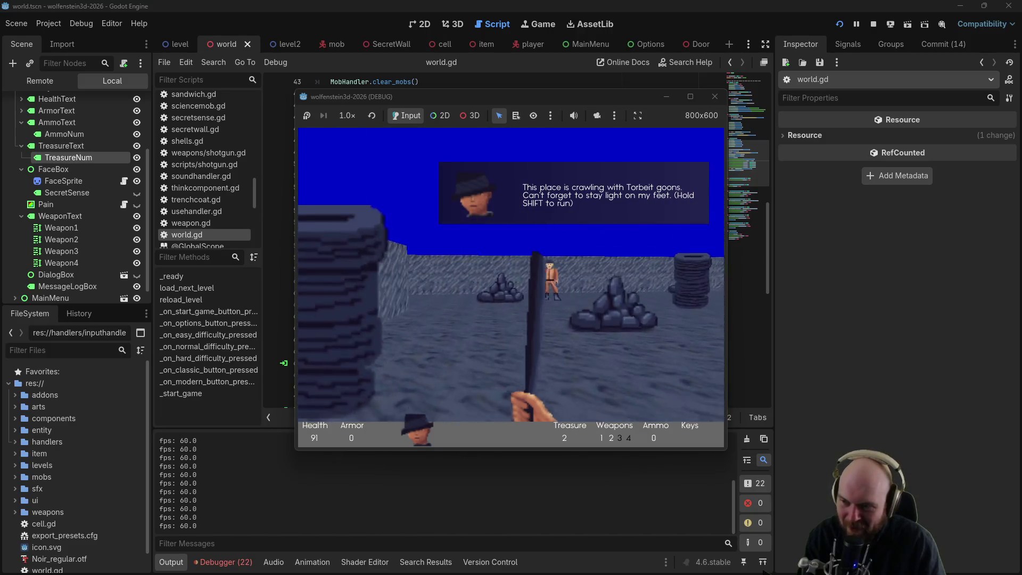
key(Right)
key(Right)
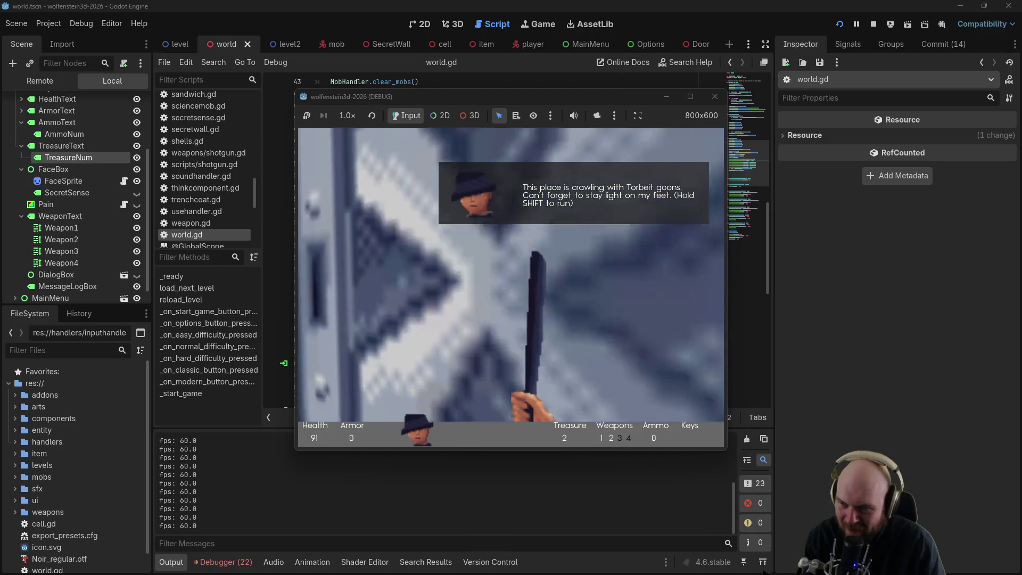
key(Right)
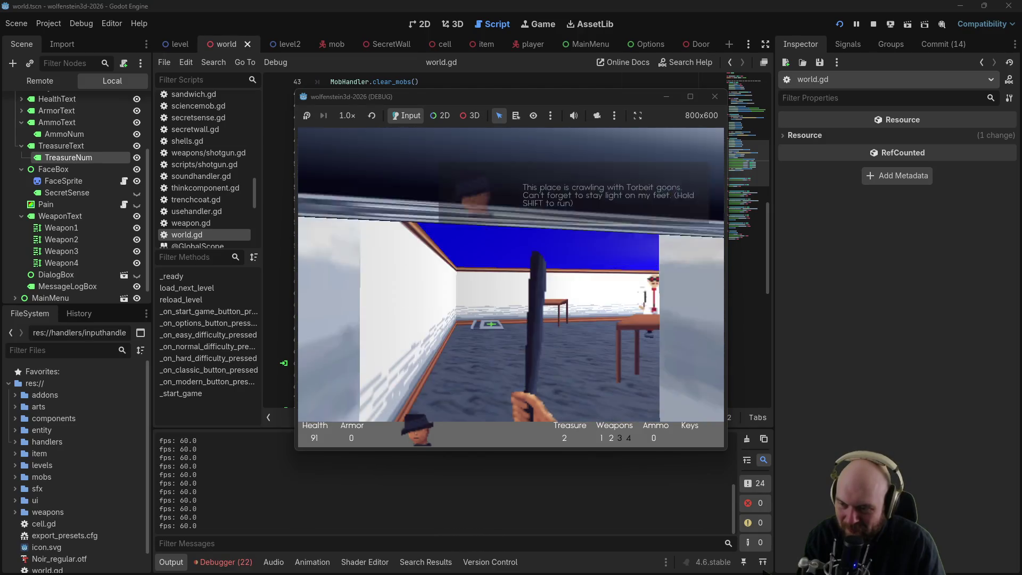
key(w)
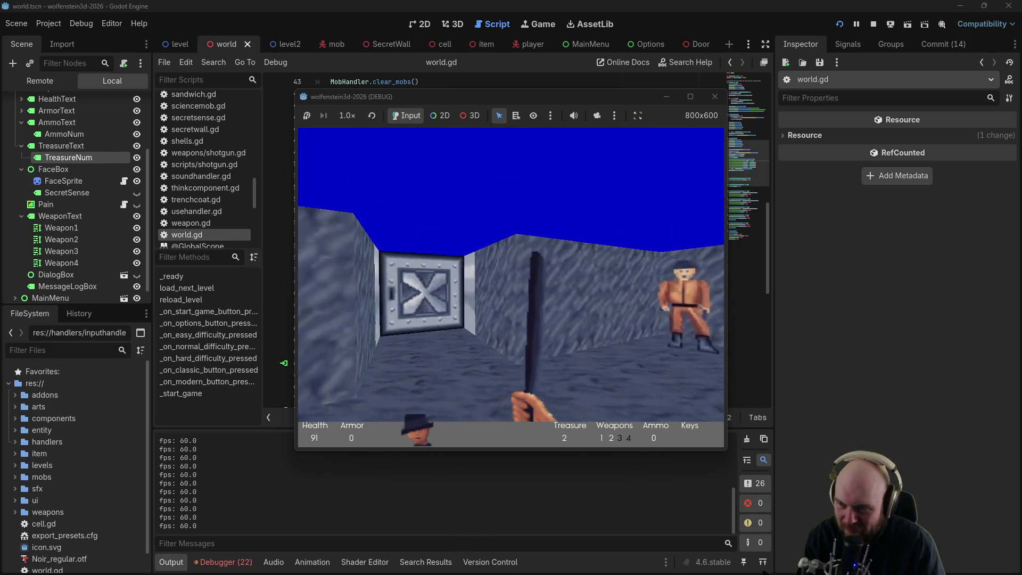
key(Left)
key(space)
key(w)
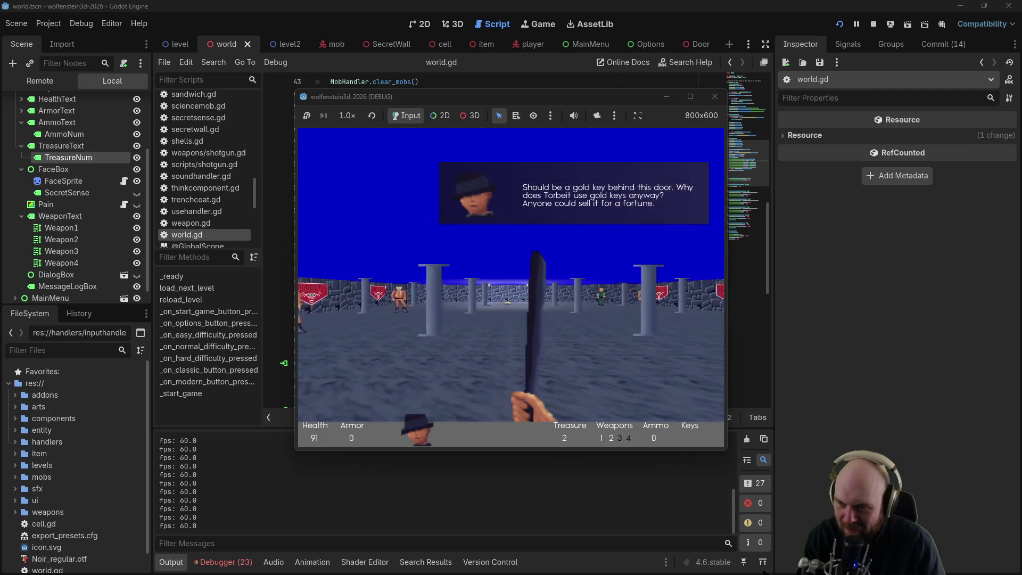
key(w)
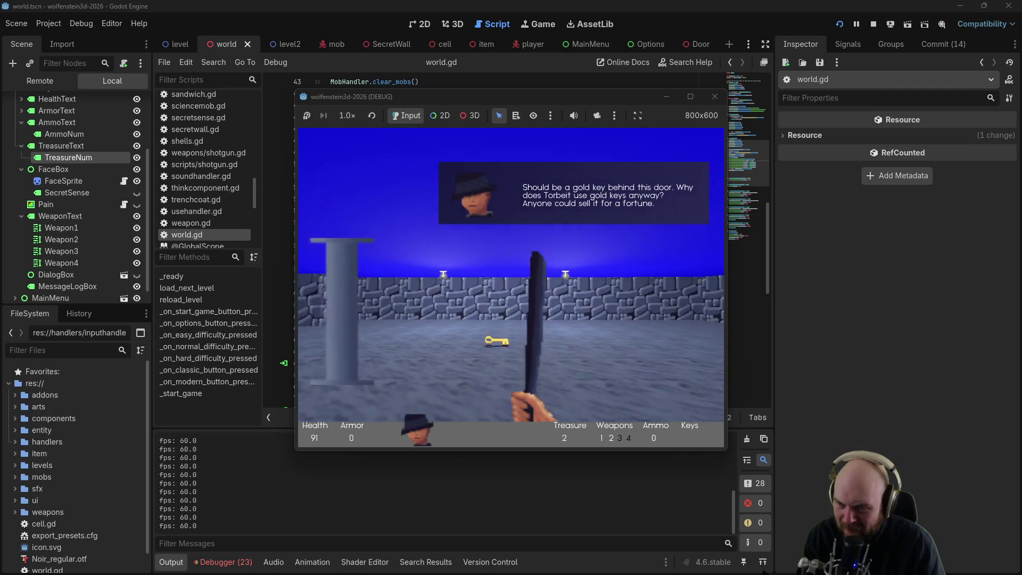
key(Left)
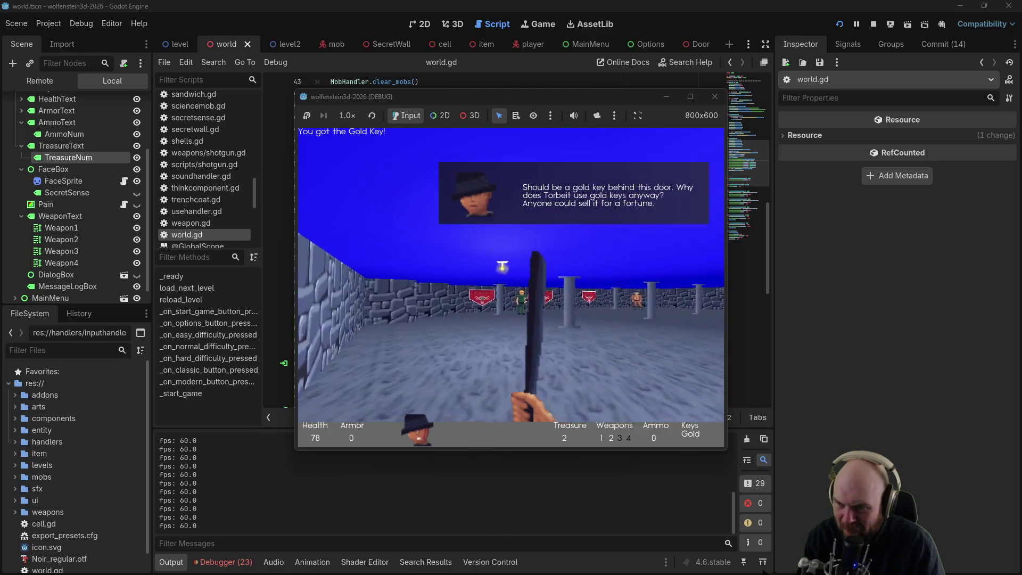
key(w)
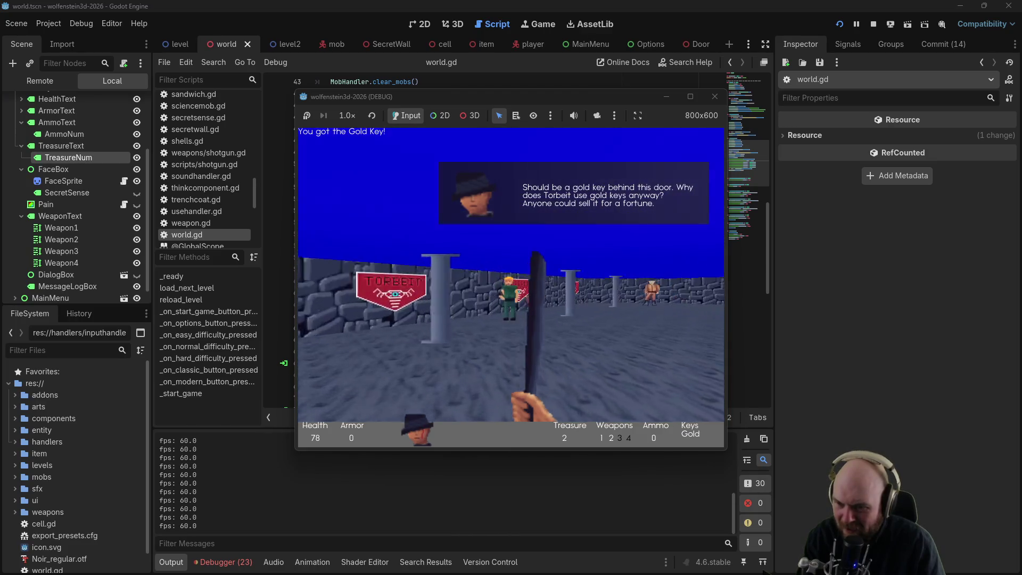
key(Right)
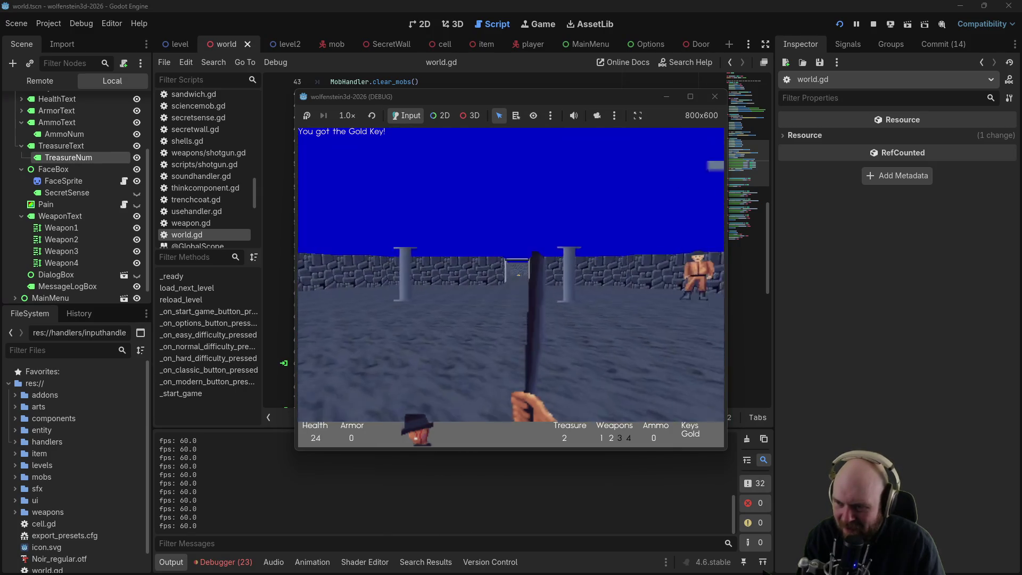
key(w)
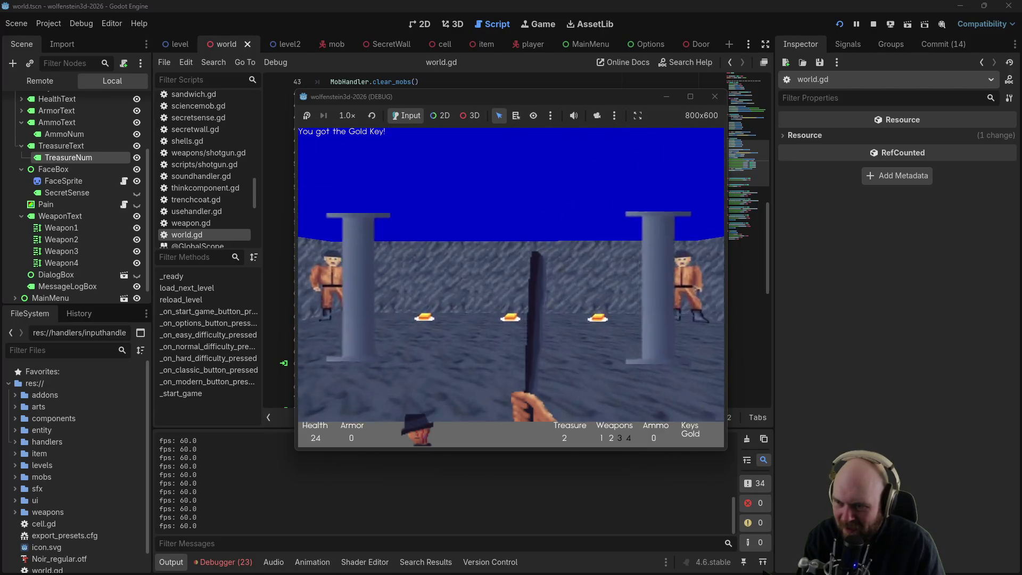
key(w)
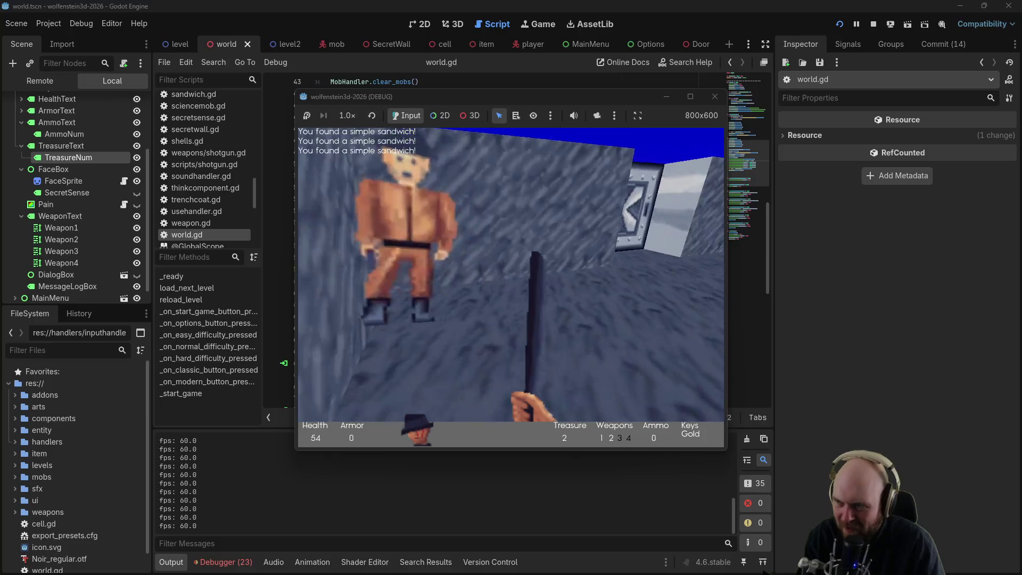
Step: Head down the corridor to the grenades, get killed by the green guard, and continue to restart
key(Left)
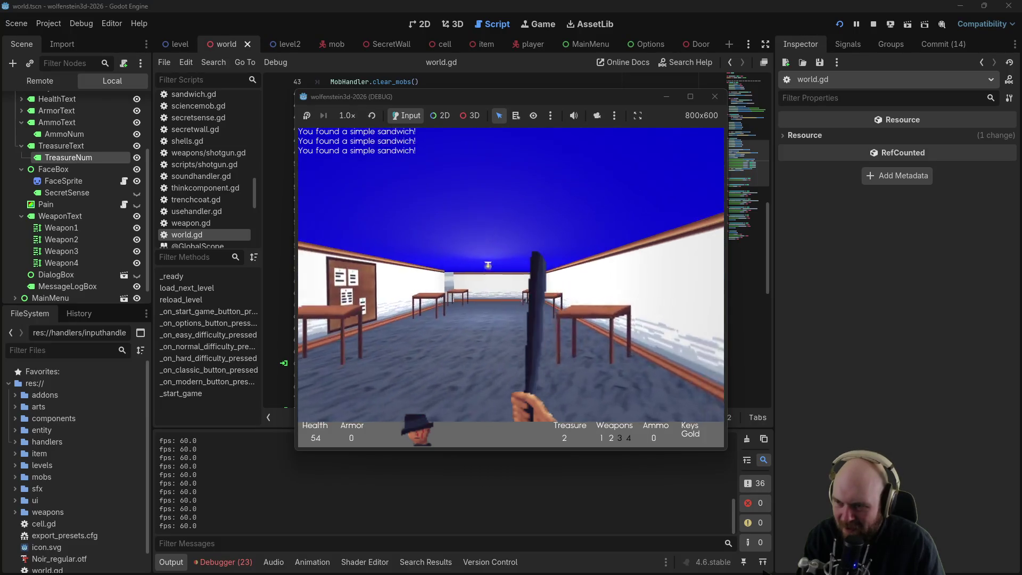
key(Right)
key(w)
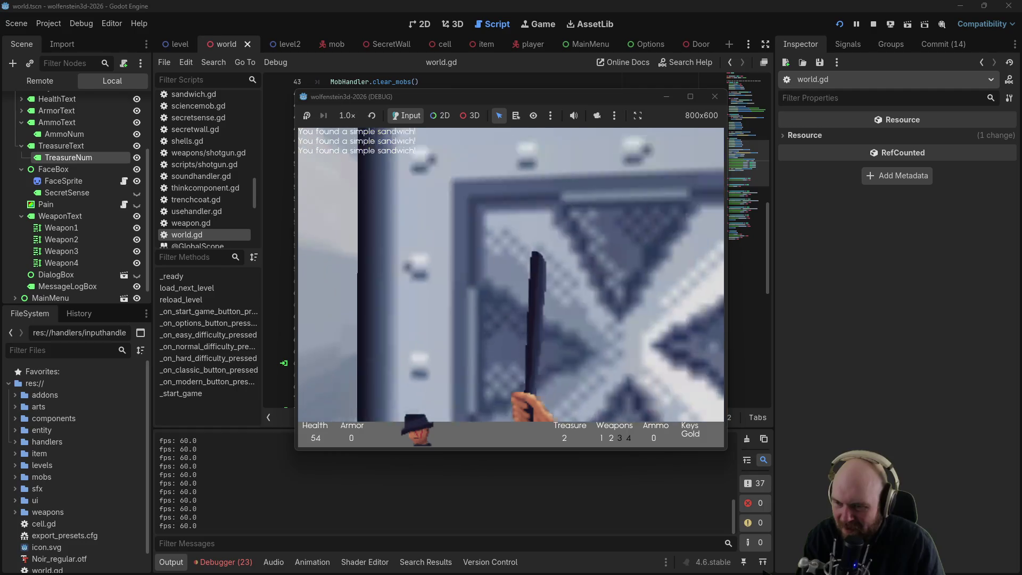
key(e)
key(w)
key(e)
key(Right)
key(w)
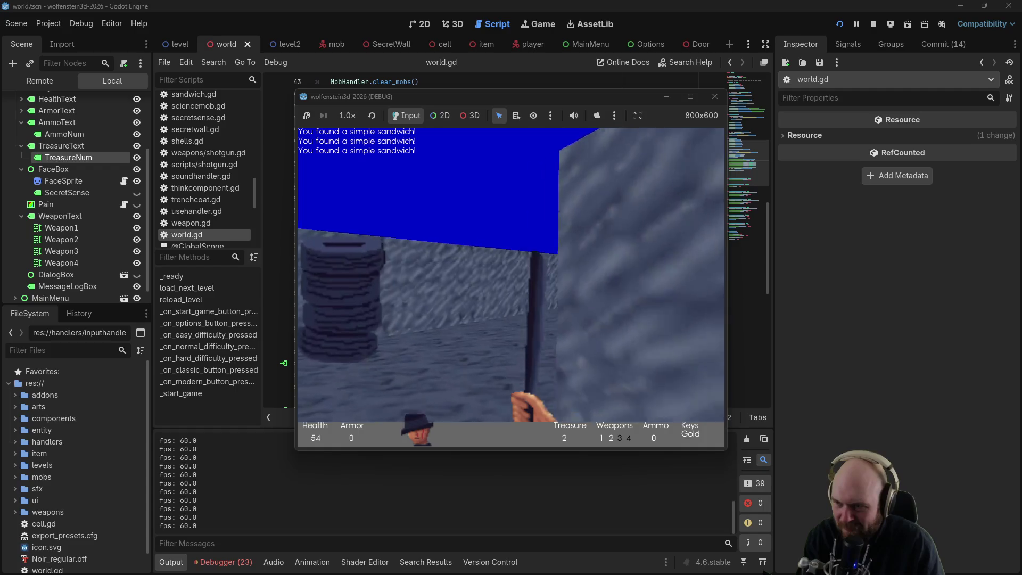
key(Left)
key(w)
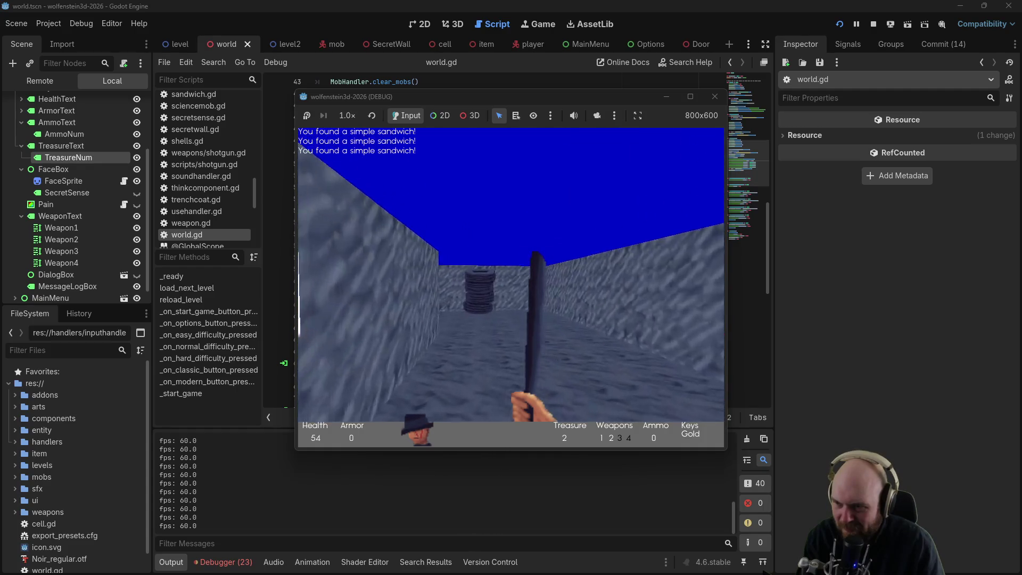
key(Right)
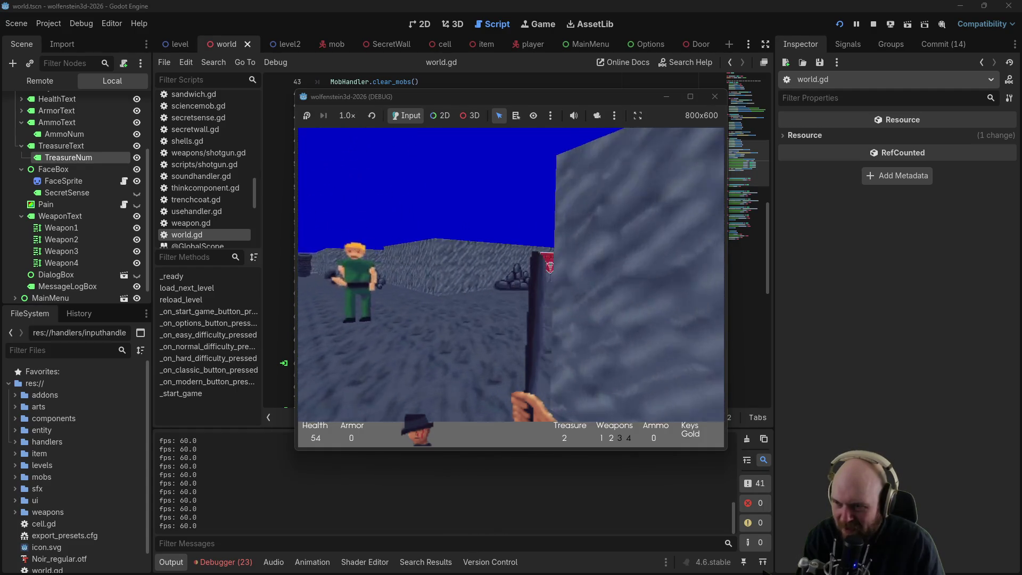
key(Left)
key(w)
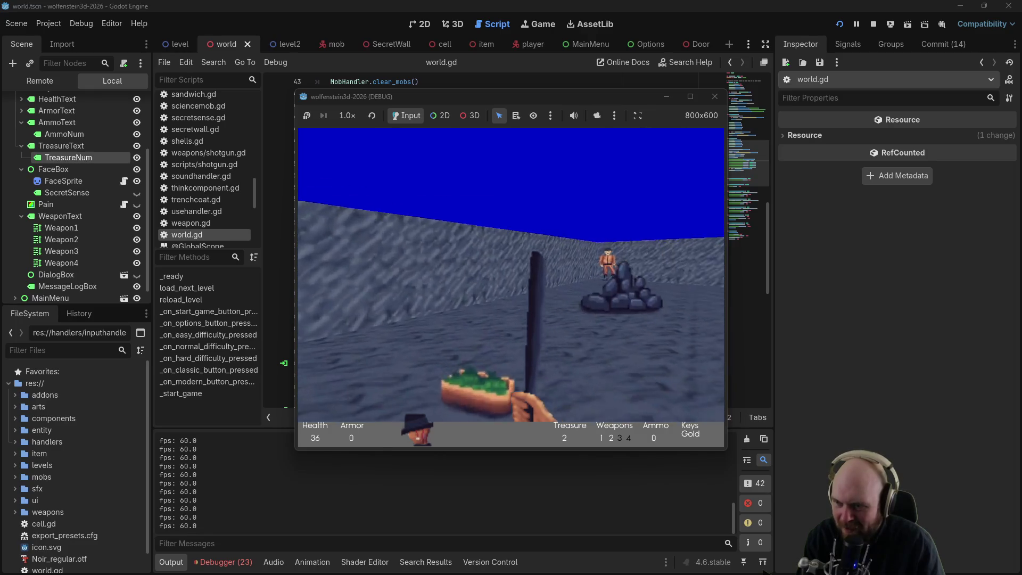
key(Right)
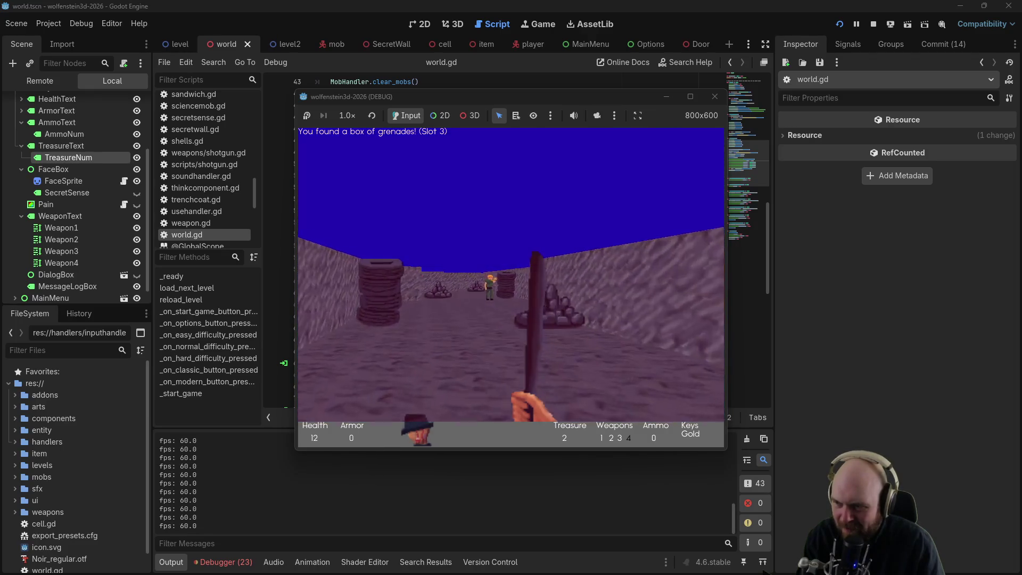
key(Left)
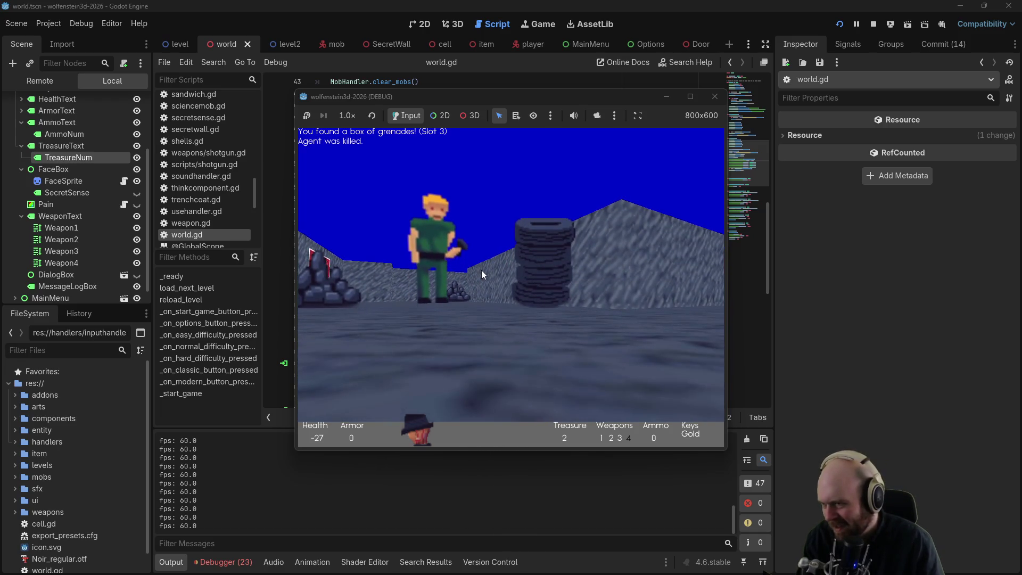
click(481, 269)
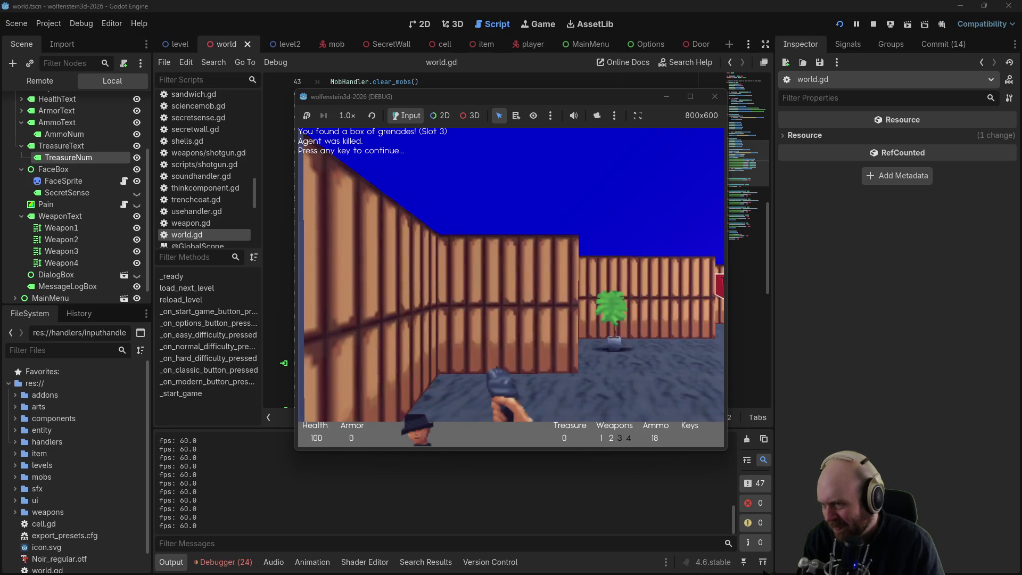
Step: Open the metal doors, shoot the guards and grab the bullet magazine
key(w)
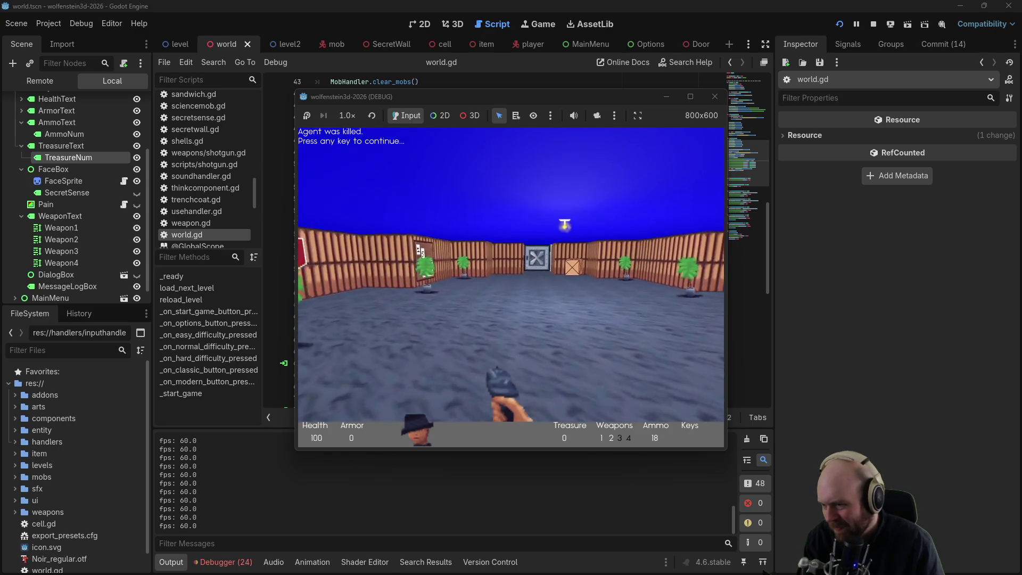
key(w)
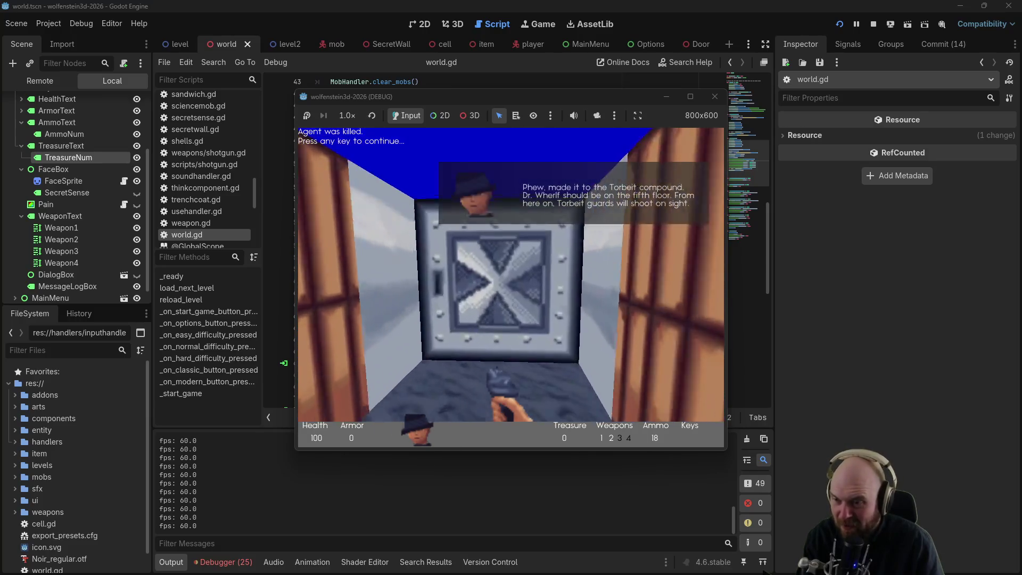
key(w)
key(ctrl)
key(ctrl)
key(ctrl)
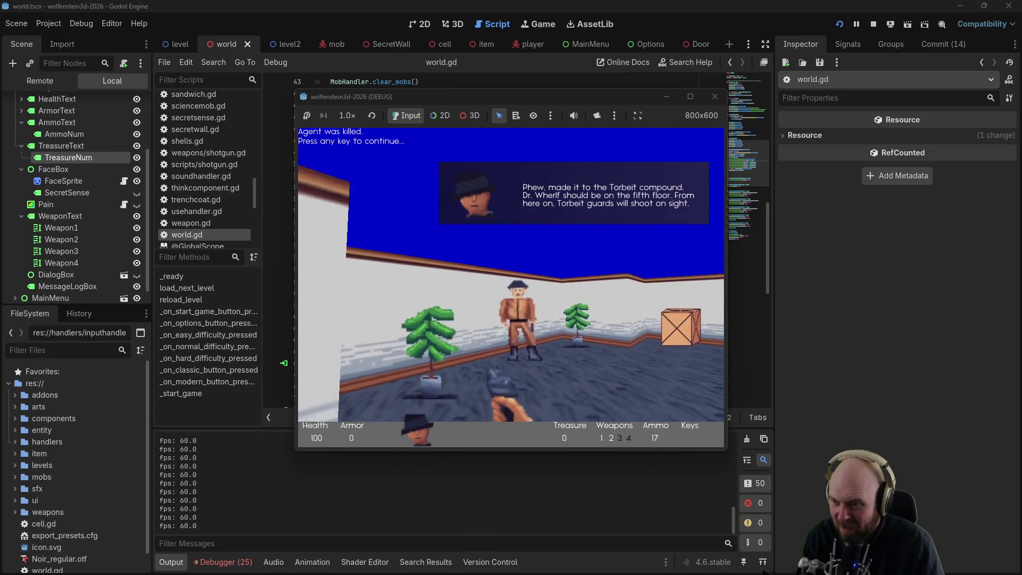
key(w)
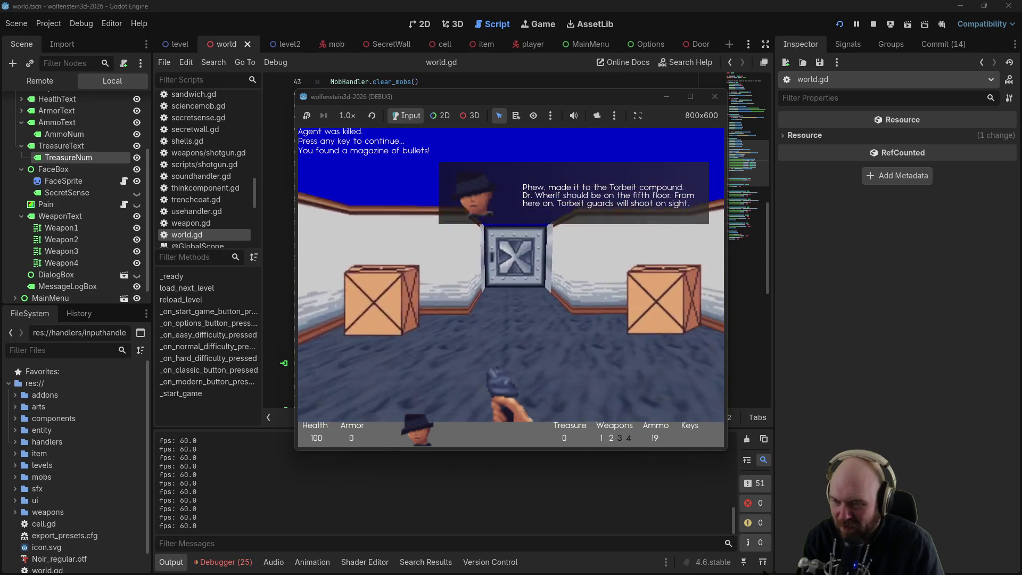
key(space)
key(ctrl)
key(ctrl)
key(w)
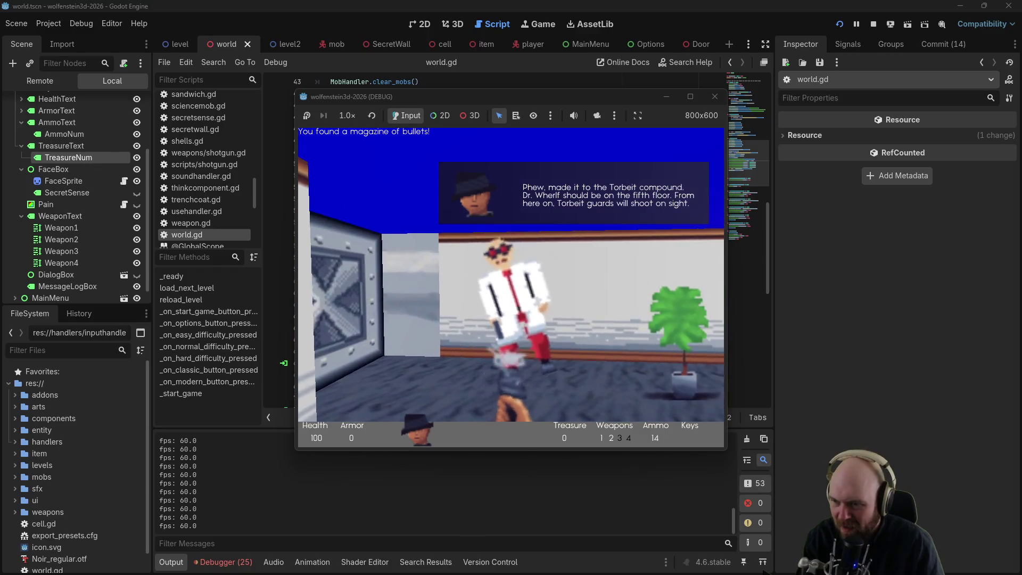
key(ctrl)
Step: Move through the tables room and vault doorway, then open the steel door
key(a)
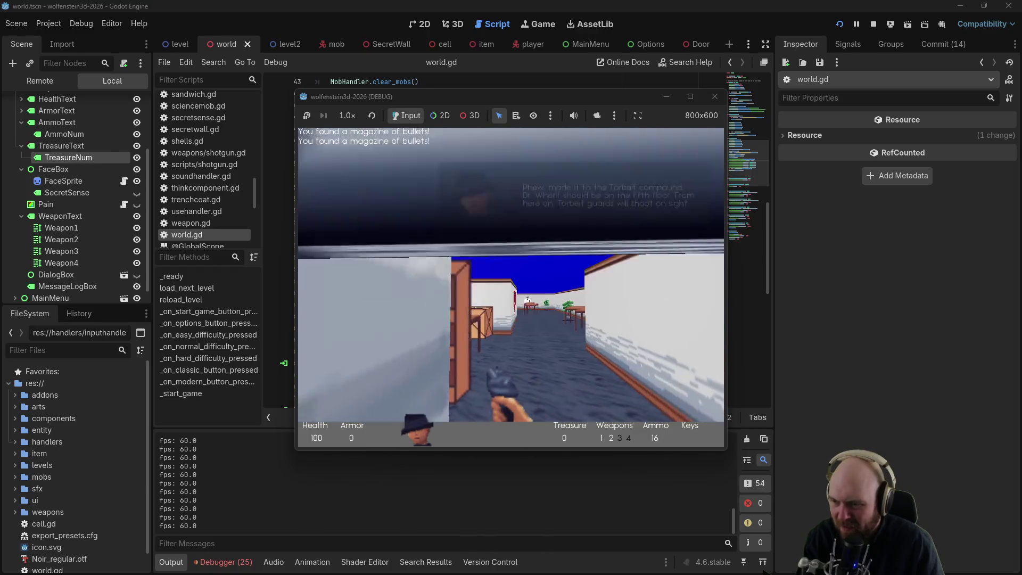
key(a)
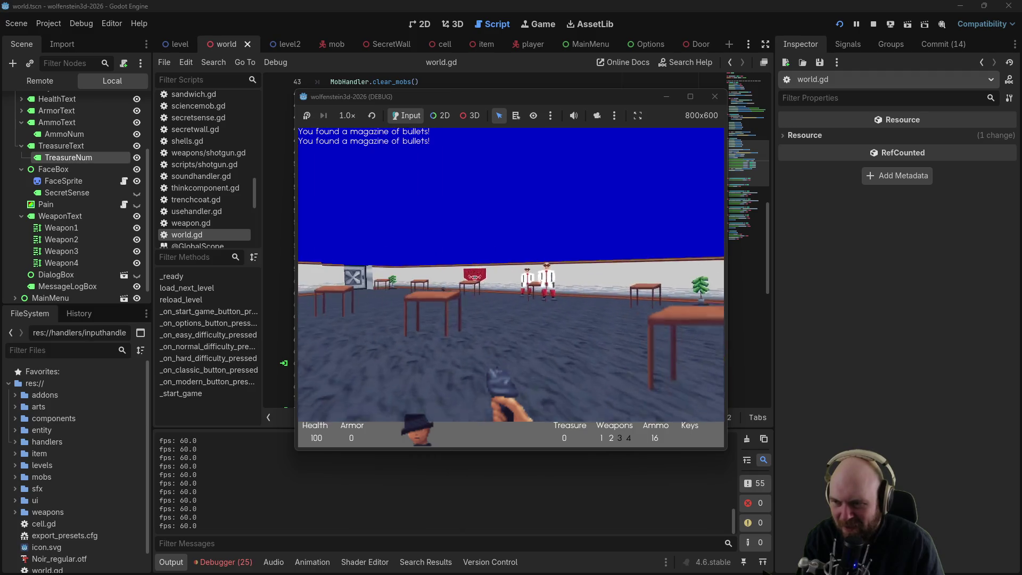
key(ctrl)
key(a)
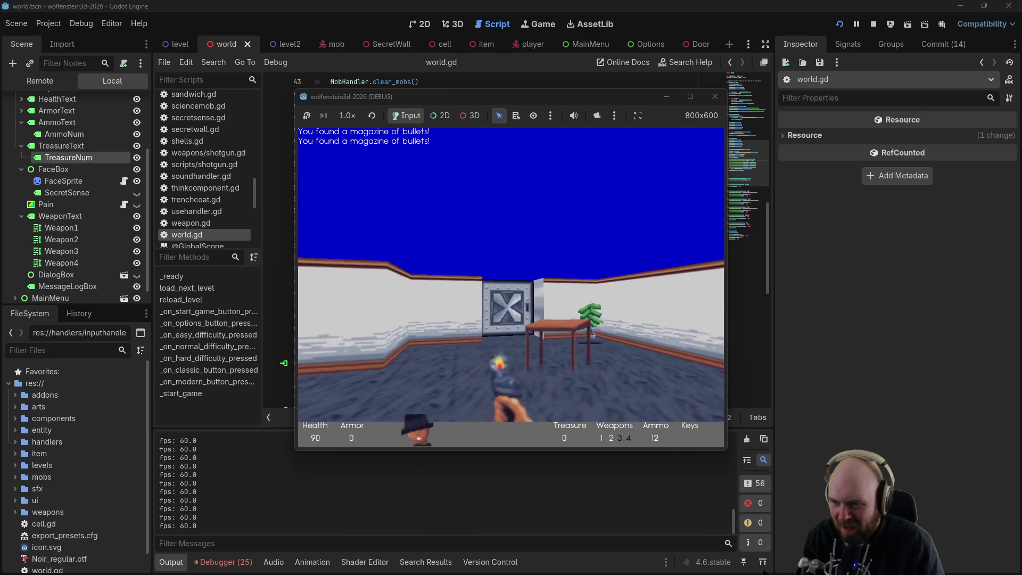
key(w)
key(ctrl)
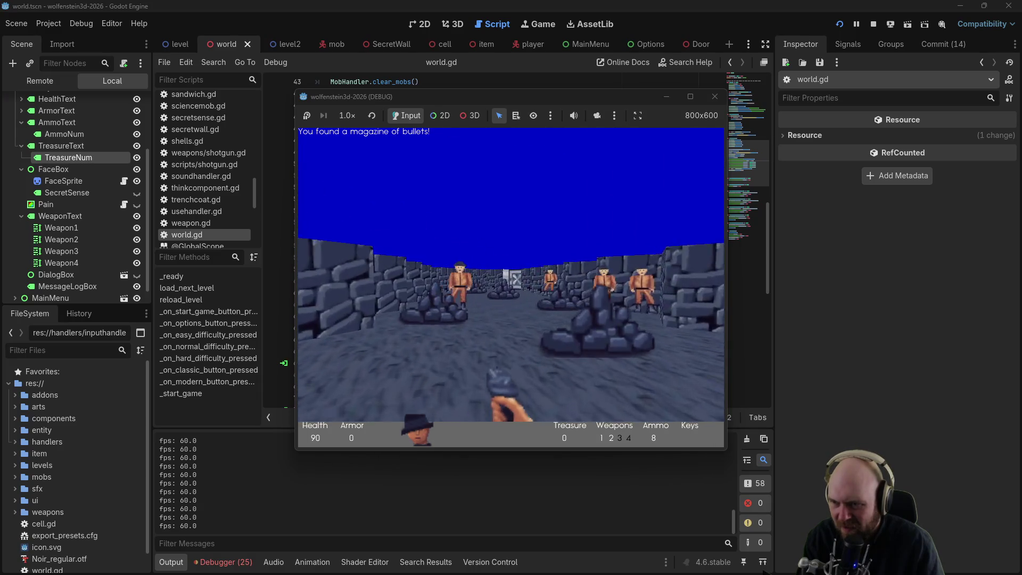
key(w)
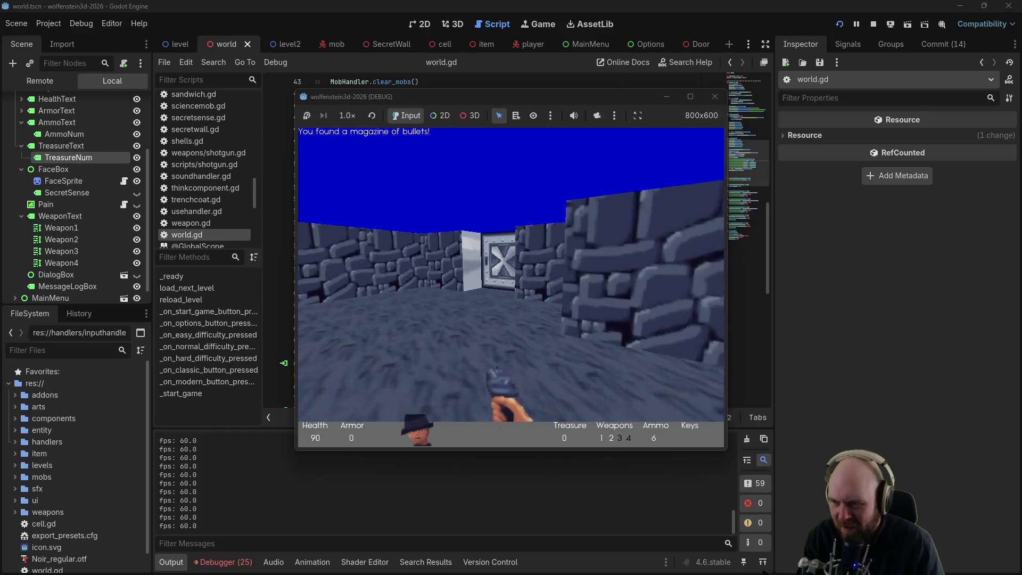
key(e)
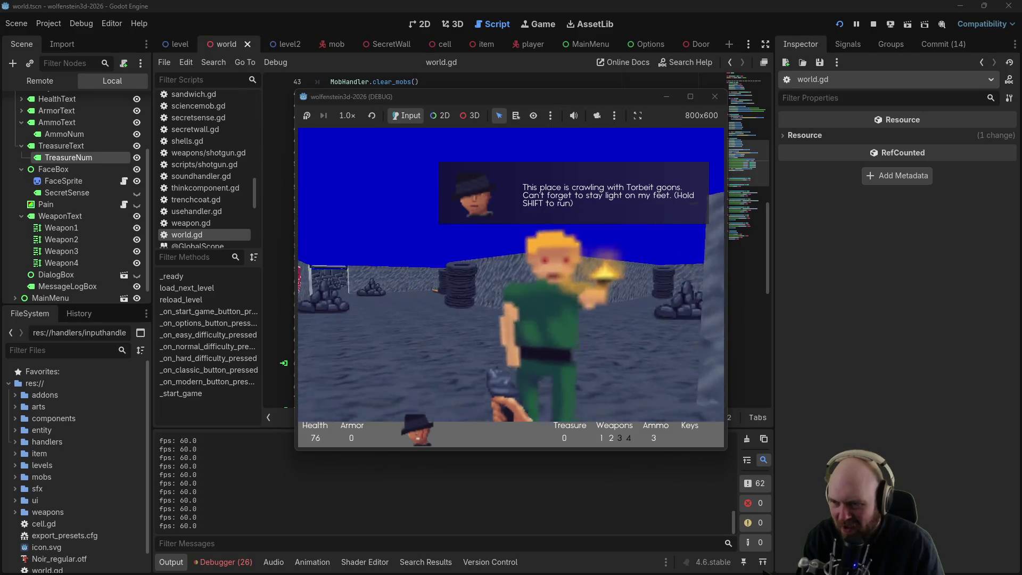
Step: Fight the guard by the Torbeit sign until killed, then continue to restart the level
key(Left)
key(Right)
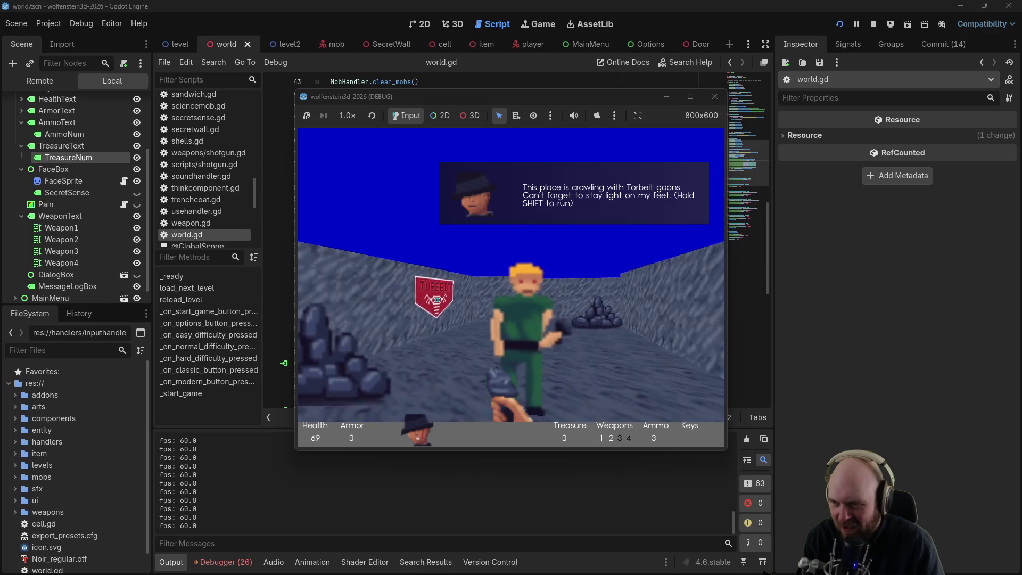
key(Left)
key(ctrl)
key(ctrl)
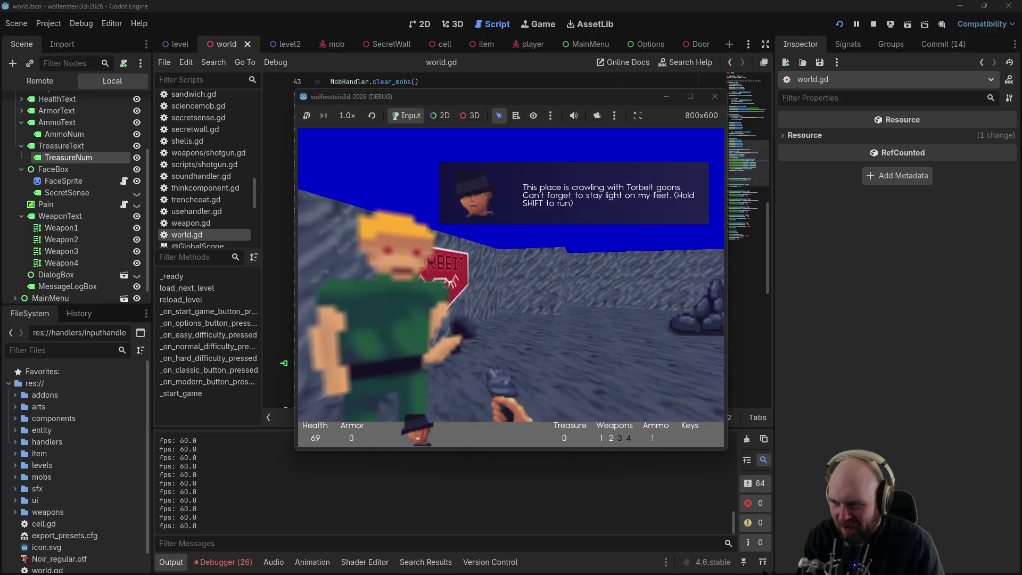
key(ctrl)
key(Up)
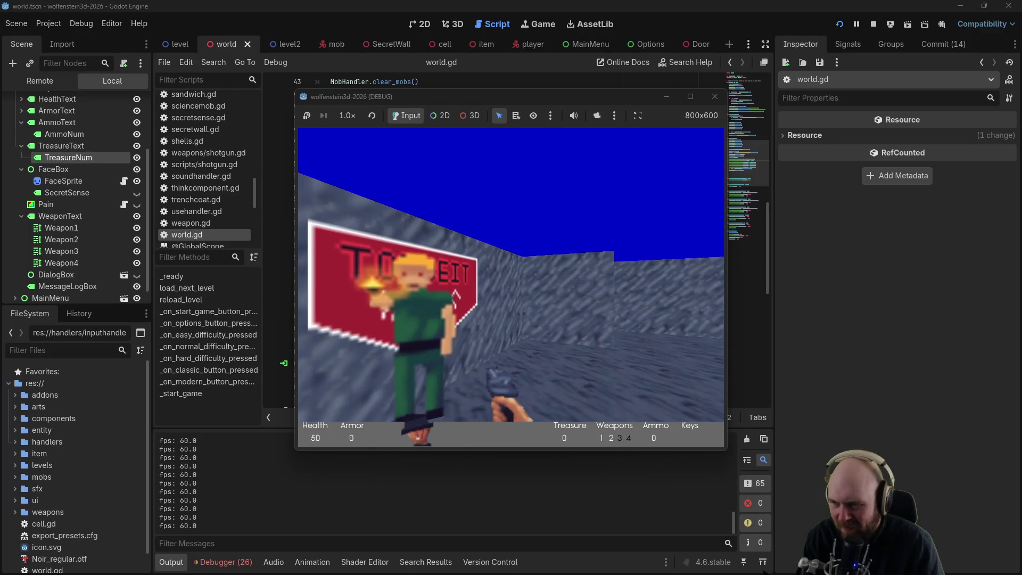
key(Right)
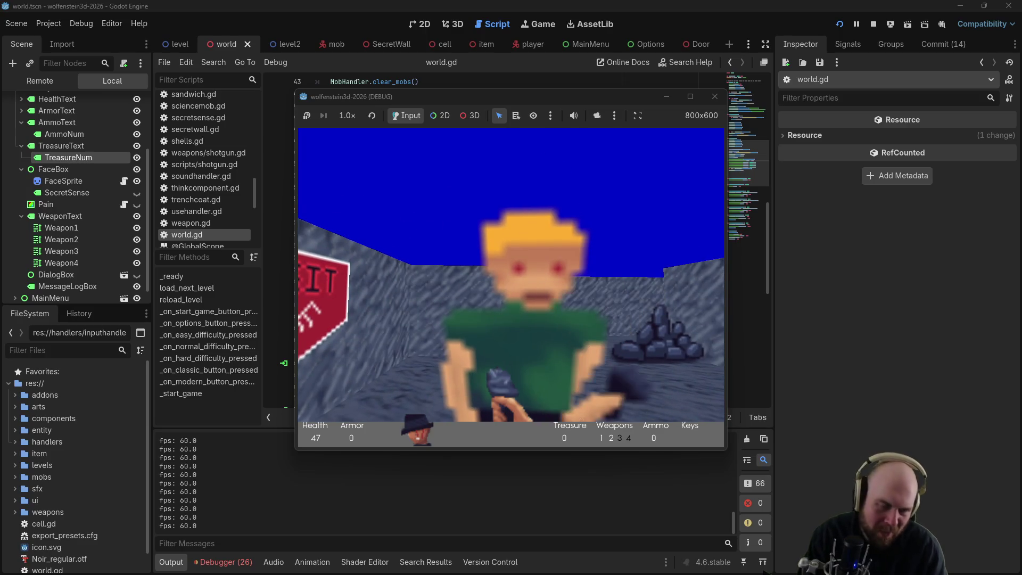
key(Left)
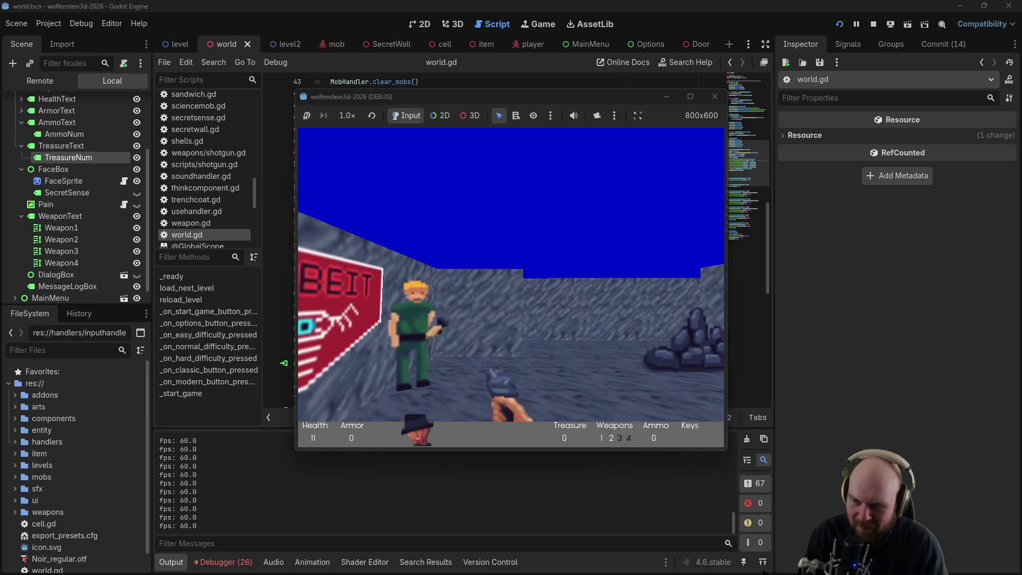
key(Left)
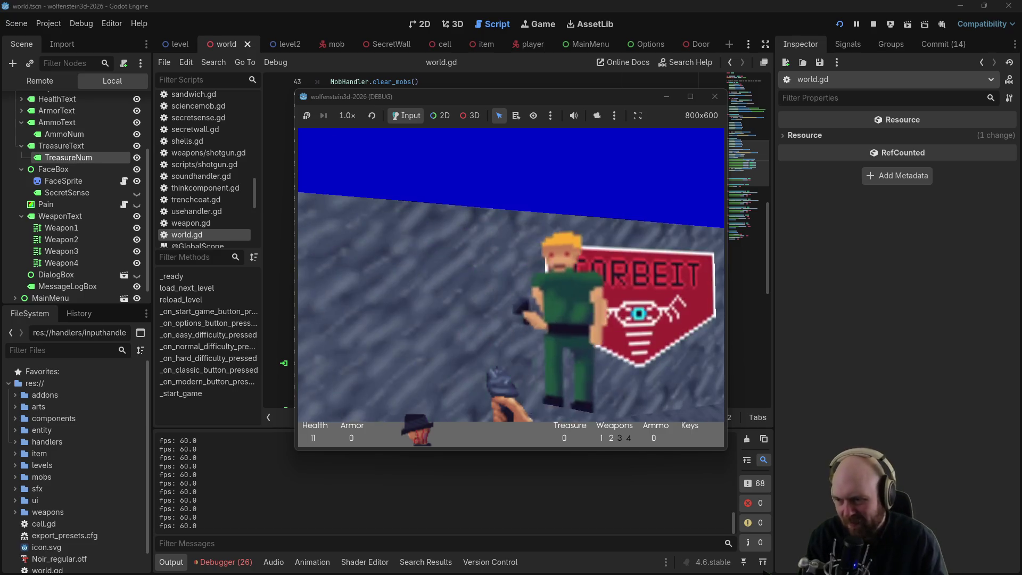
key(Right)
key(Left)
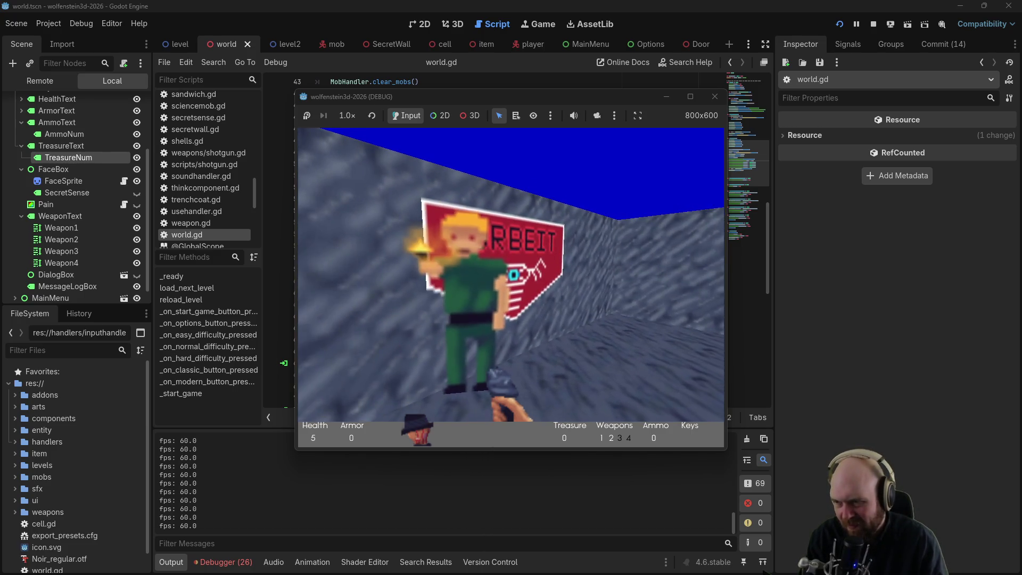
key(Right)
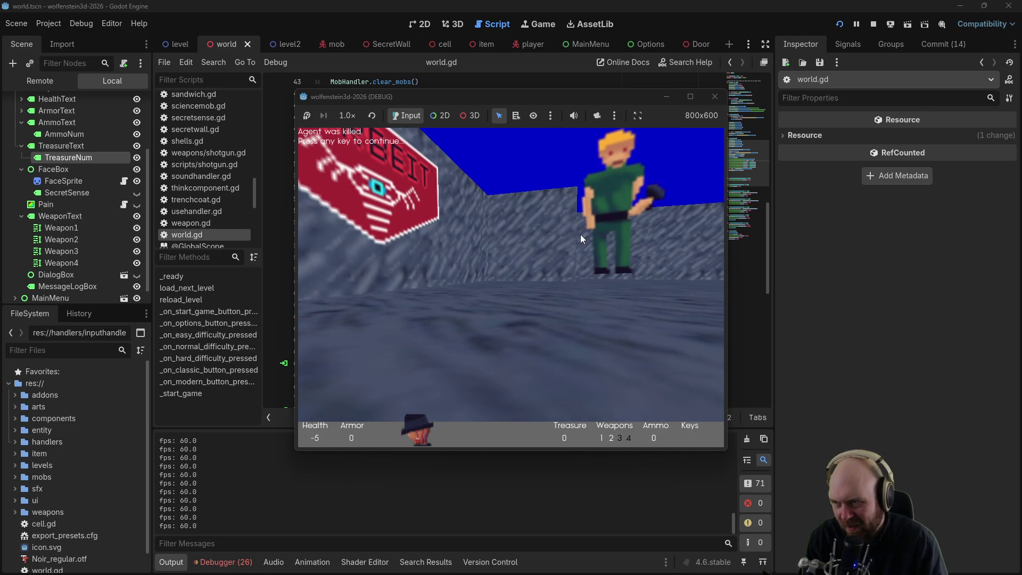
key(space)
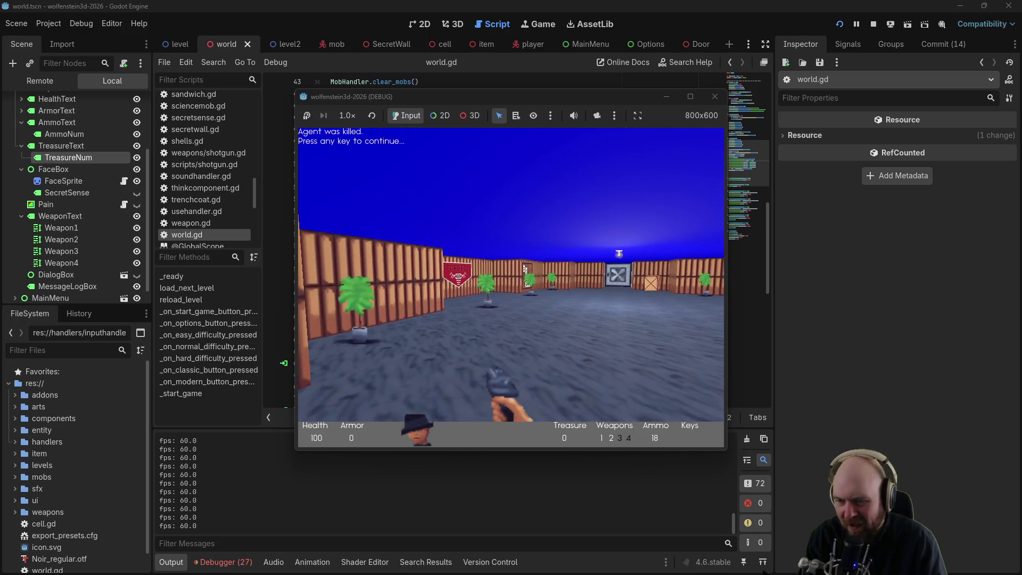
Step: Stop the game with F8 and append '- DONE' to the DEATH line in the plan notes
key(F8)
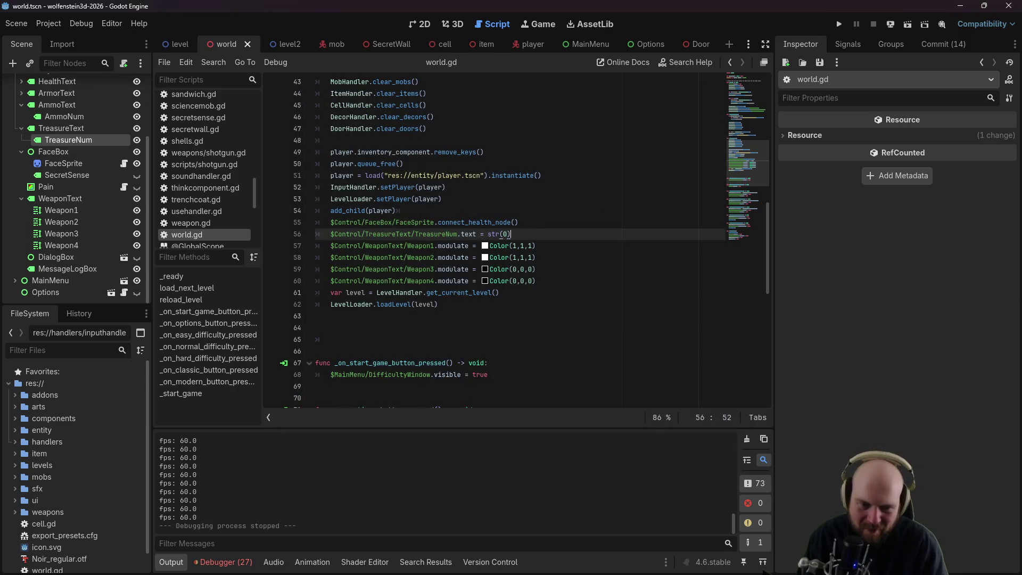
key(alt+Tab)
click(540, 323)
text(- DONE)
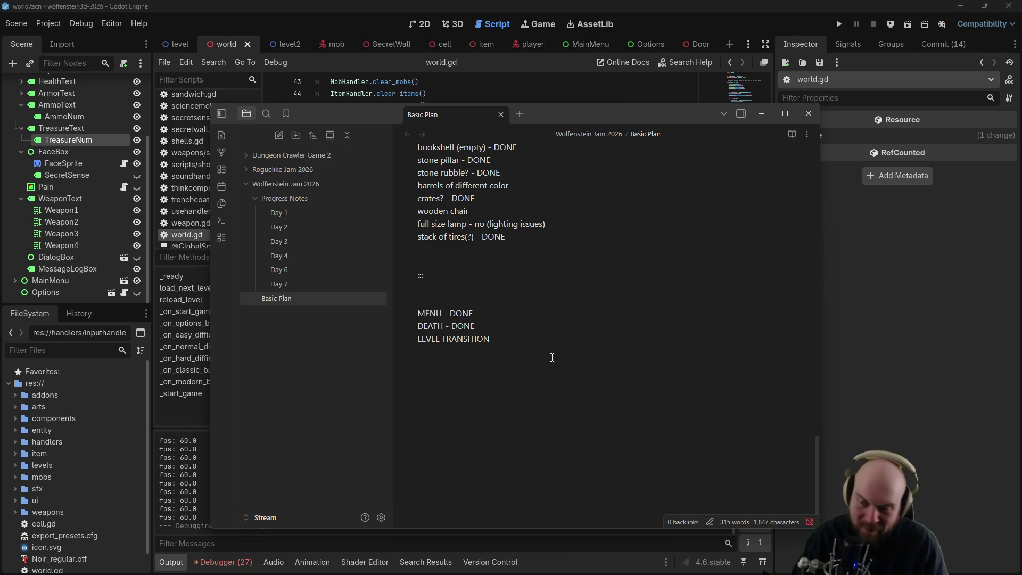
click(462, 85)
click(385, 336)
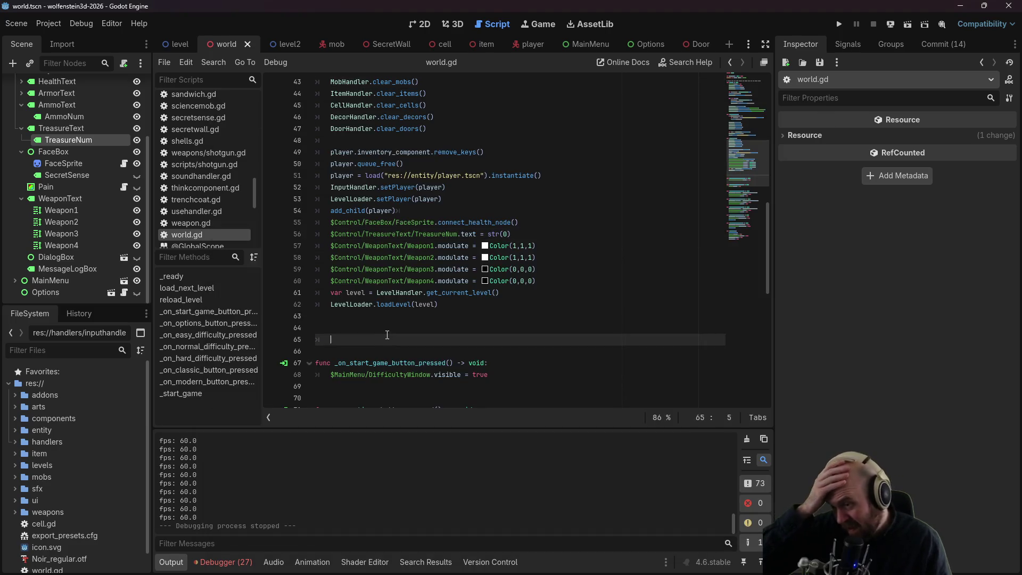
Step: Delete the extra blank lines after reload_level and save world.gd
key(BackSpace)
key(BackSpace)
key(BackSpace)
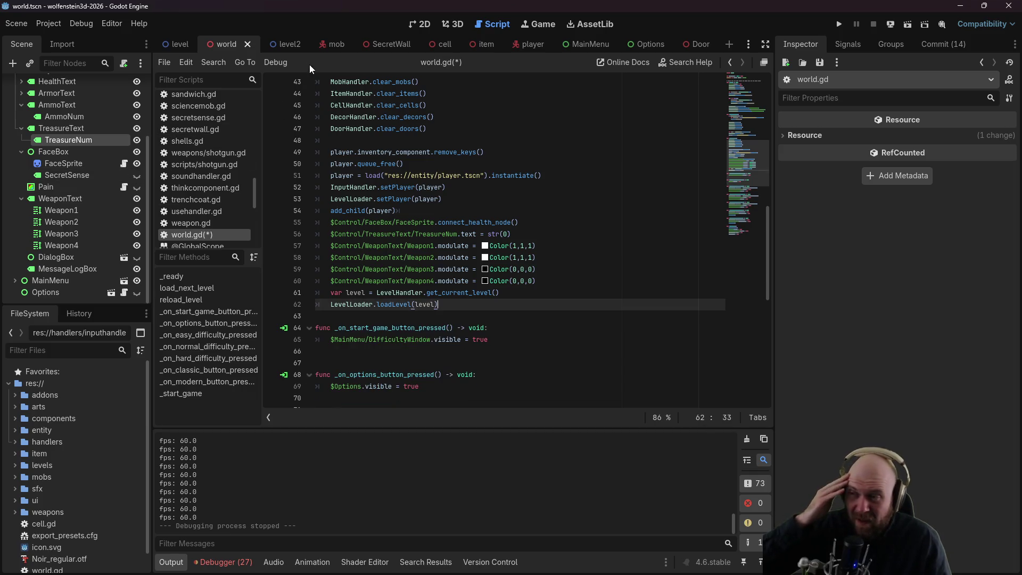
click(434, 128)
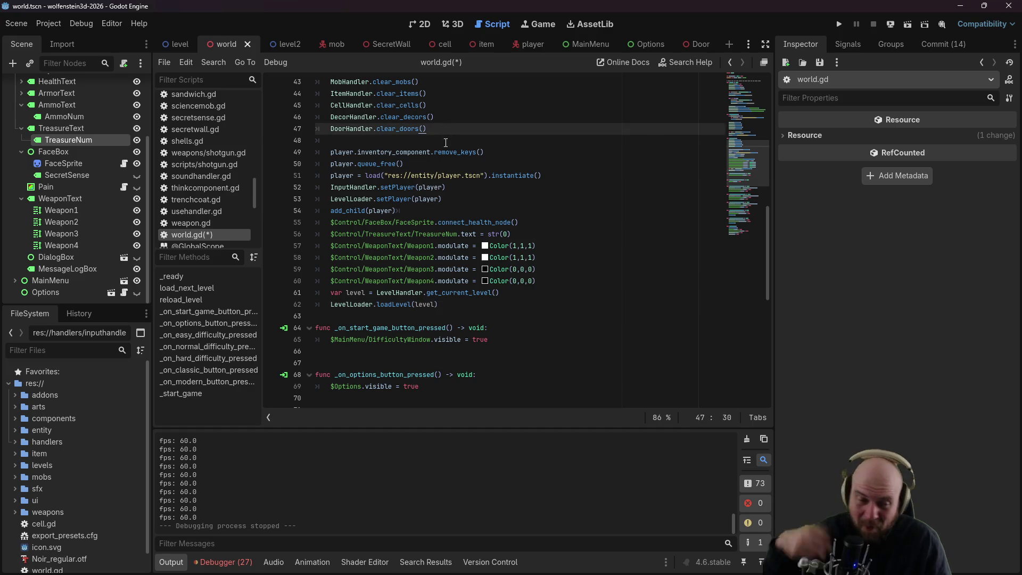
key(ctrl+s)
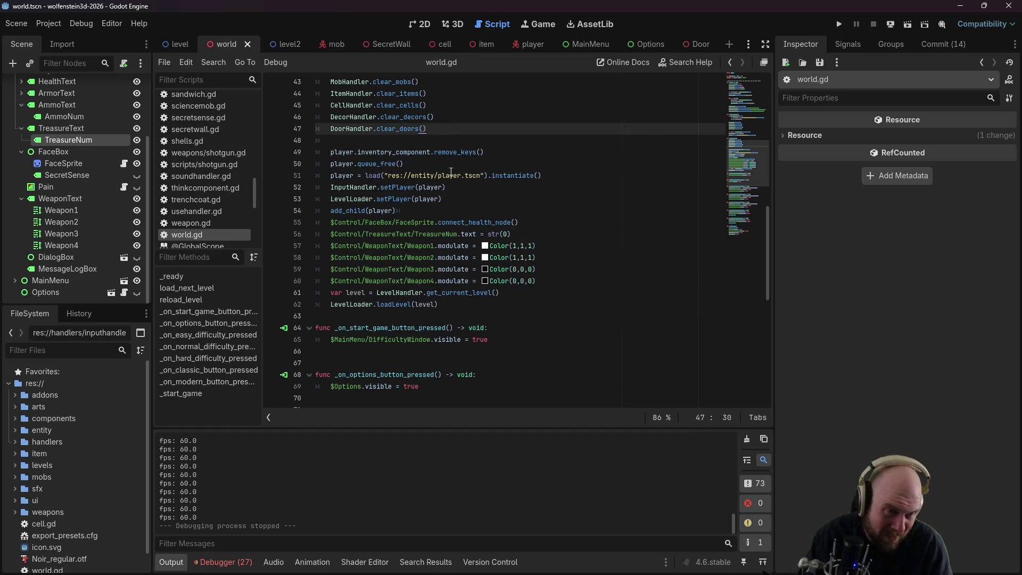
Step: Collapse the Control and World nodes in the Scene dock
scroll(470, 216, up, 9)
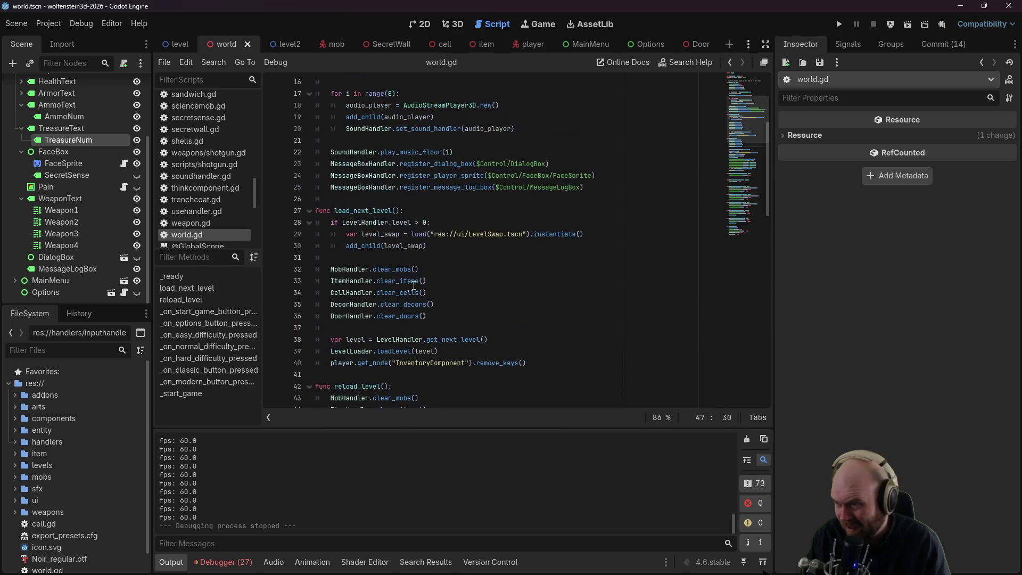
scroll(354, 325, up, 5)
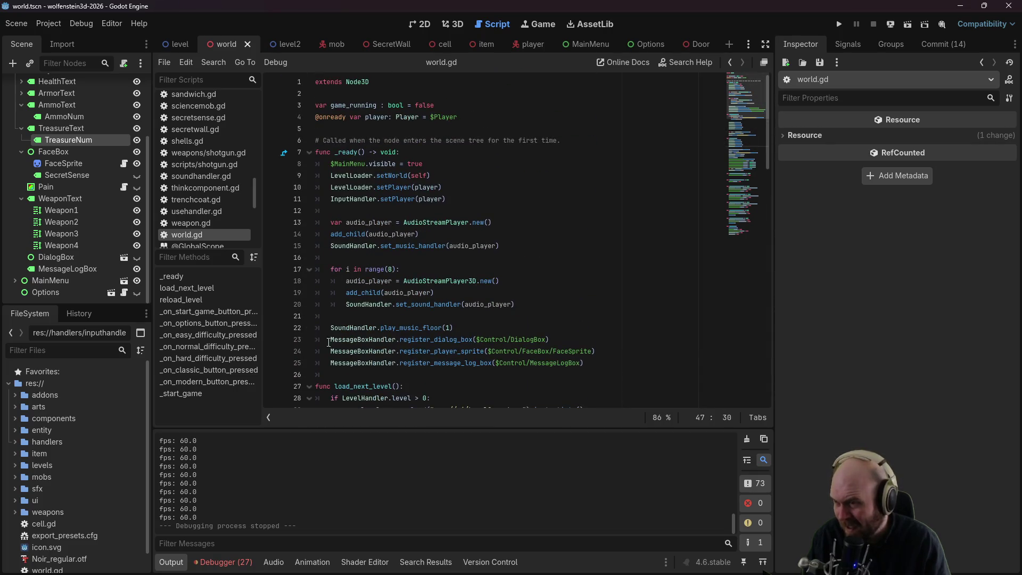
scroll(69, 186, up, 5)
click(14, 120)
click(8, 84)
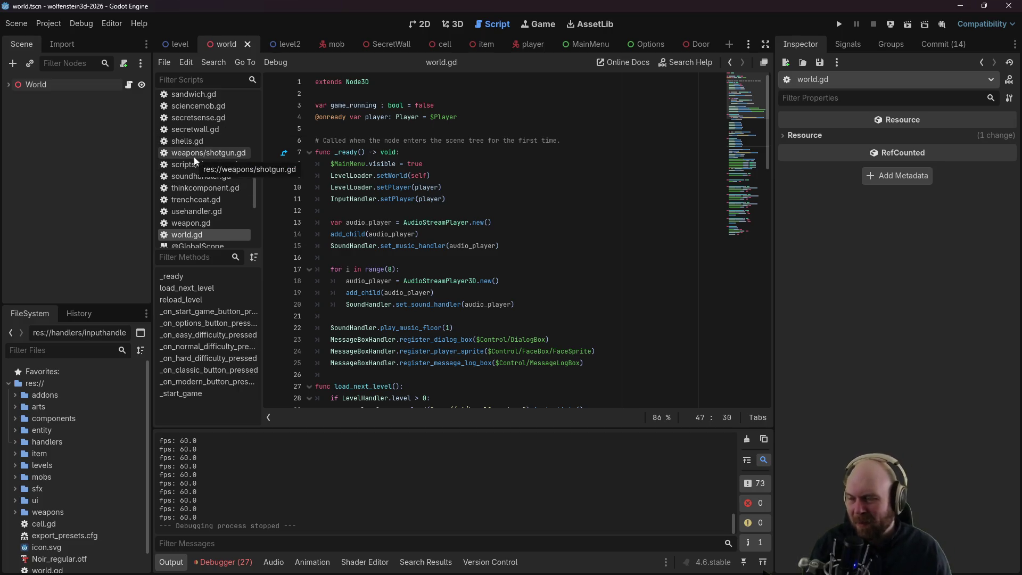
Step: Open levels/subcomponents/scripts/eolswitch.gd and look over its activate_switch and load_next_level lines
scroll(195, 186, up, 2)
click(16, 465)
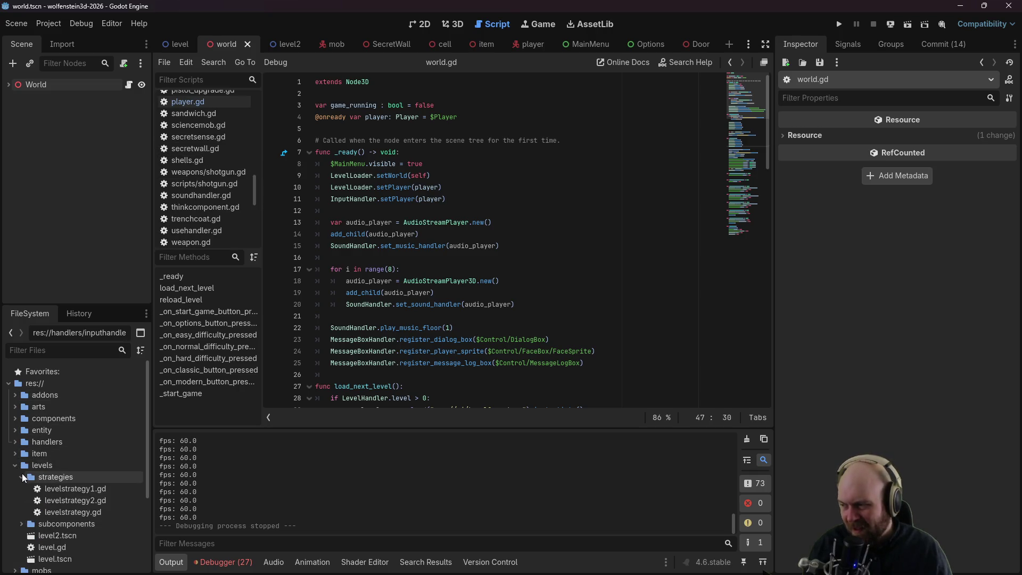
click(21, 487)
scroll(24, 484, down, 4)
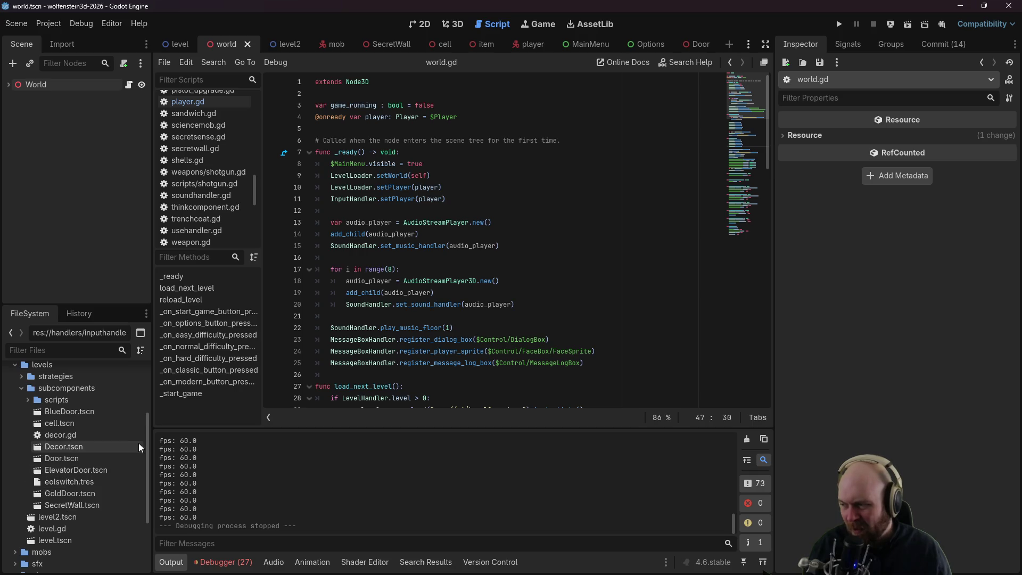
click(27, 398)
double_click(58, 423)
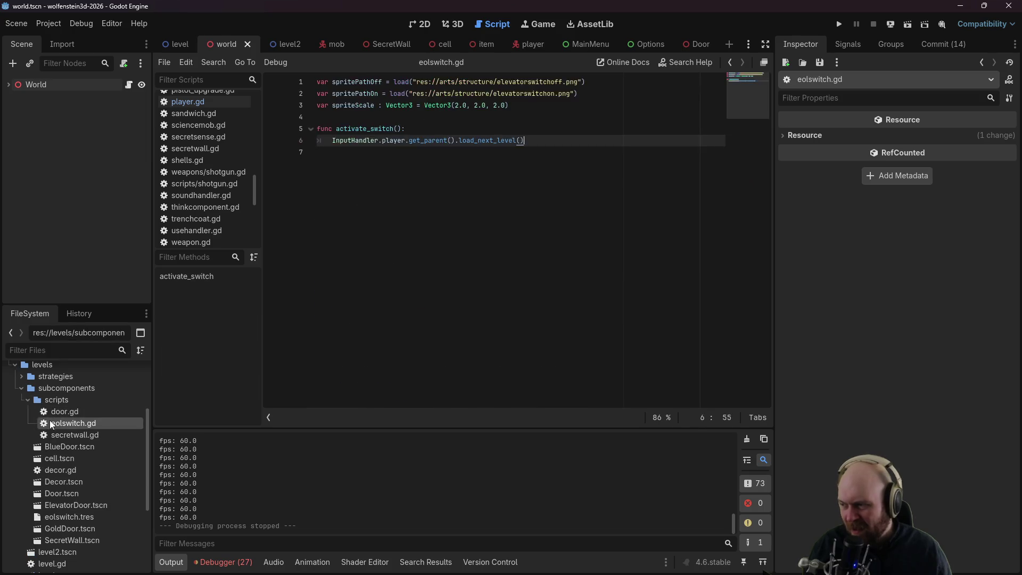
click(421, 176)
click(473, 140)
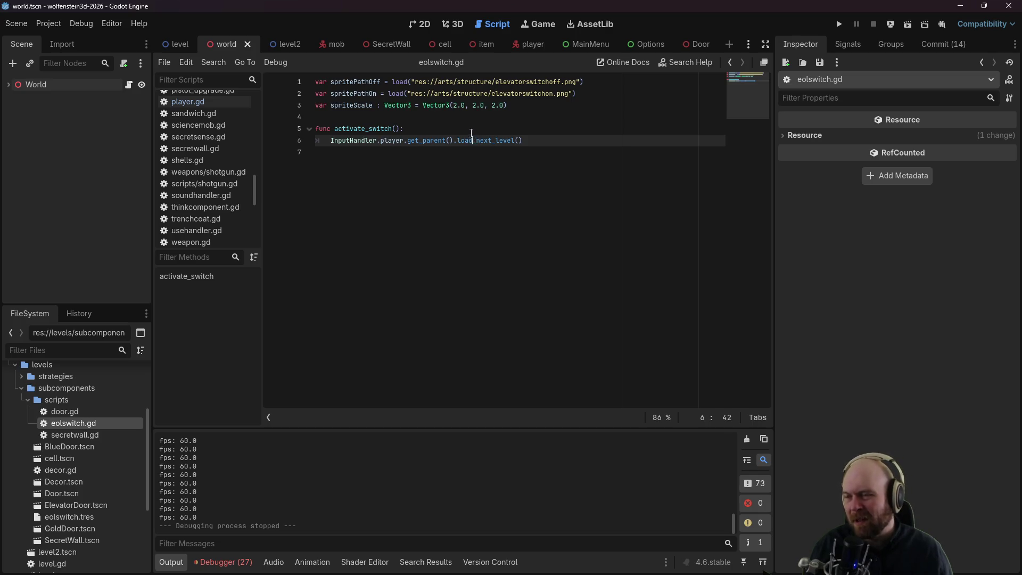
click(466, 130)
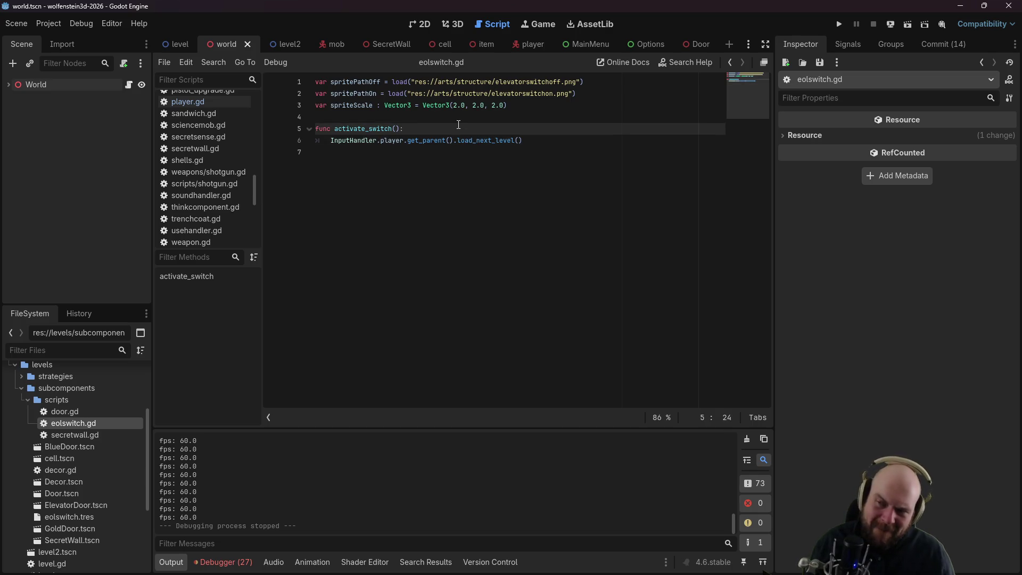
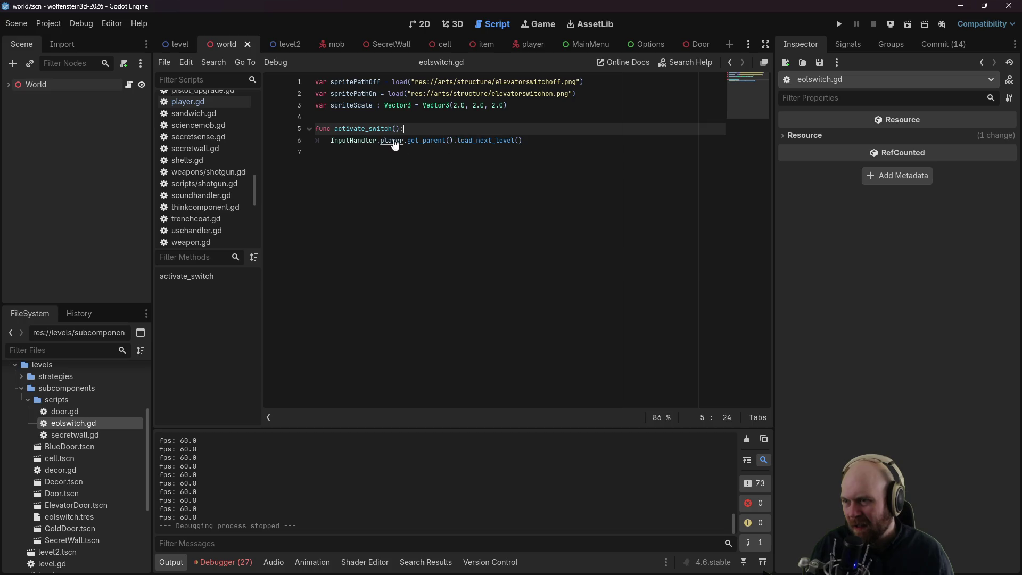
Step: Jump to inputhandler.gd, then open world.gd and find the LevelSwap lines in load_next_level
ctrl+click(349, 142)
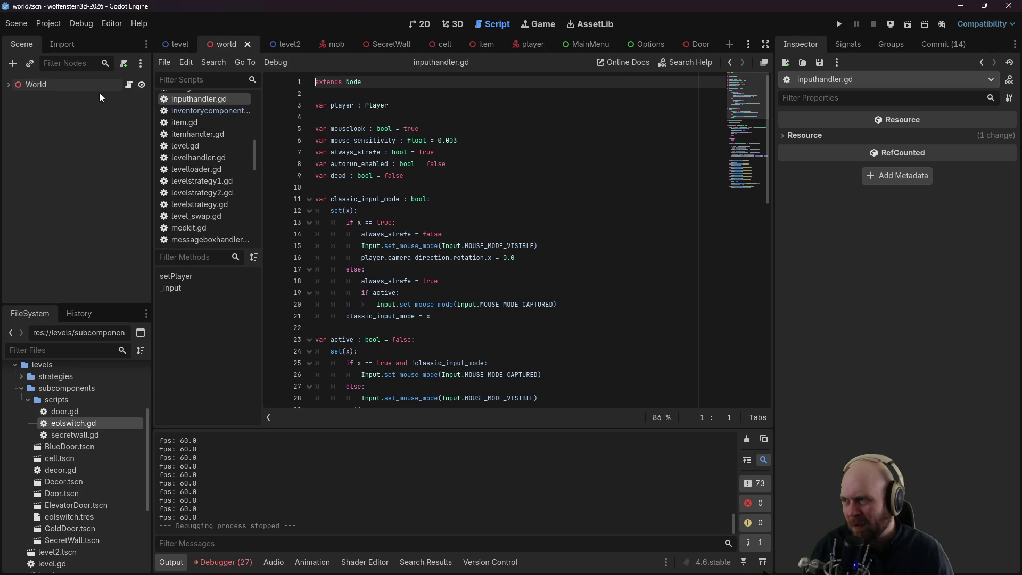
click(128, 84)
click(9, 84)
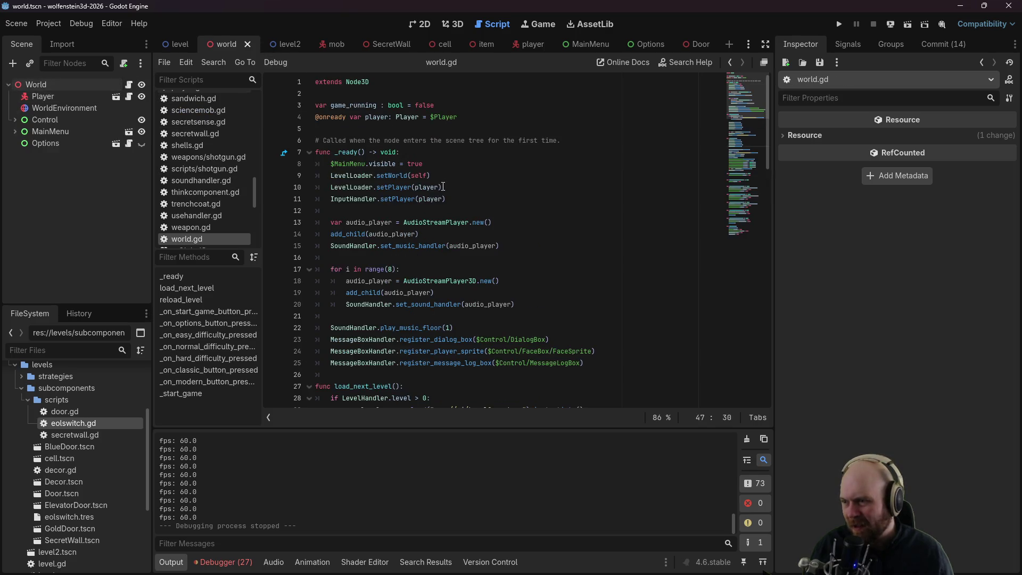
scroll(443, 186, down, 5)
drag(331, 221, 454, 245)
click(455, 245)
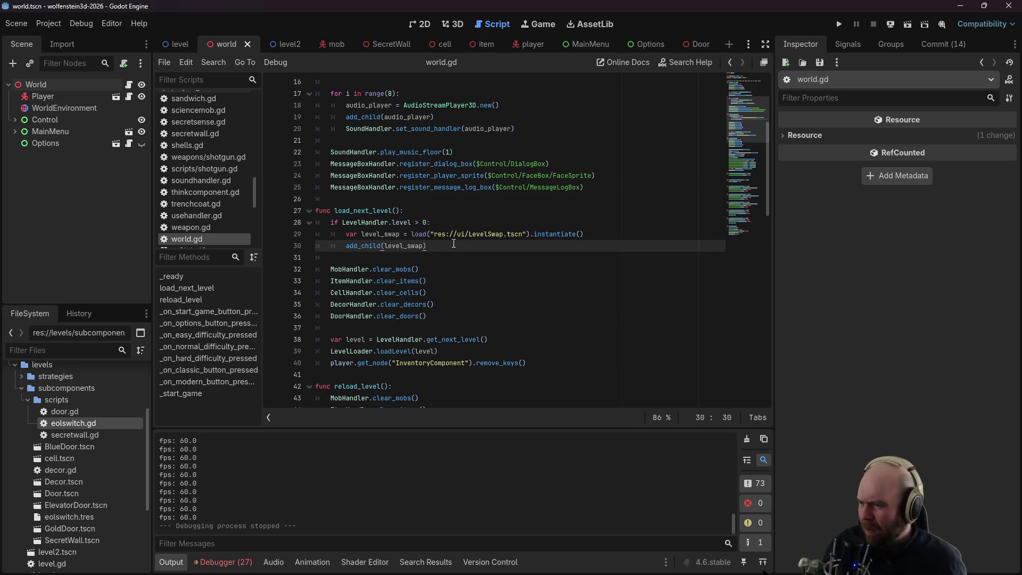
scroll(548, 211, down, 2)
scroll(538, 213, up, 2)
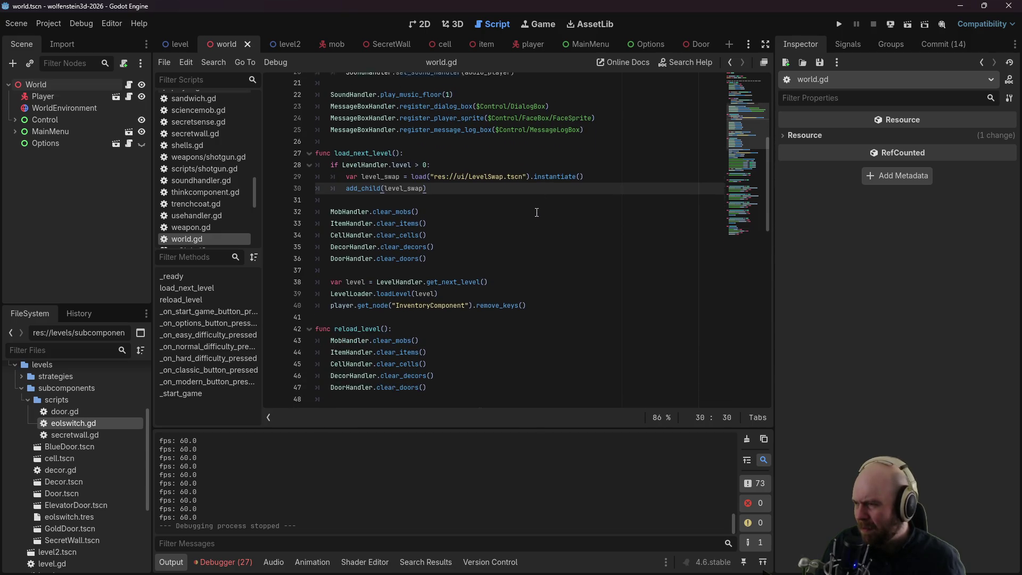
click(455, 222)
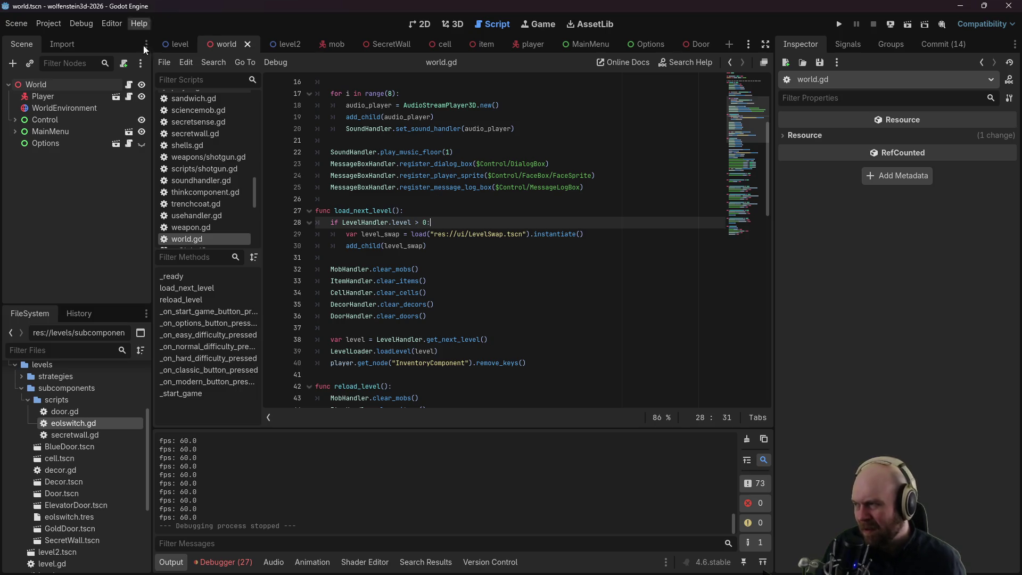
click(9, 84)
Step: Add a ColorRect child node under World, after one cancelled attempt
click(9, 84)
right_click(40, 82)
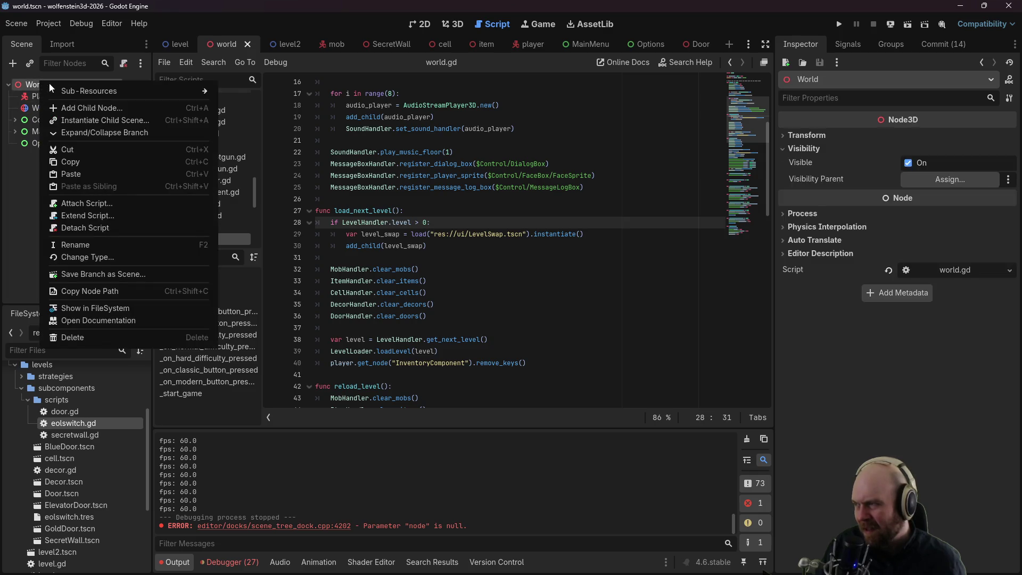
click(106, 109)
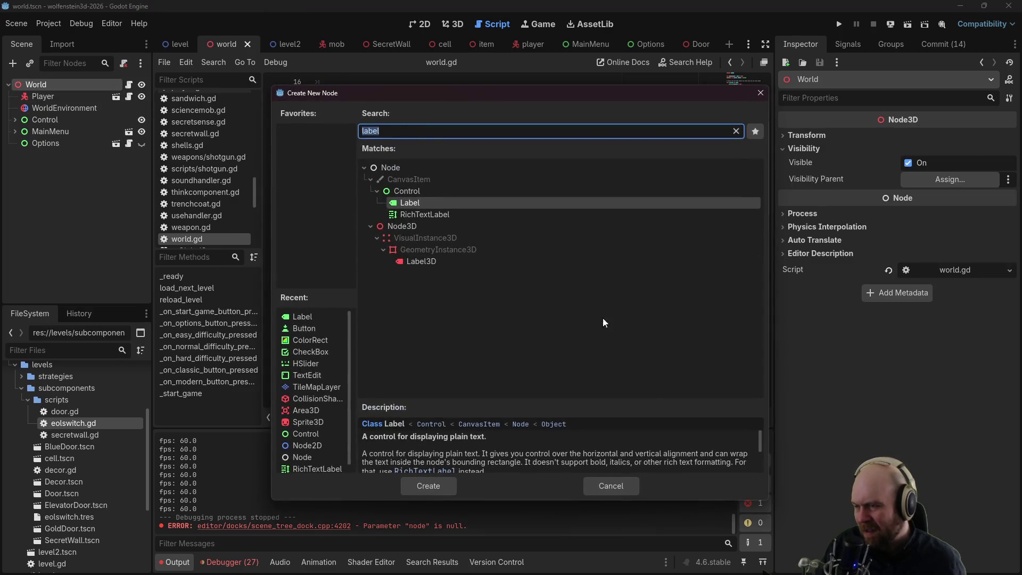
click(637, 482)
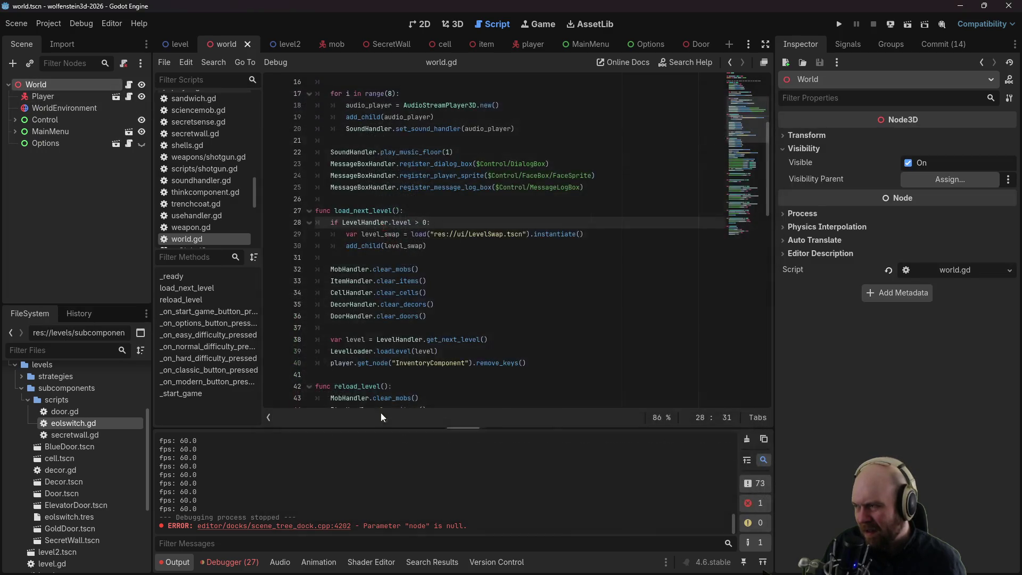
right_click(43, 84)
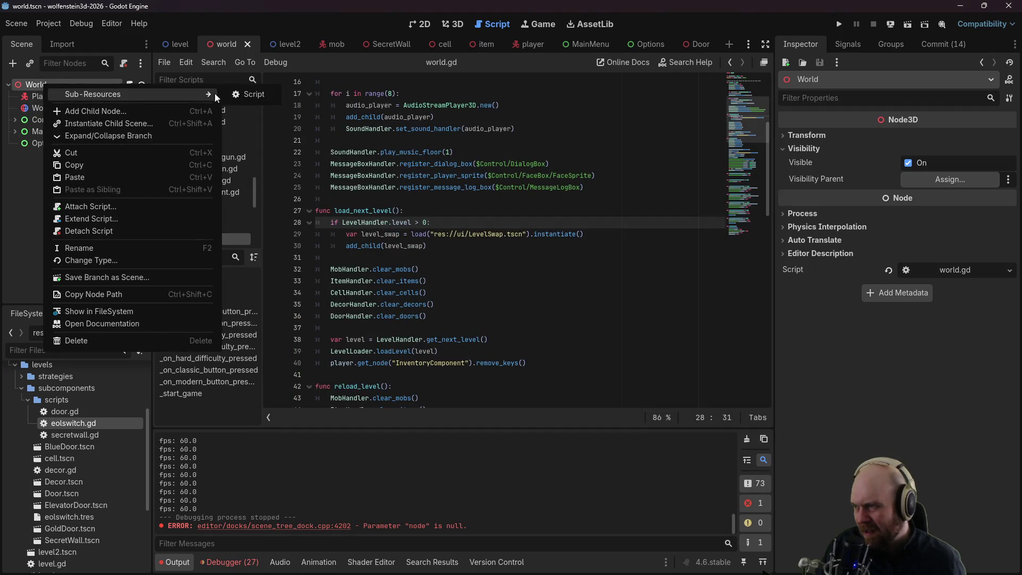
click(164, 110)
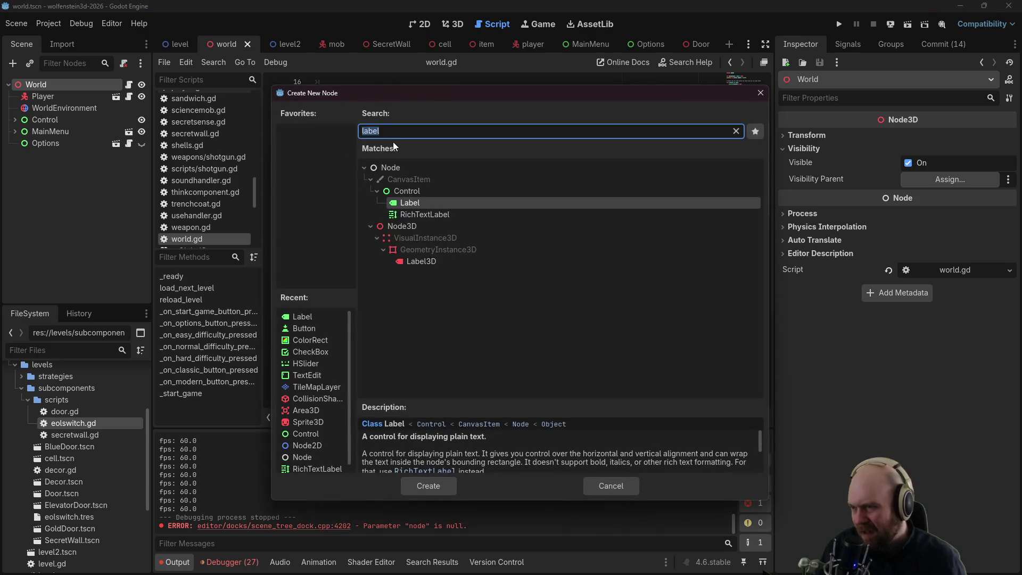
text(ColorRect)
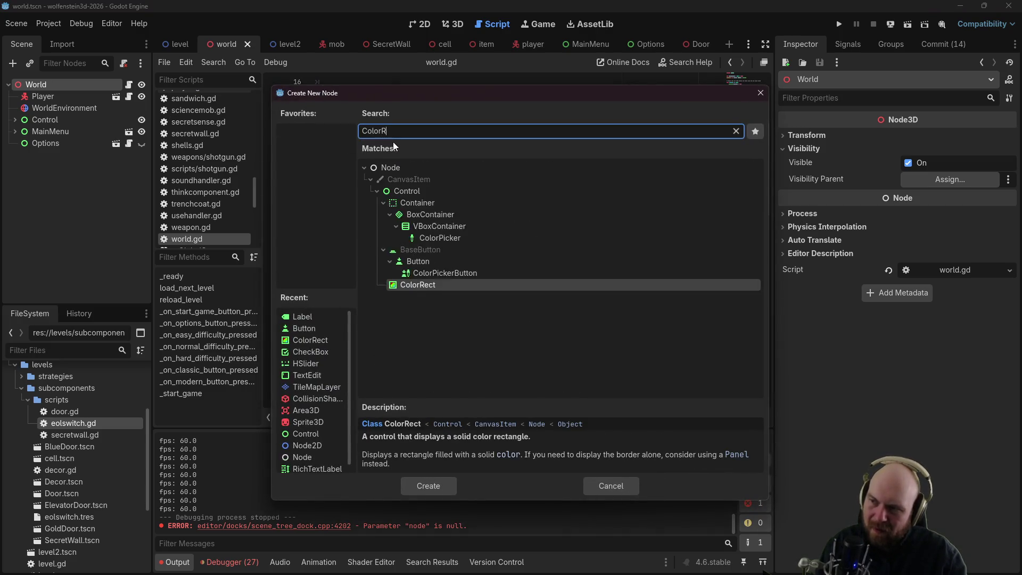
key(Return)
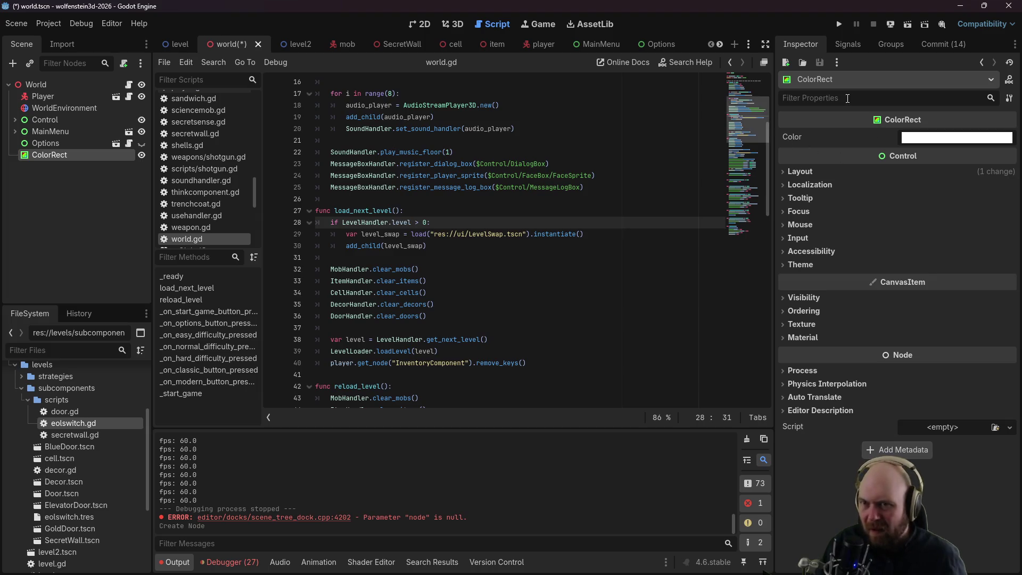
Step: Rename the new ColorRect node to FadeToBlack
double_click(85, 155)
text(Fa)
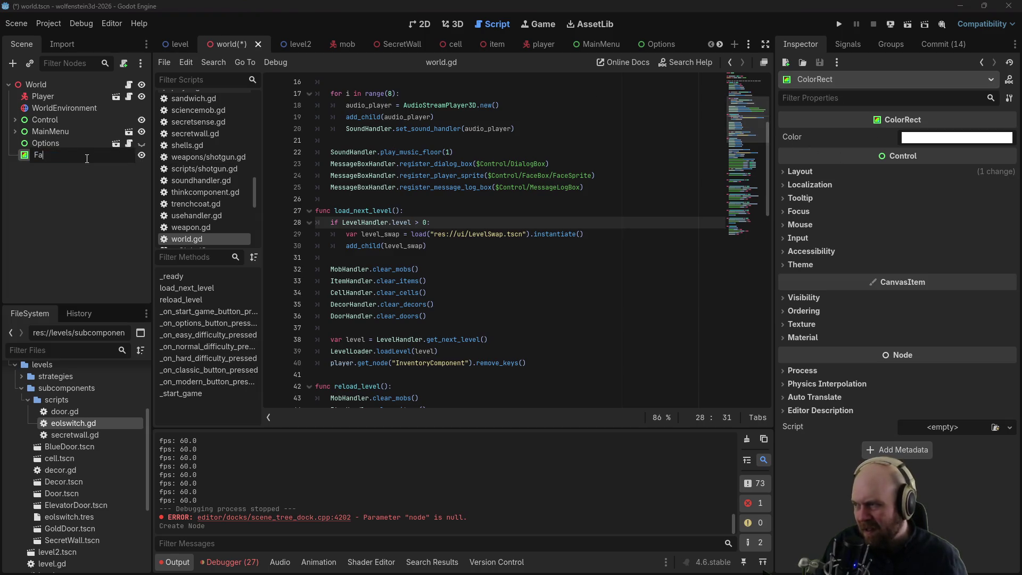
text(deToBlack)
key(Return)
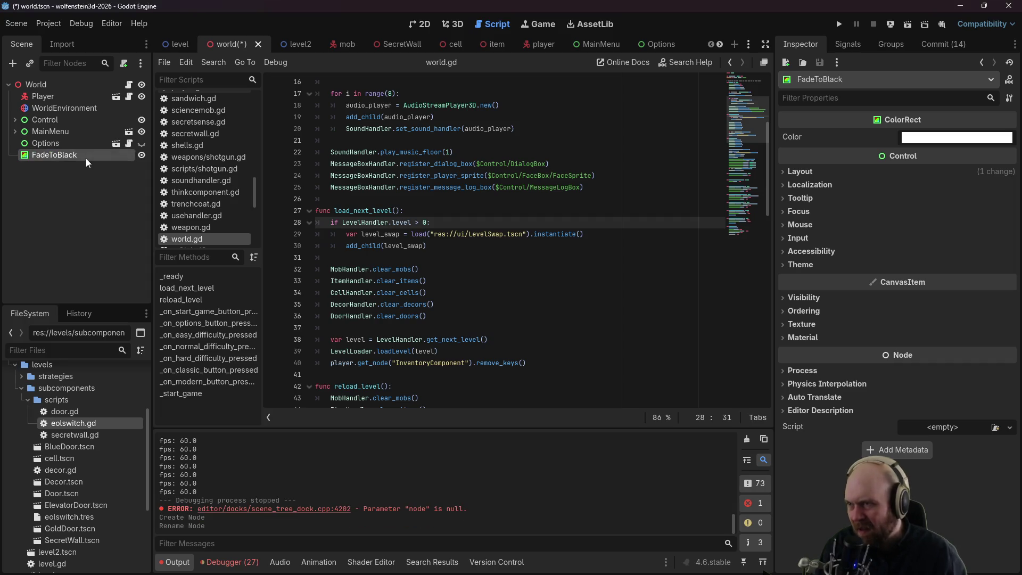
click(419, 23)
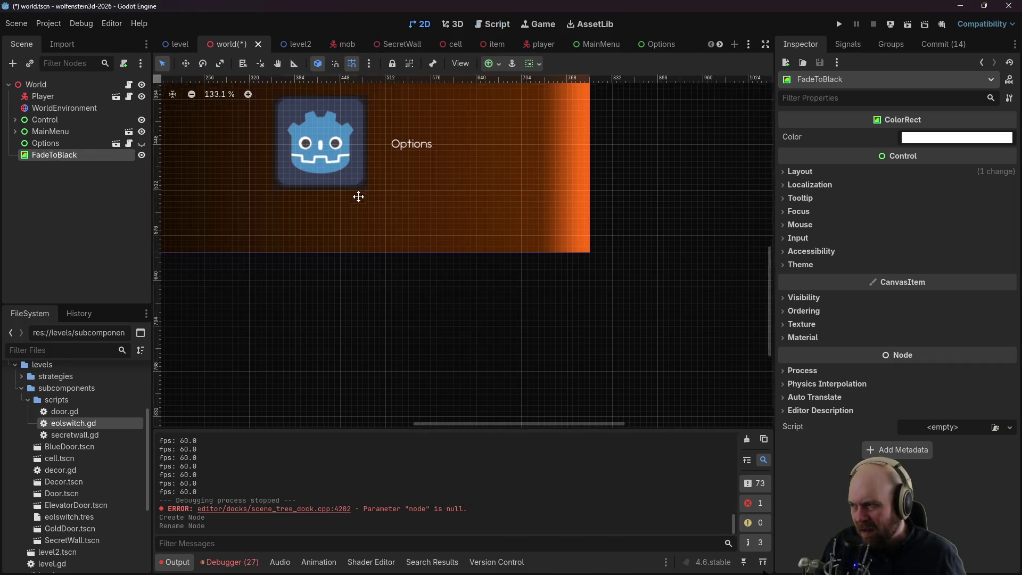
Step: Move FadeToBlack just below WorldEnvironment and resize it to 800x600
key(f)
drag(69, 159, 68, 118)
mouse_move(331, 149)
mouse_down()
mouse_move(275, 161)
mouse_move(296, 247)
mouse_up()
scroll(261, 162, down, 4)
drag(300, 159, 670, 426)
drag(703, 355, 650, 284)
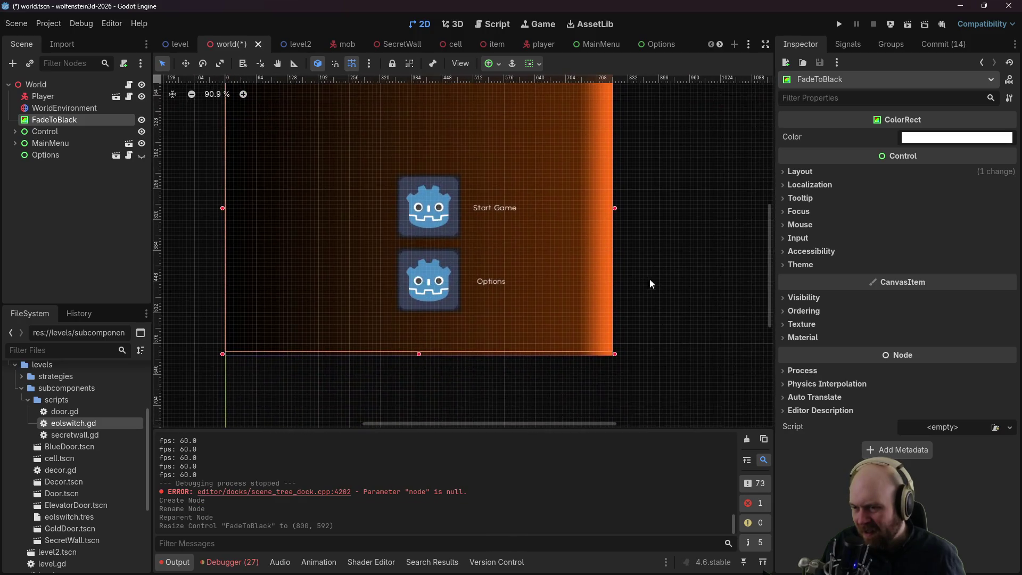
drag(615, 354, 621, 357)
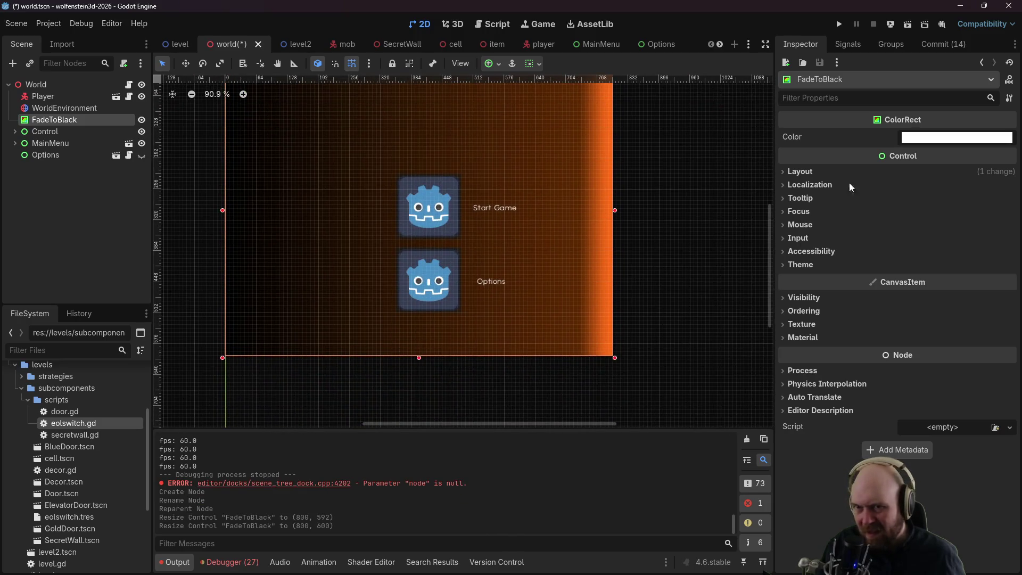
Step: Turn FadeToBlack's colour black, briefly toggling the Control and MainMenu nodes' visibility
click(922, 139)
drag(998, 175, 1005, 290)
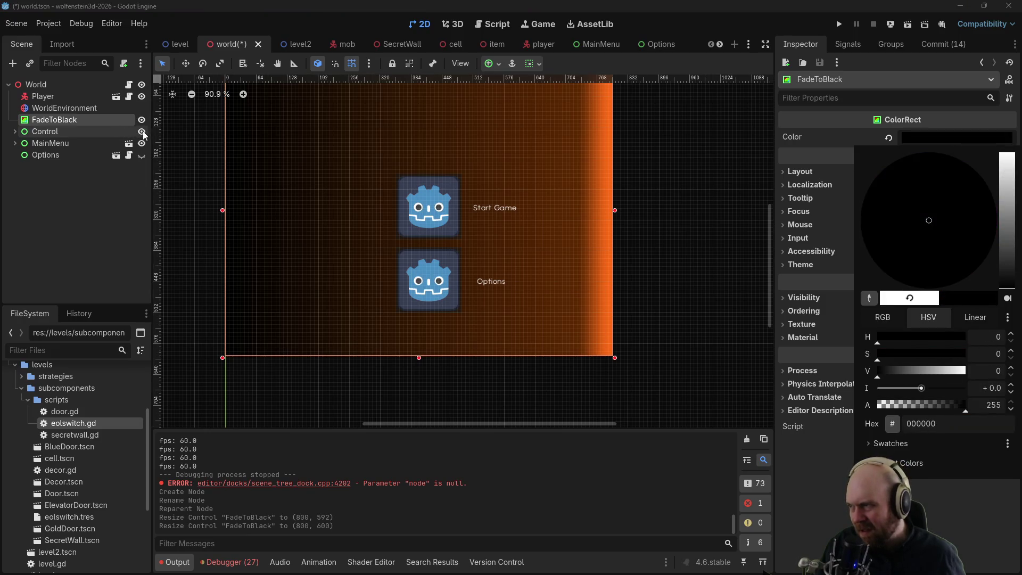
click(143, 131)
click(142, 132)
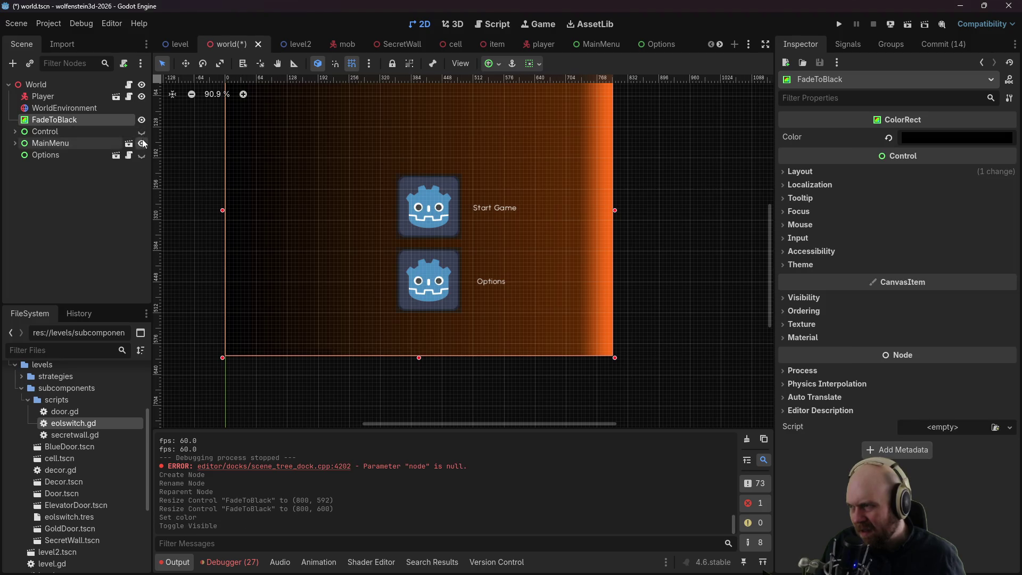
click(142, 139)
click(142, 139)
click(142, 131)
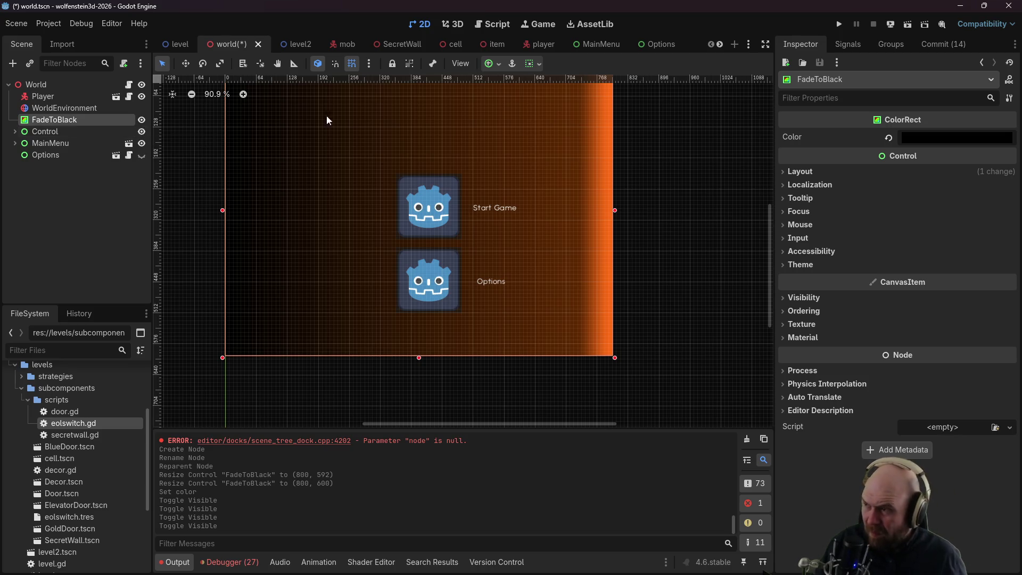
Step: Set FadeToBlack's colour to hex 00000000, hide it, and run the game
click(932, 138)
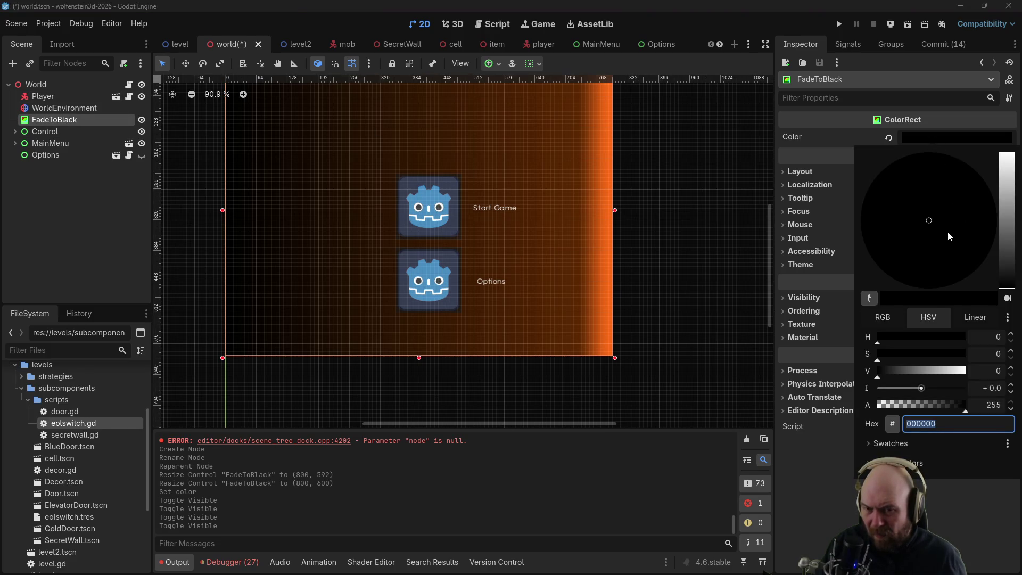
text(00000000)
key(Return)
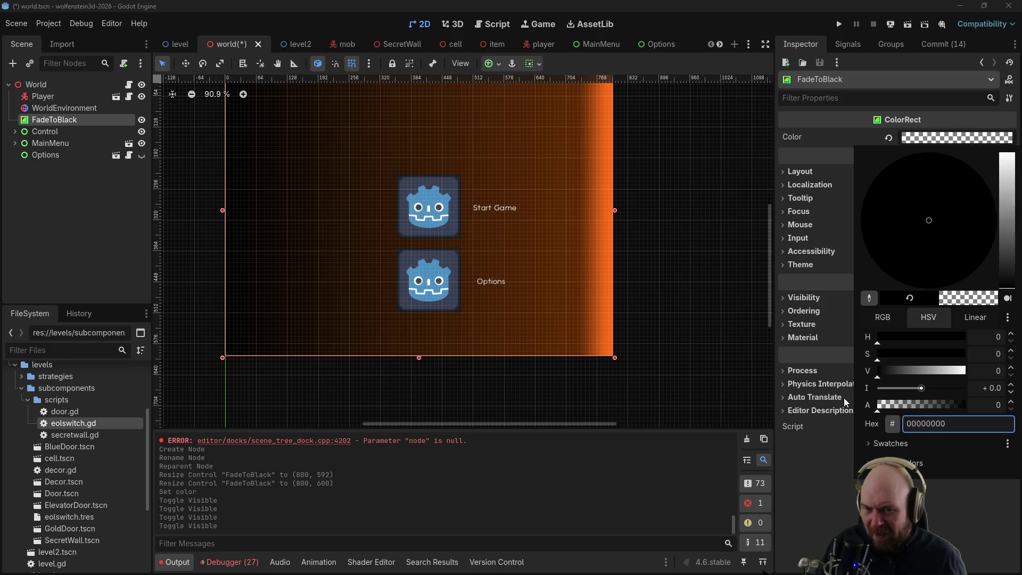
click(808, 484)
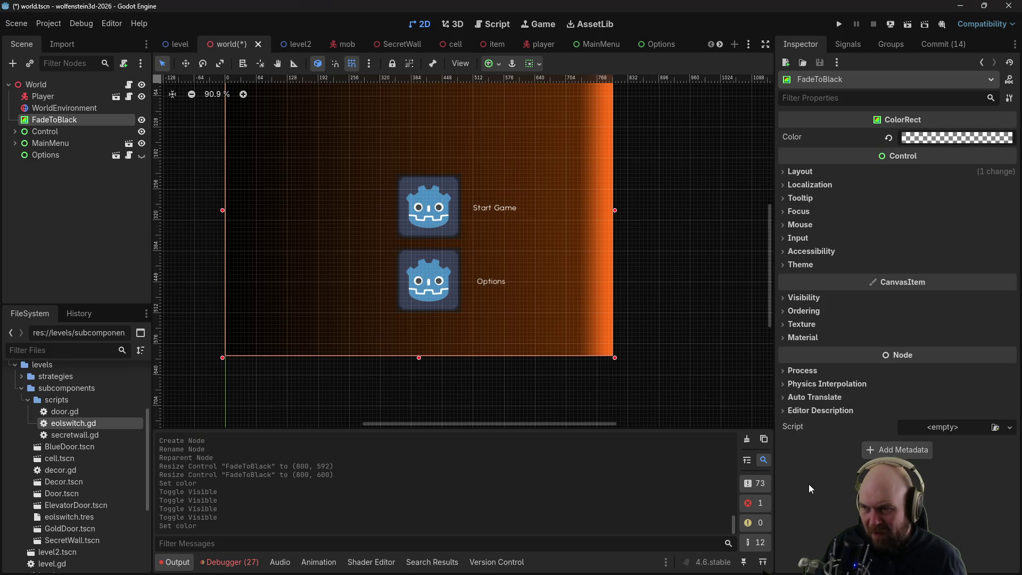
click(141, 120)
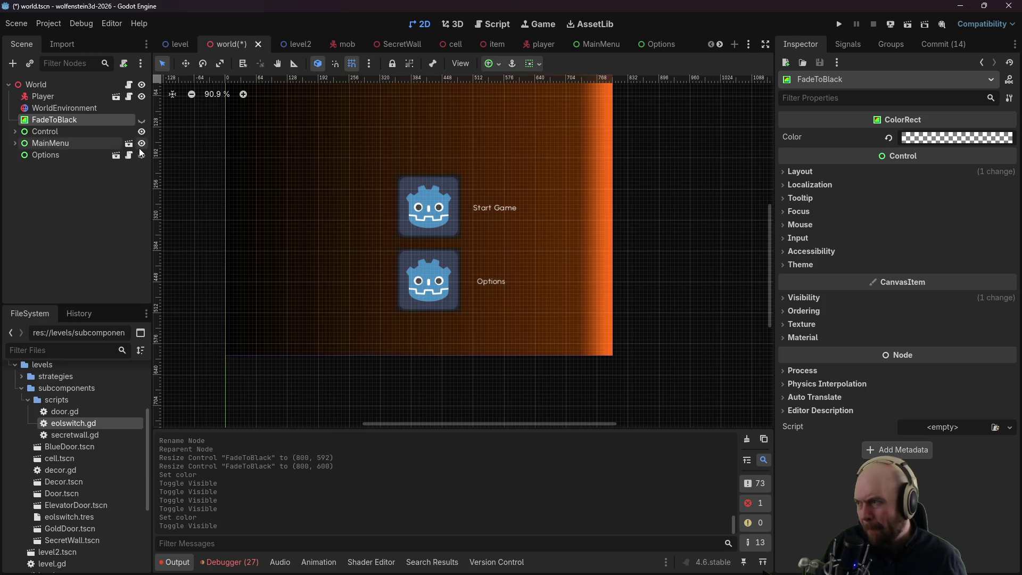
click(839, 24)
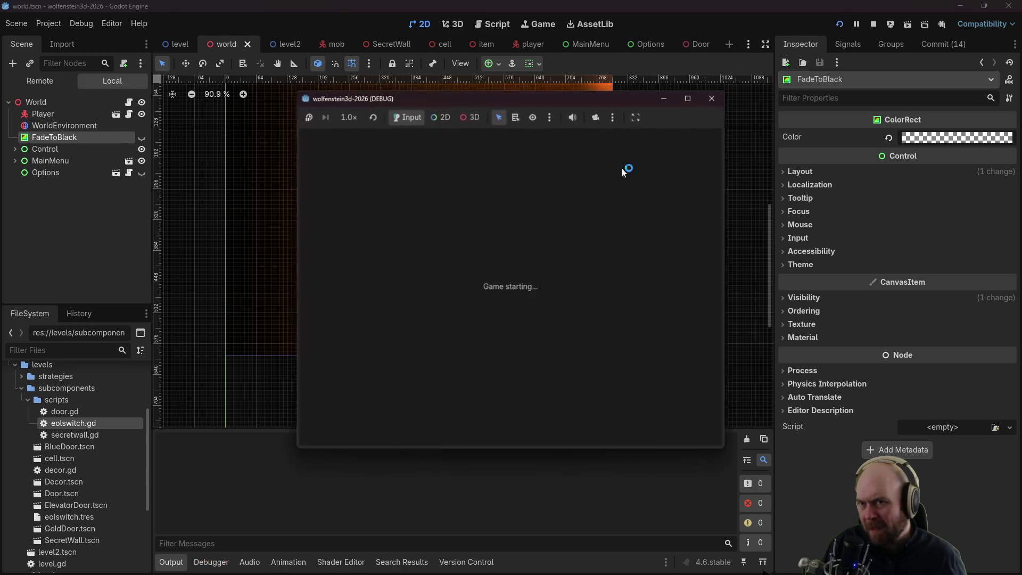
Step: Play through Back, Start Game, Easy and an input mode, then close the game and return to world.gd
click(502, 379)
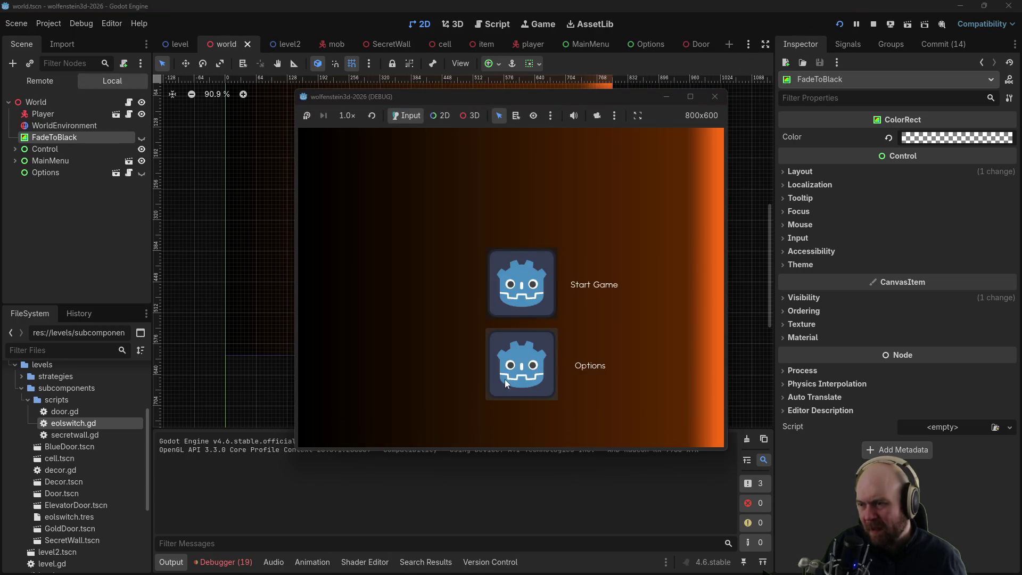
click(559, 287)
click(488, 292)
click(485, 306)
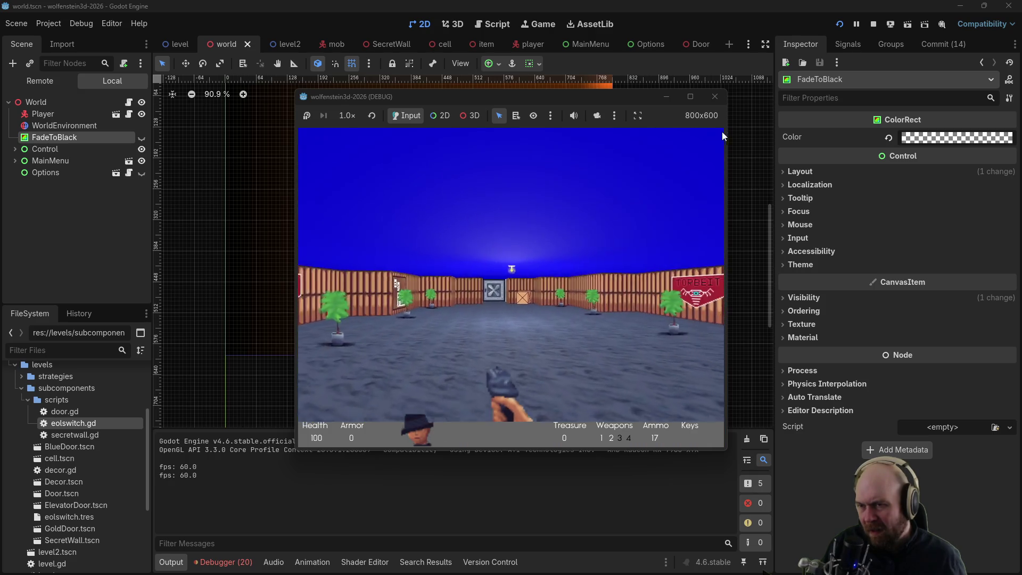
click(715, 97)
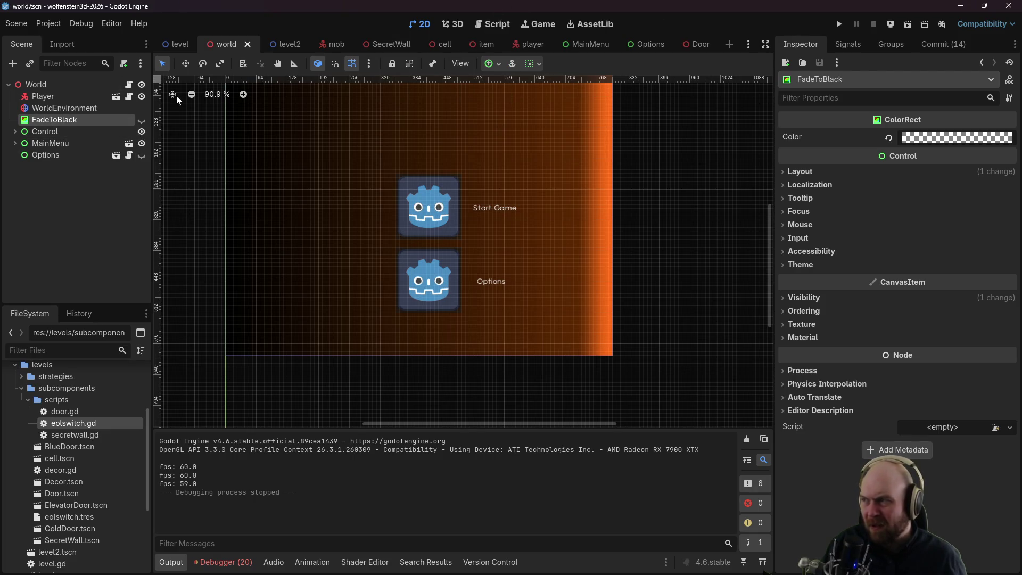
click(128, 84)
click(456, 249)
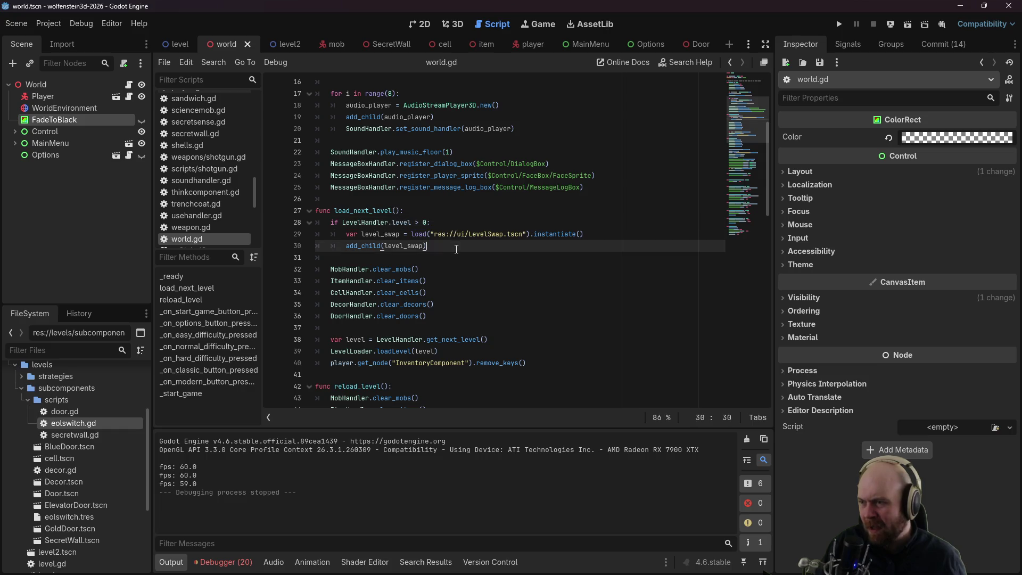
Step: Add a $FadeToBlack.visible = true line after add_child(level_swap)
key(Return)
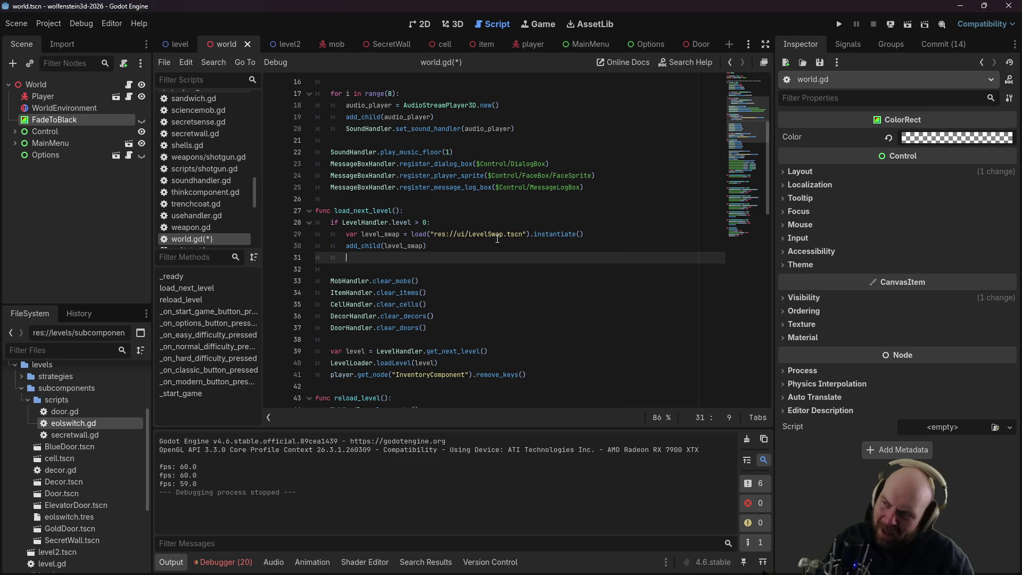
mouse_move(63, 122)
mouse_down()
mouse_move(420, 246)
mouse_move(371, 257)
mouse_up()
text(.visibl)
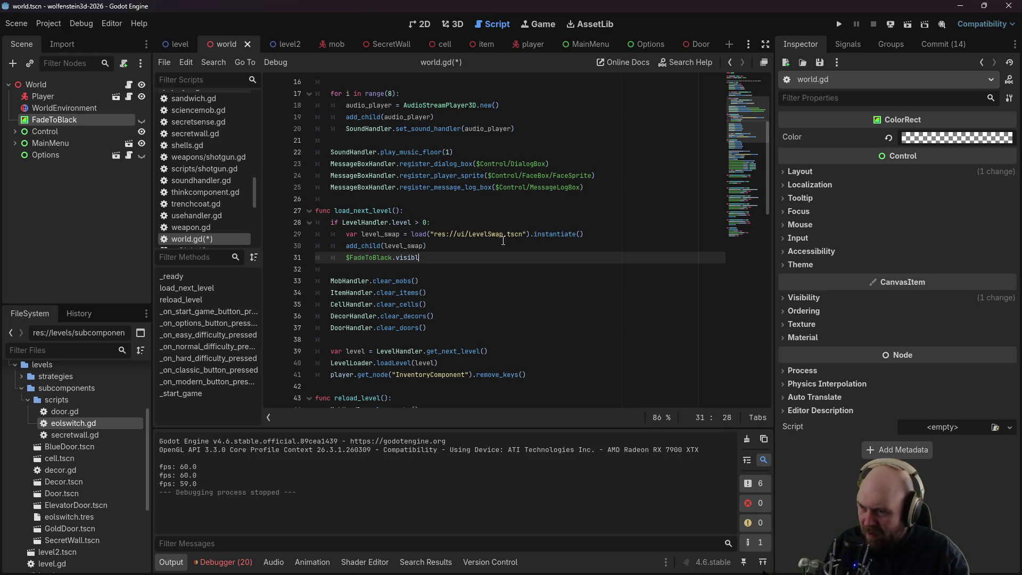
key(Return)
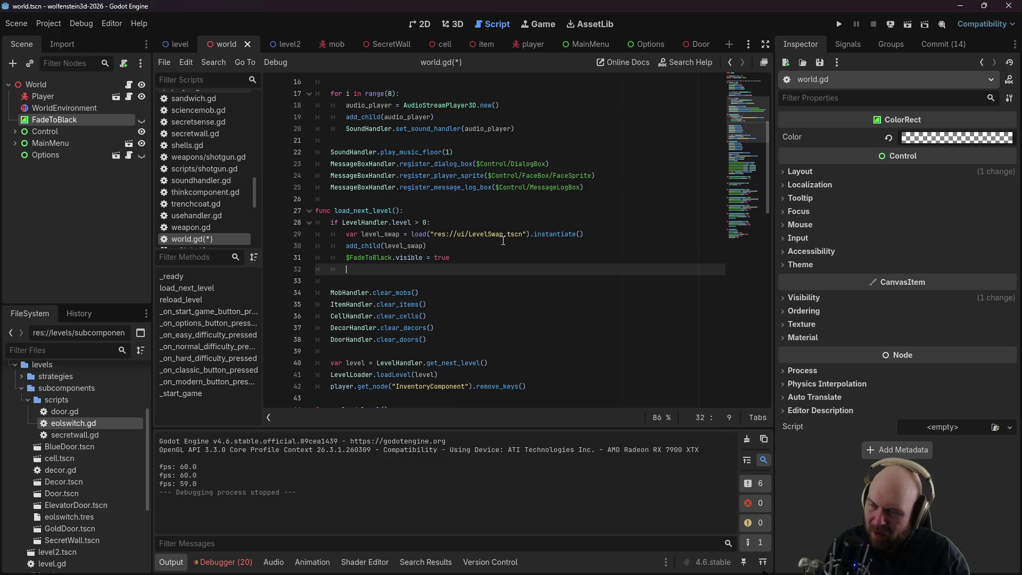
Step: Search the script for 'tween', then add var tween = create_tween() below
key(ctrl+f)
text(tween)
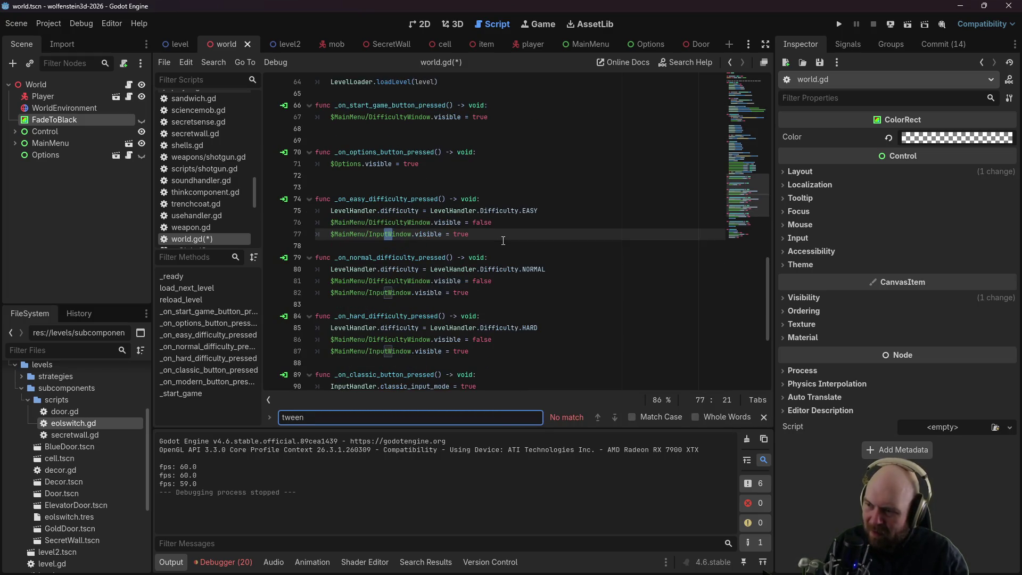
scroll(503, 241, up, 10)
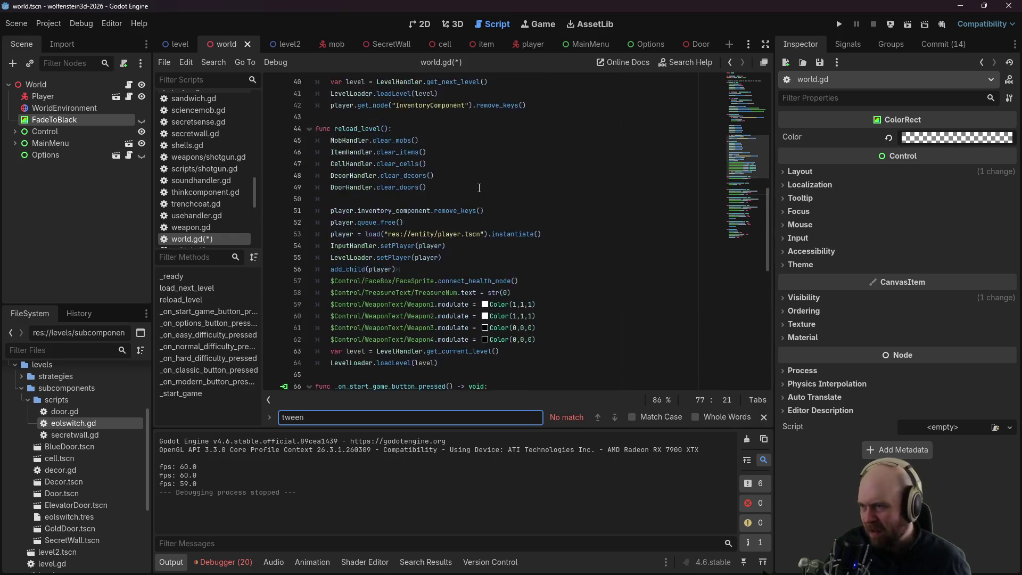
scroll(477, 191, up, 2)
click(470, 196)
text(ar tween = c)
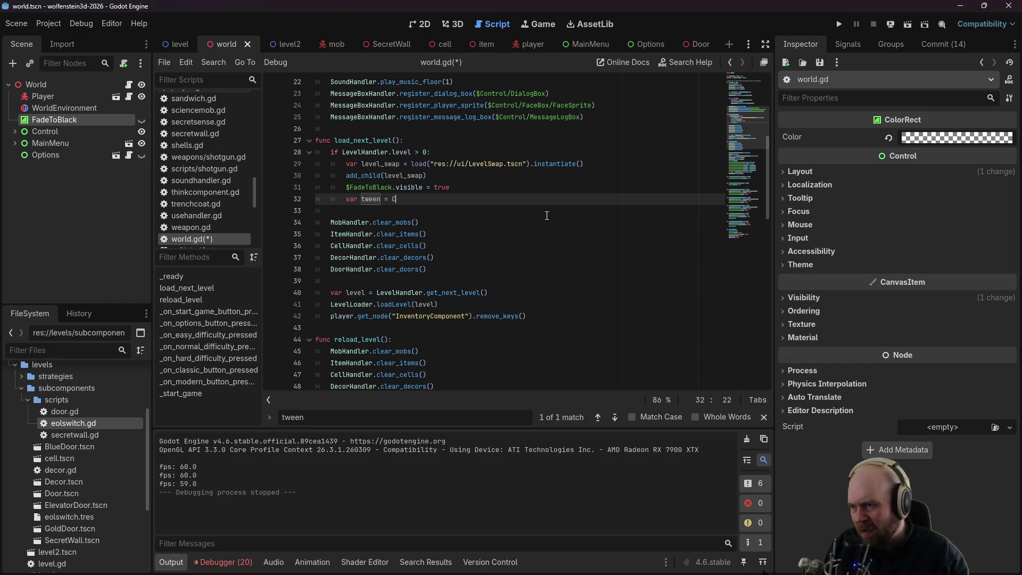
text(reate_tw)
key(Return)
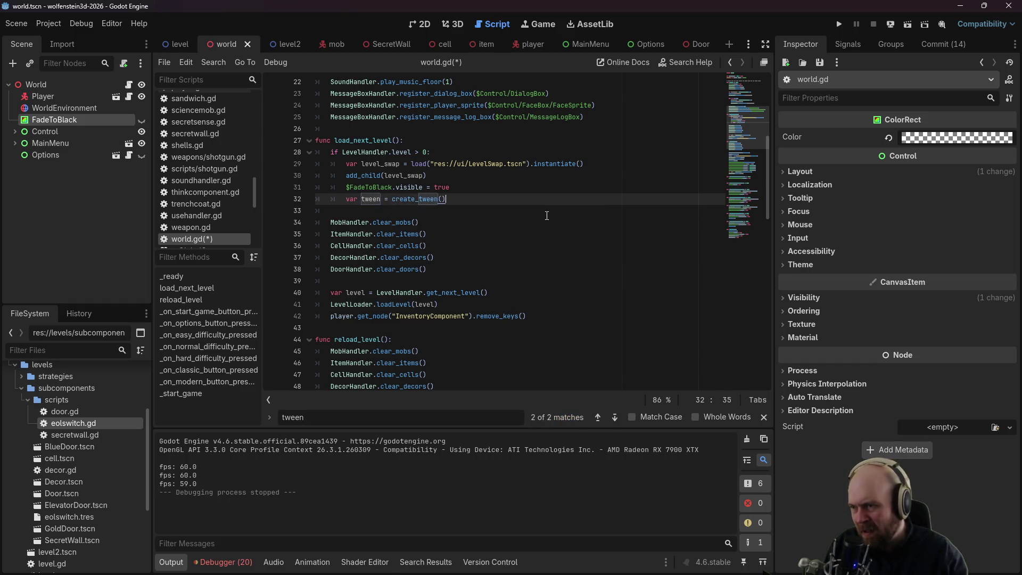
key(Return)
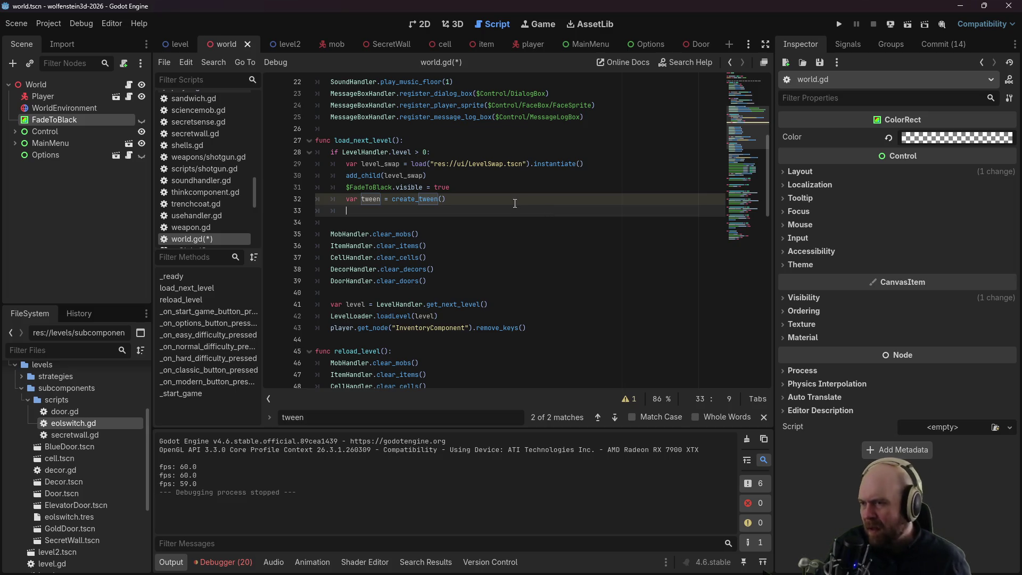
scroll(514, 202, up, 1)
scroll(510, 202, down, 2)
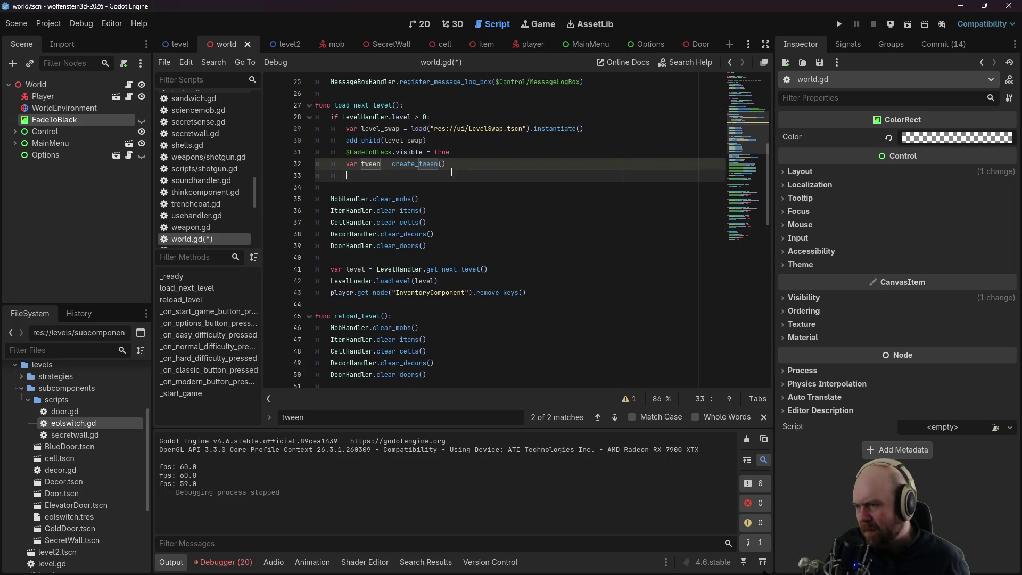
scroll(453, 163, down, 5)
Step: Search for load_next_level() and review its new lines and the clear_mobs call
click(555, 177)
key(ctrl+f)
text(load_ne)
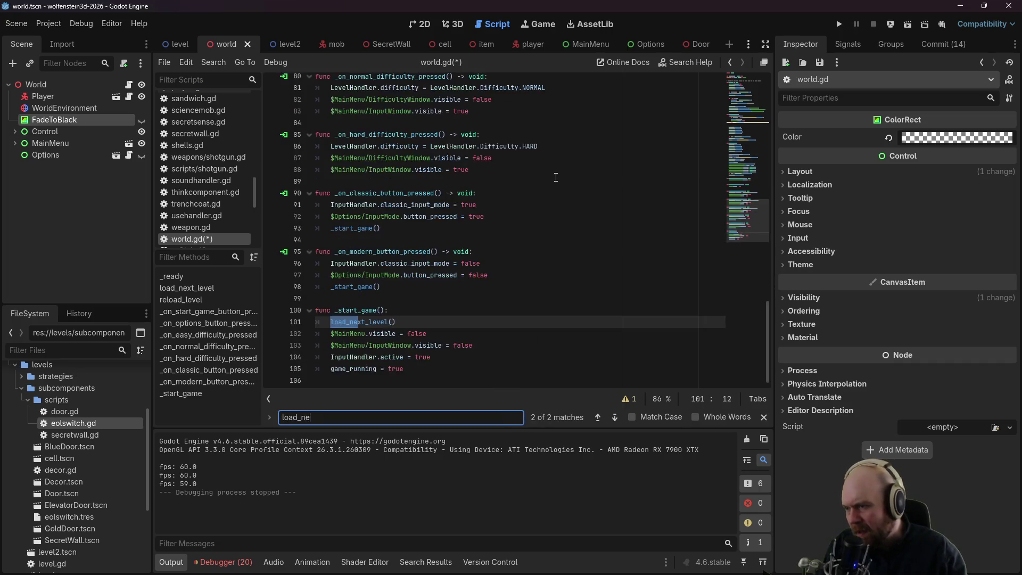
text(xt_level())
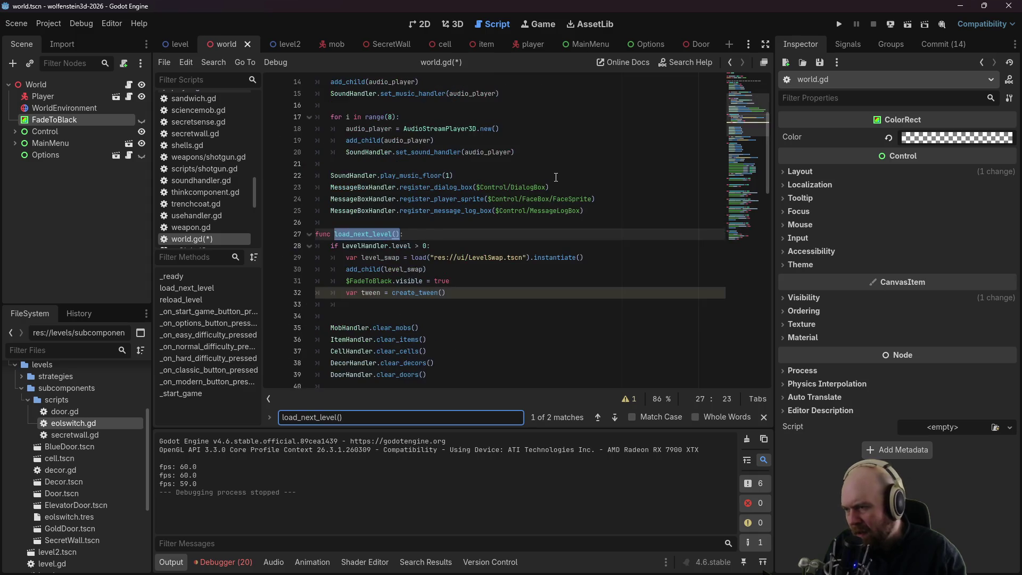
click(369, 280)
scroll(419, 304, down, 2)
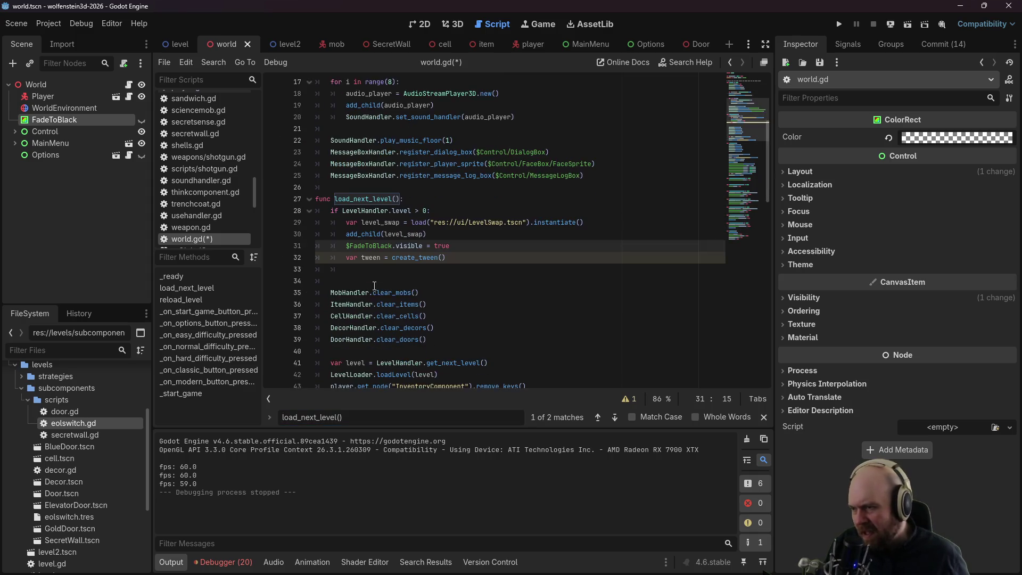
click(457, 213)
click(458, 219)
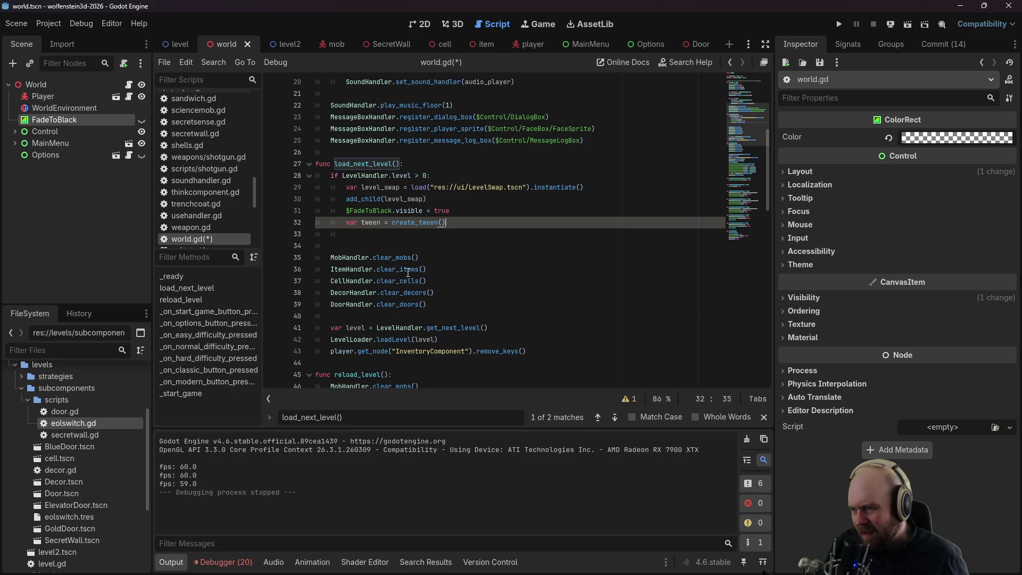
click(400, 258)
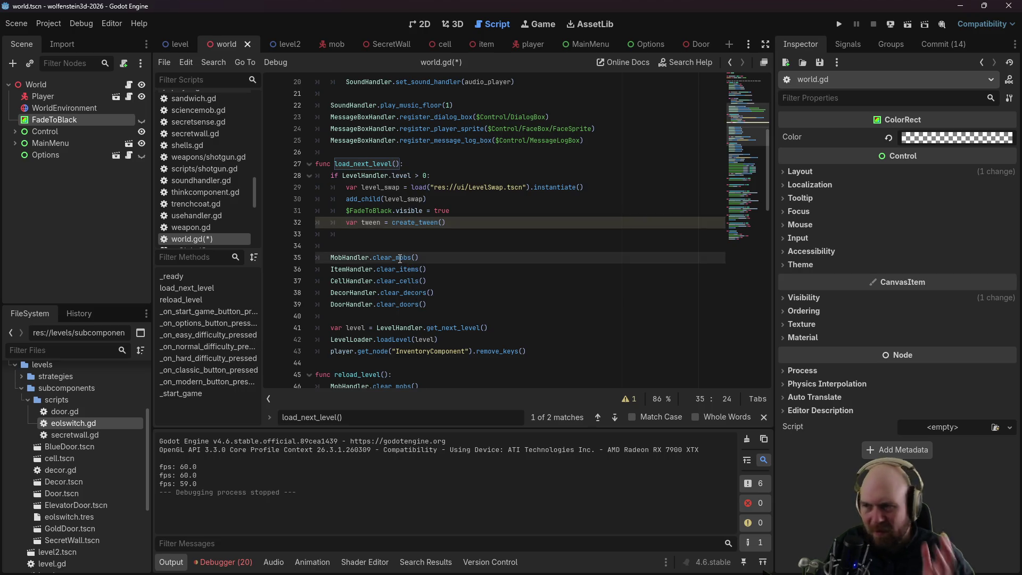
mouse_move(401, 259)
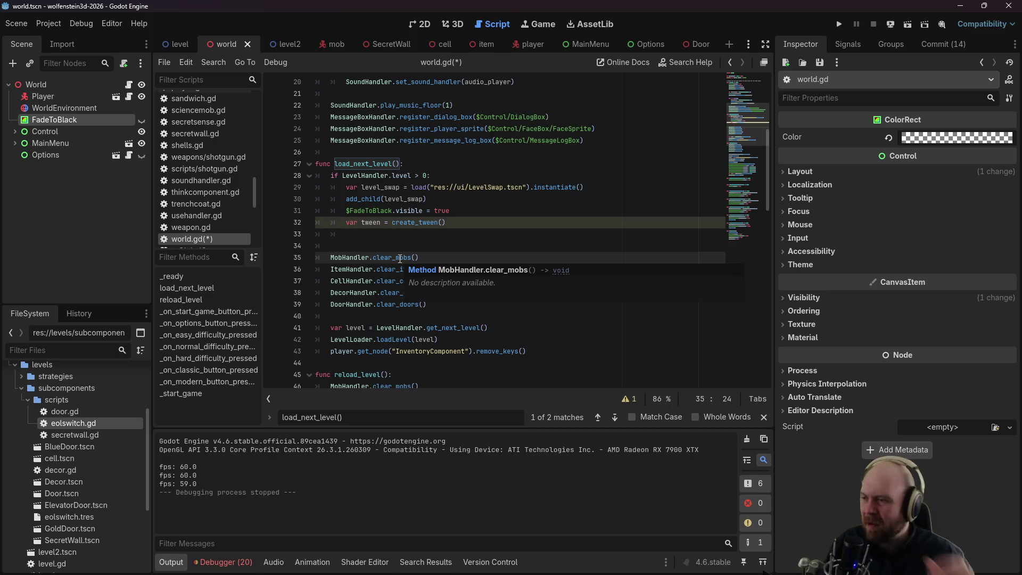
Step: Add InputHandler.active = false inside load_next_level's level check
click(440, 162)
click(462, 172)
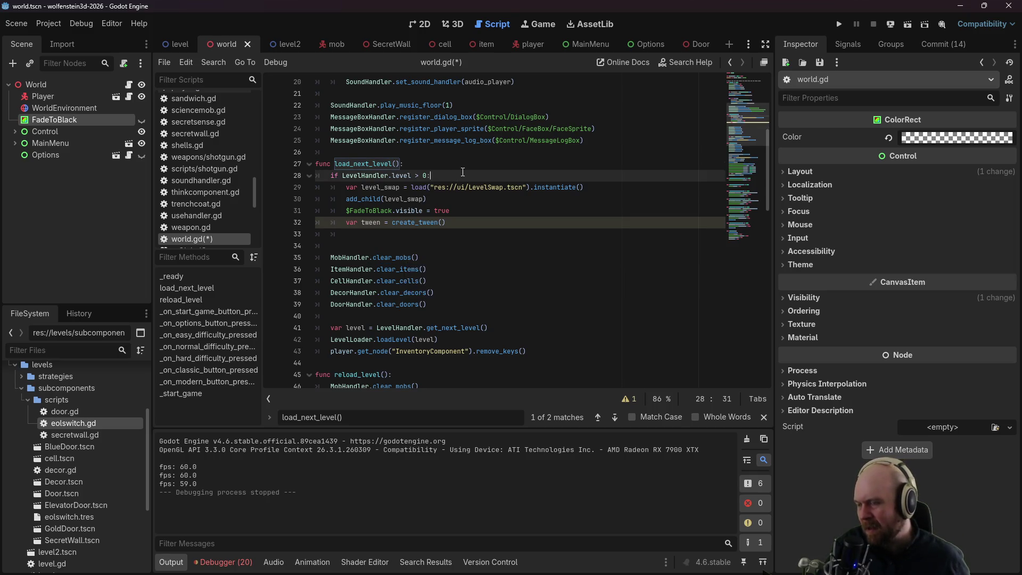
key(Return)
text(InputHandler.)
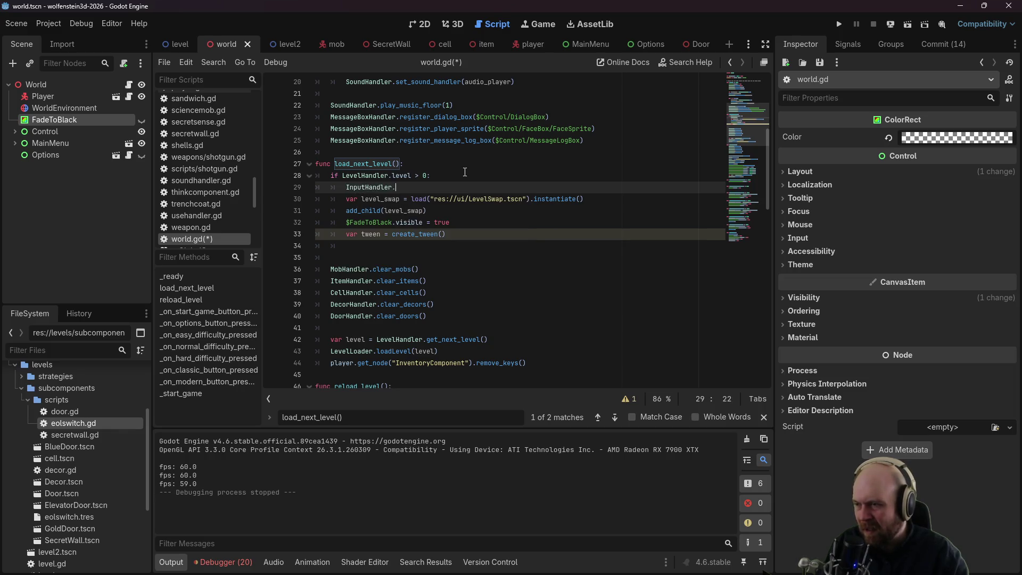
text(active = false)
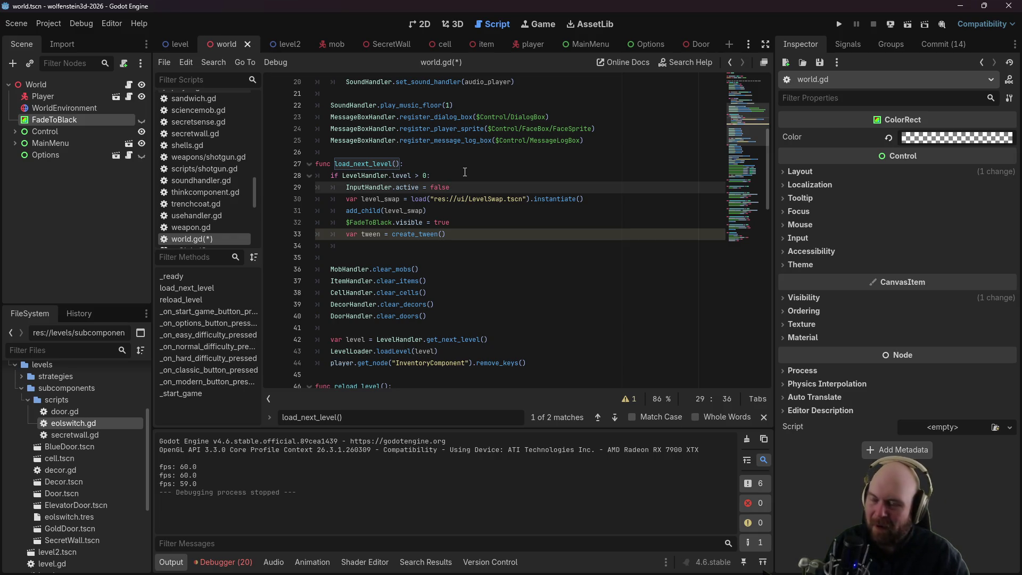
Step: Start a tween_property call with a FadeToBlack argument below create_tween()
key(Down)
key(Down)
key(Down)
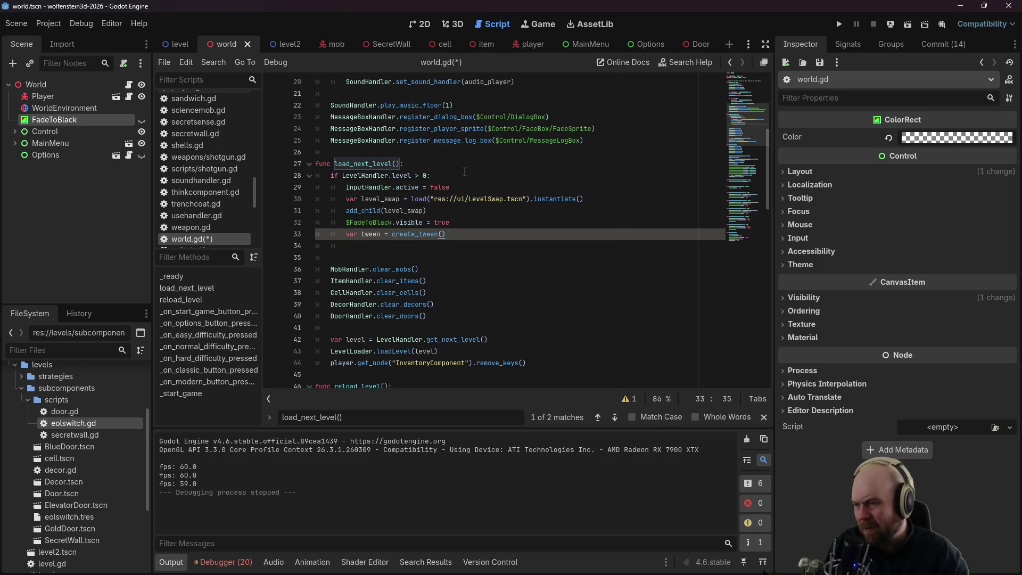
text(.)
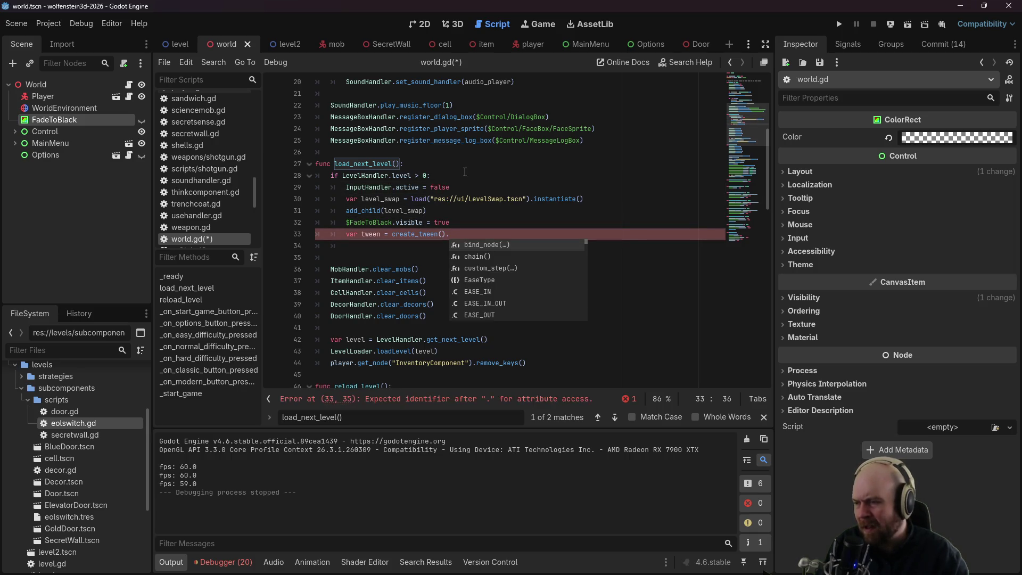
key(BackSpace)
key(Return)
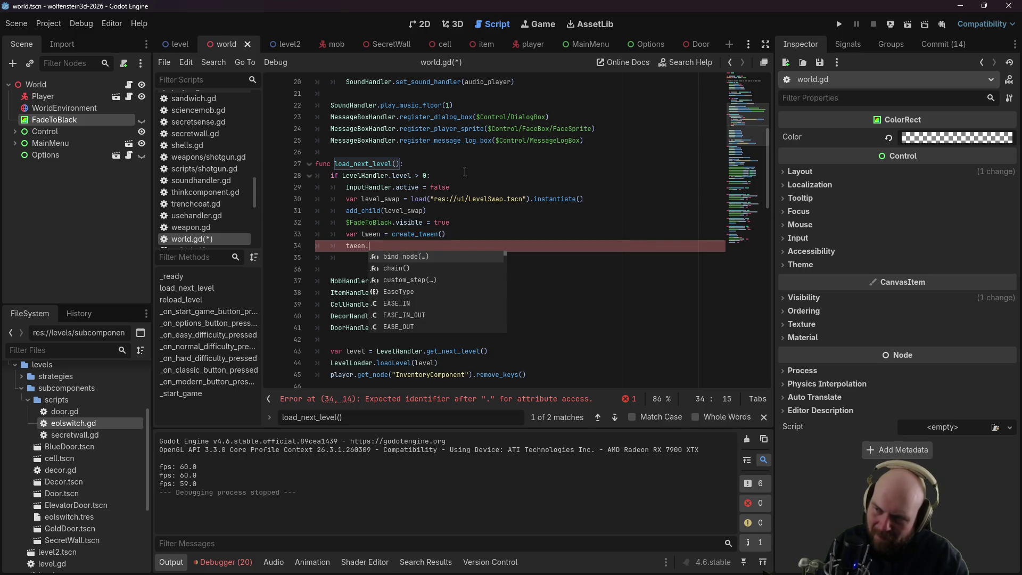
text(tw)
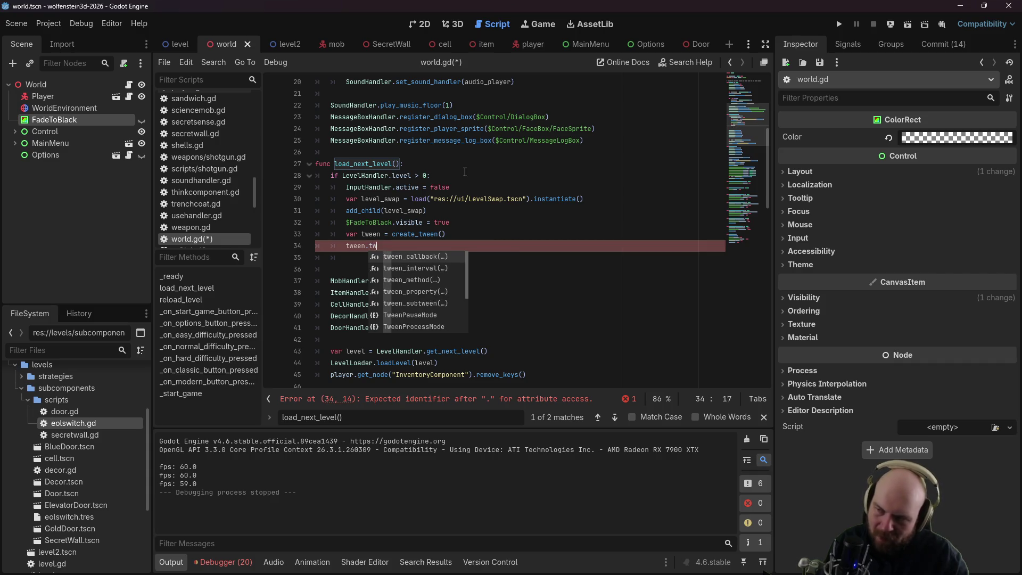
text(een_proper)
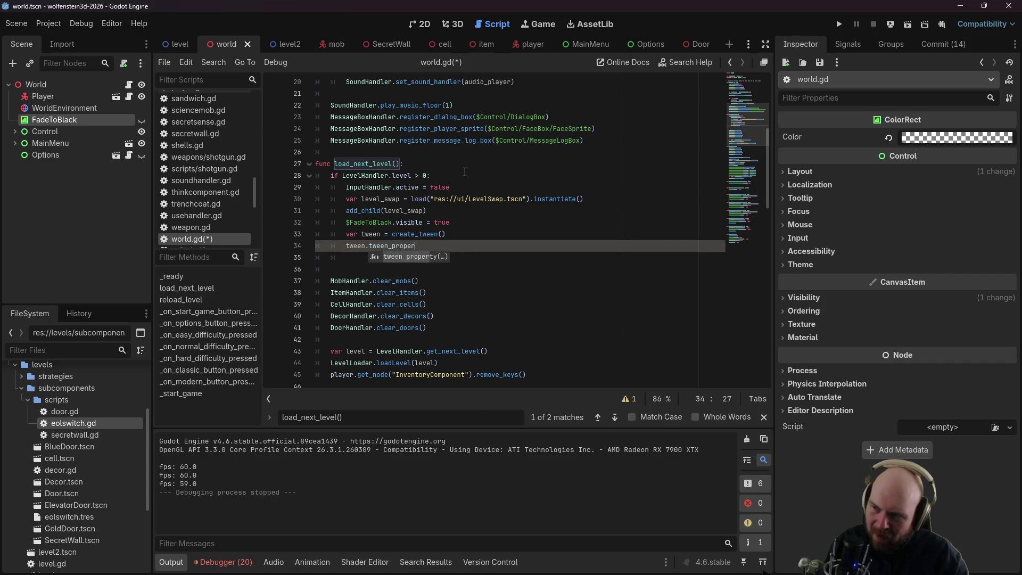
text(ty(Fade)
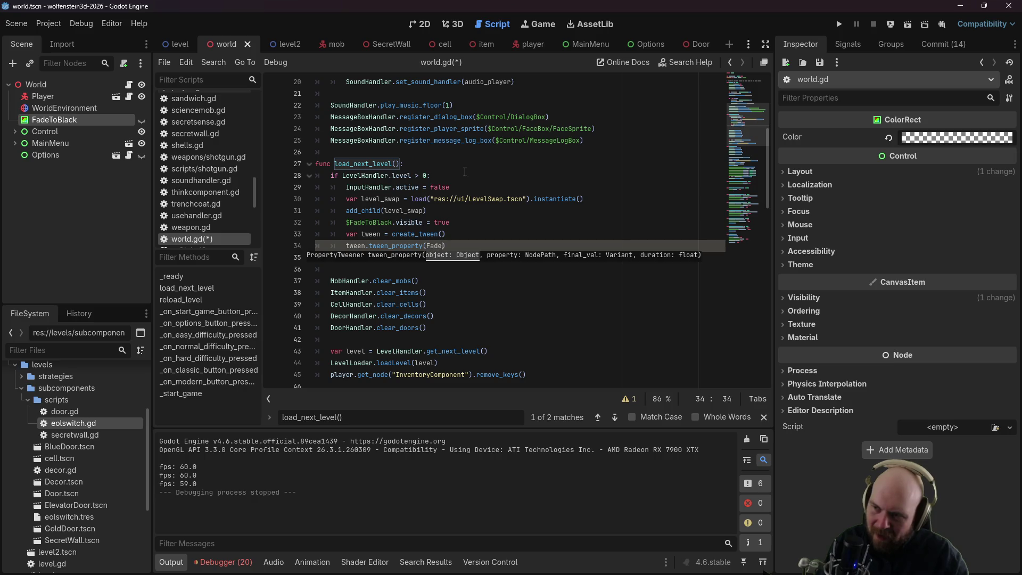
text(ToBlack)
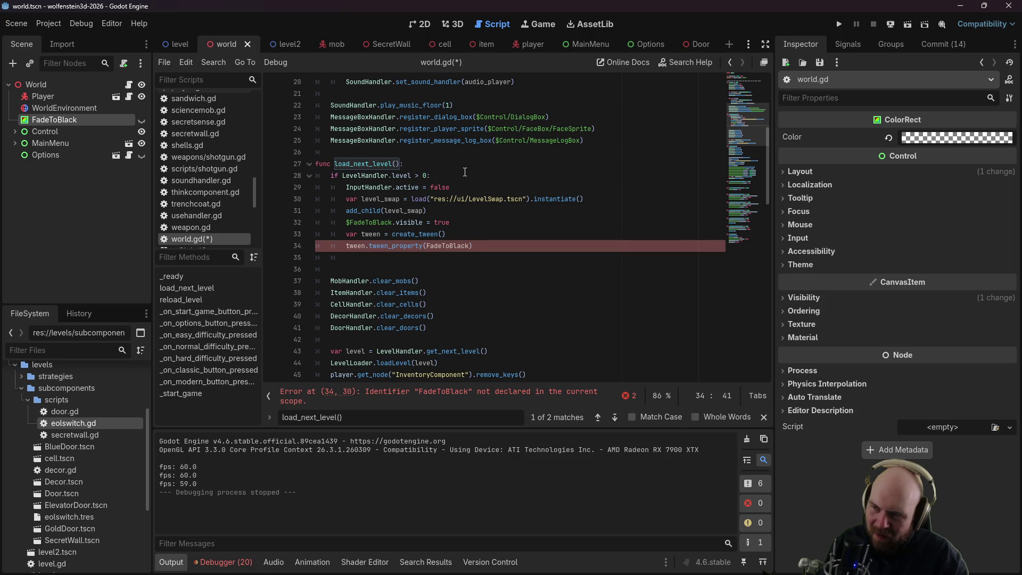
text(")
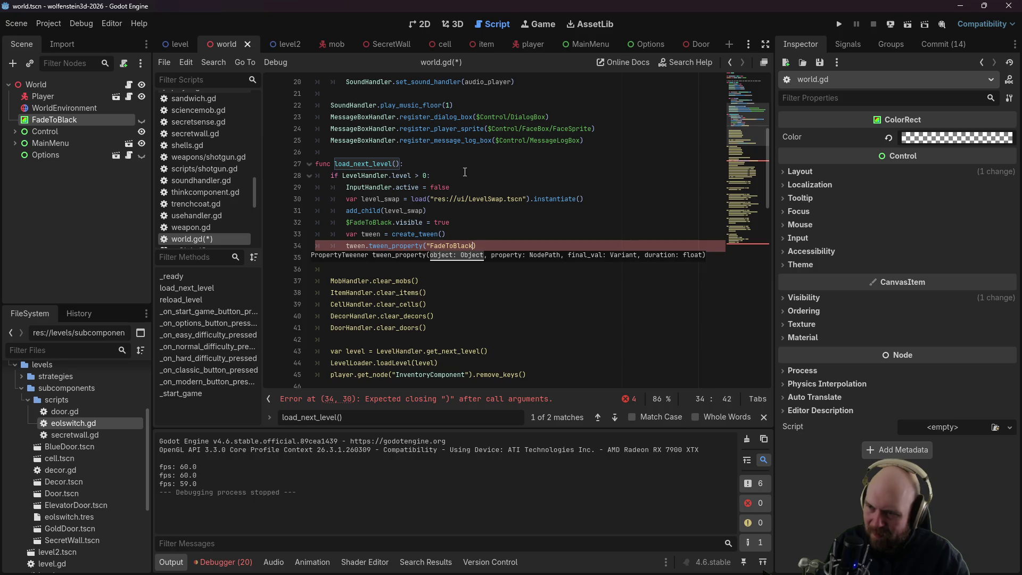
text(")
Step: Drop a FadeToBlack node reference near the top of the script
scroll(479, 187, up, 6)
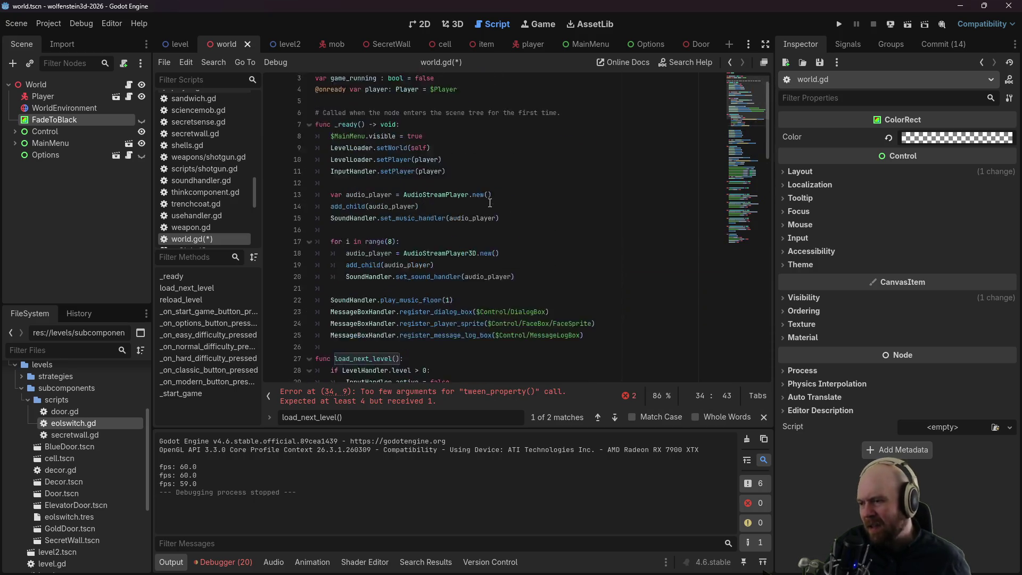
click(382, 131)
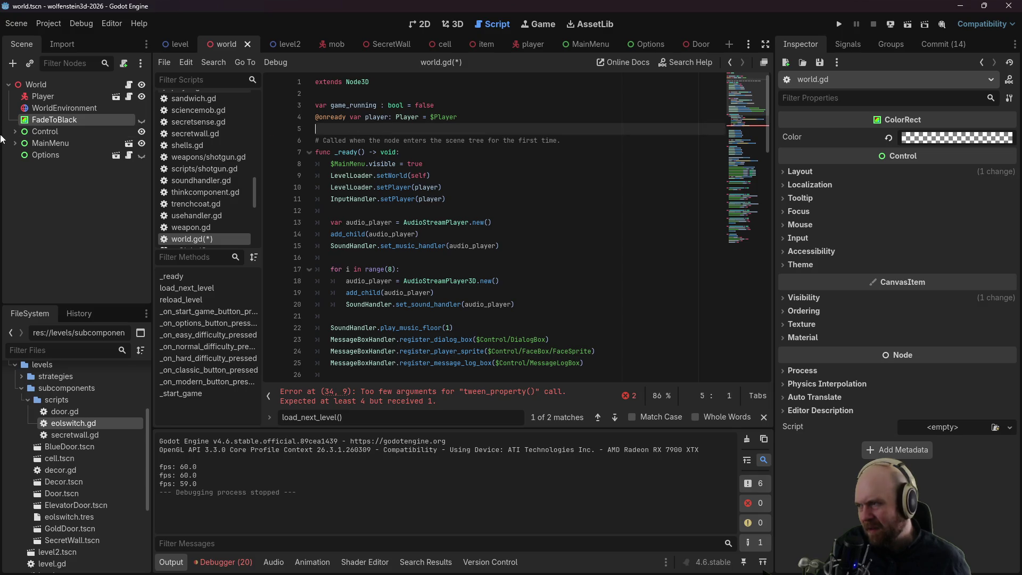
mouse_move(51, 119)
mouse_down()
mouse_move(456, 119)
mouse_move(387, 137)
mouse_up()
scroll(386, 222, down, 7)
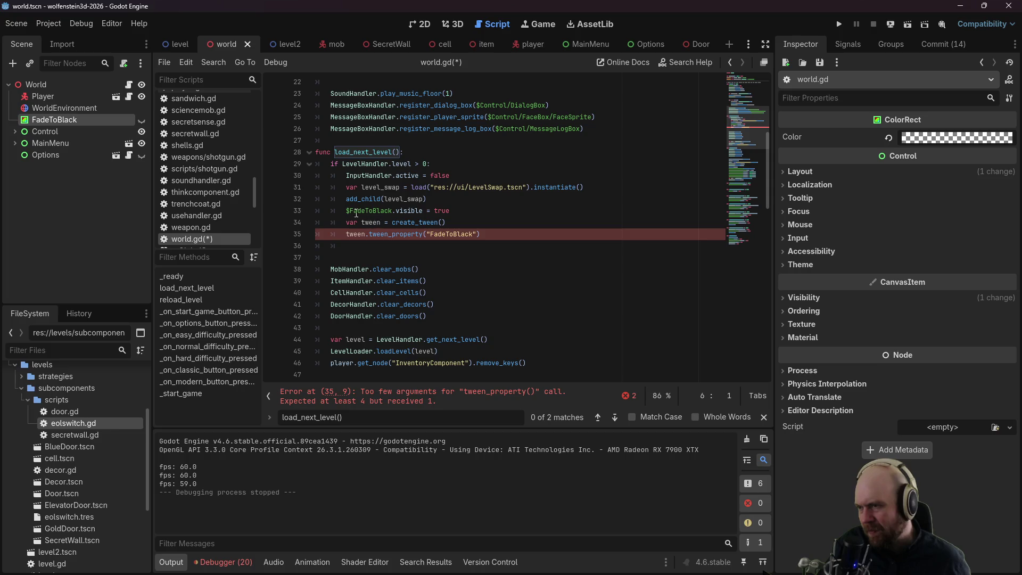
Step: Rename $FadeToBlack to fade_to_black and edit the tween_property arguments, then begin undoing
drag(346, 210, 394, 210)
text(fade_t)
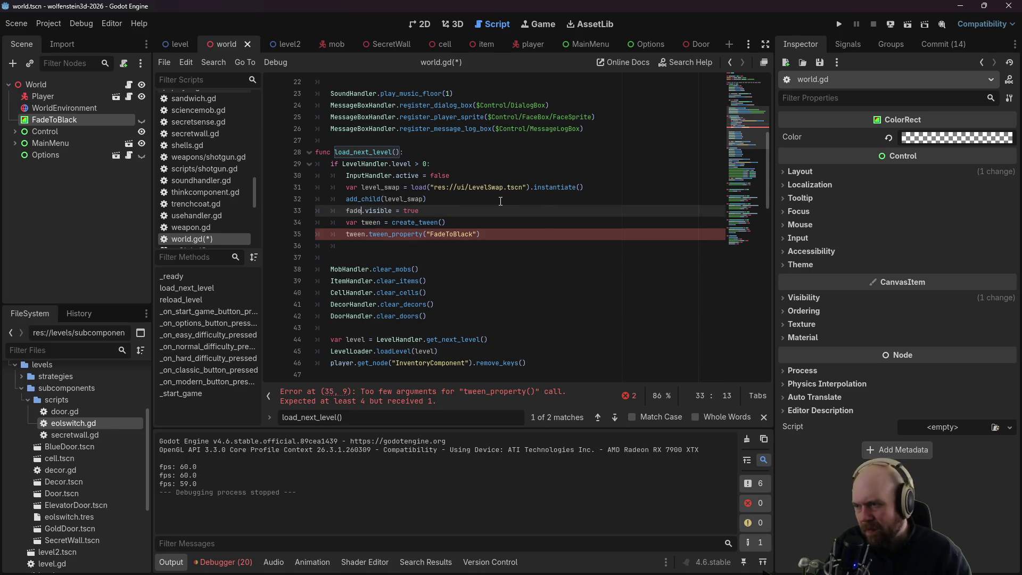
text(o_black)
key(Escape)
key(Down)
key(Down)
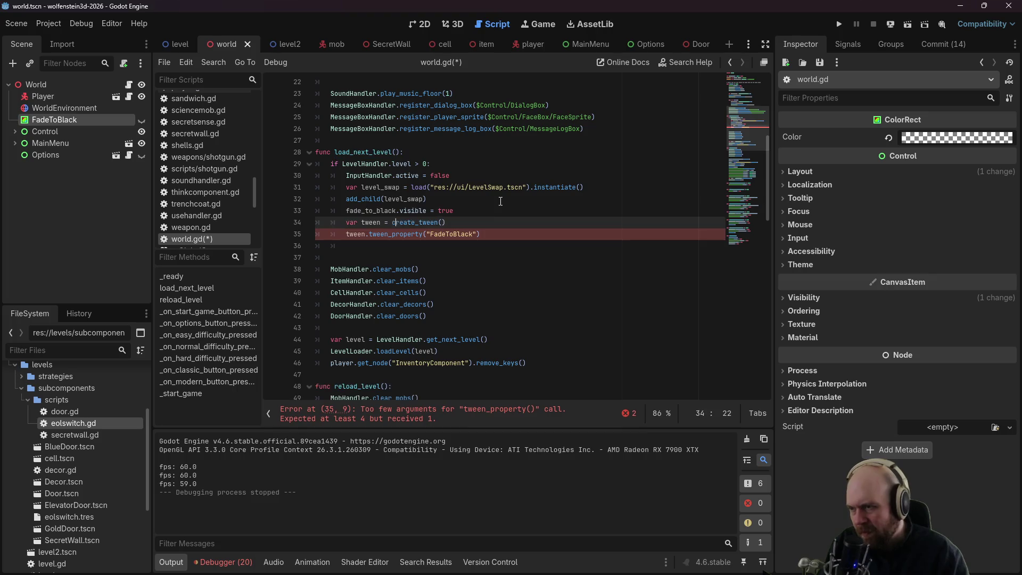
key(Delete)
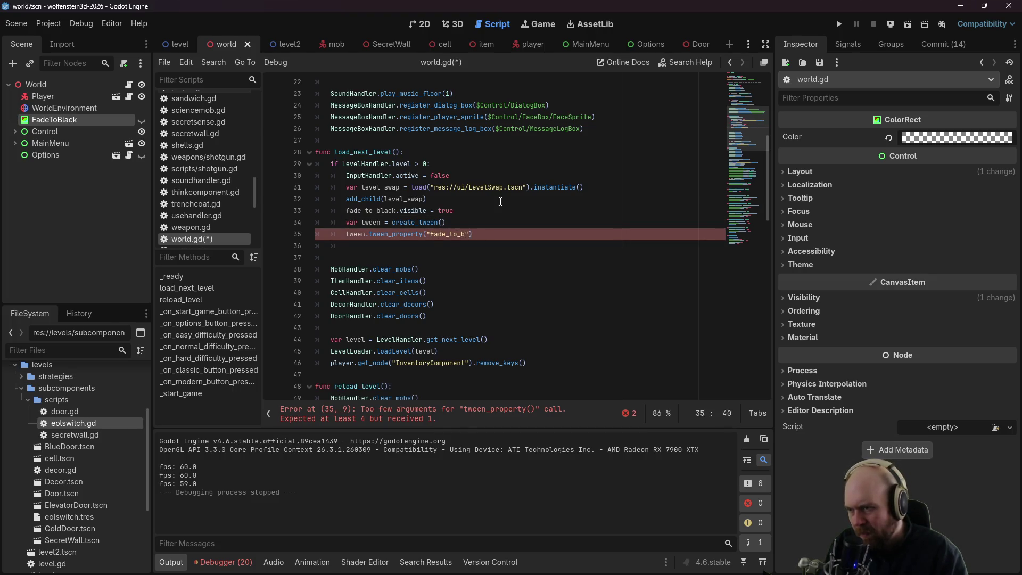
text(",)
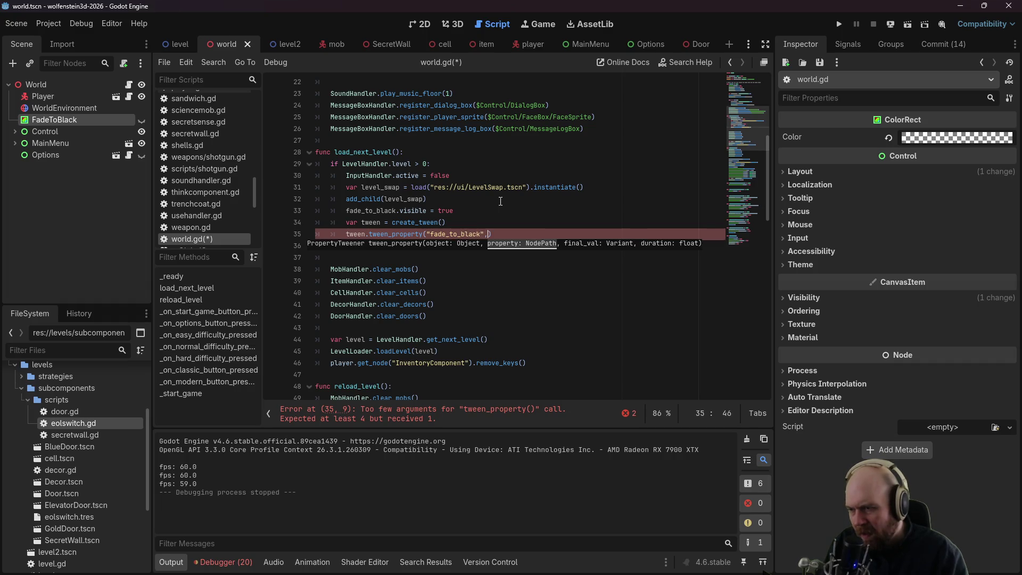
key(BackSpace)
key(Left)
key(ctrl+z)
key(ctrl+z)
key(ctrl+z)
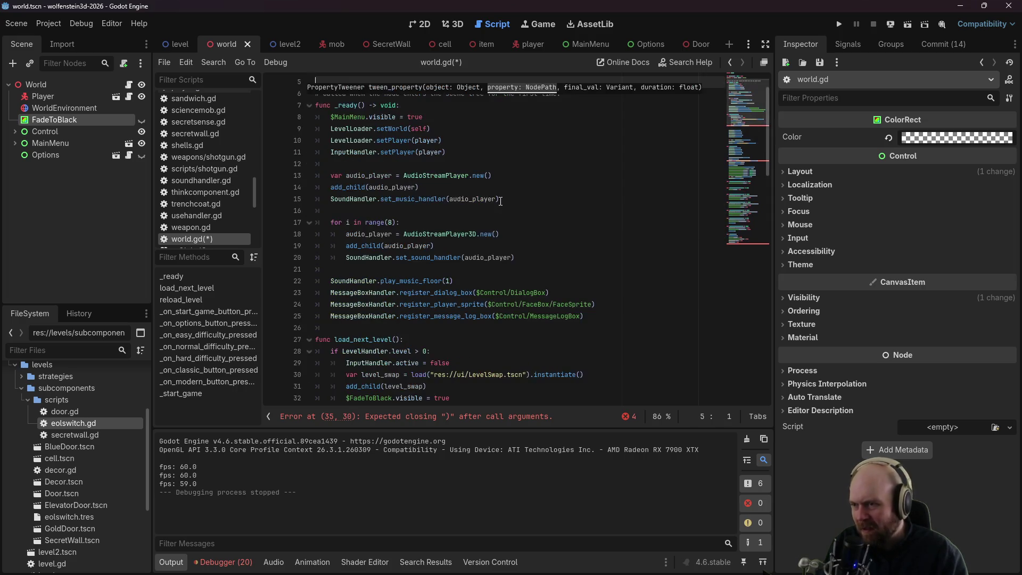
Step: Complete tween_property($FadeToBlack, "modulate", Color(0,0,0,1), 2.0)
key(ctrl+z)
key(ctrl+z)
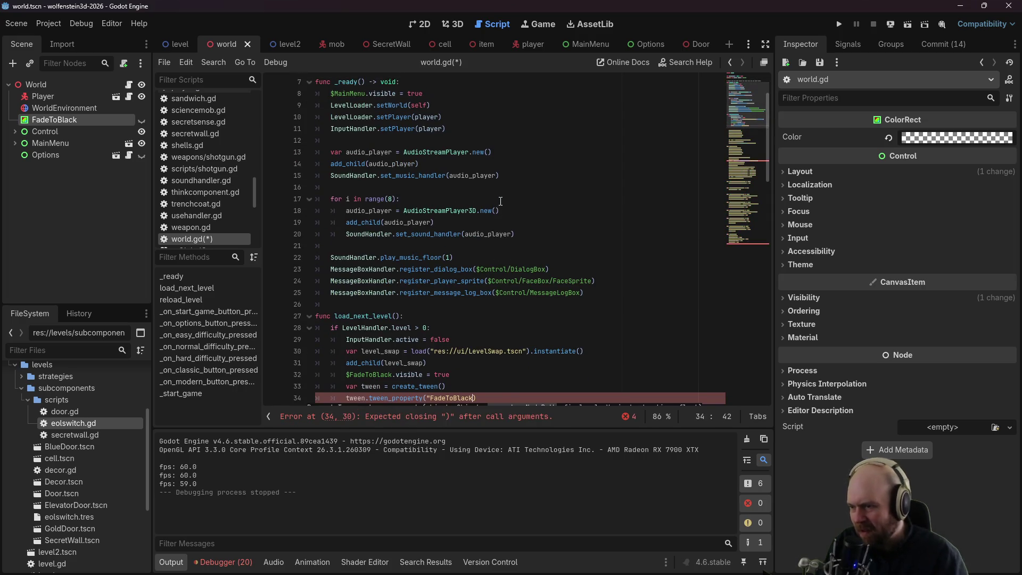
scroll(446, 340, down, 1)
drag(429, 363, 471, 363)
text($Fa)
key(Return)
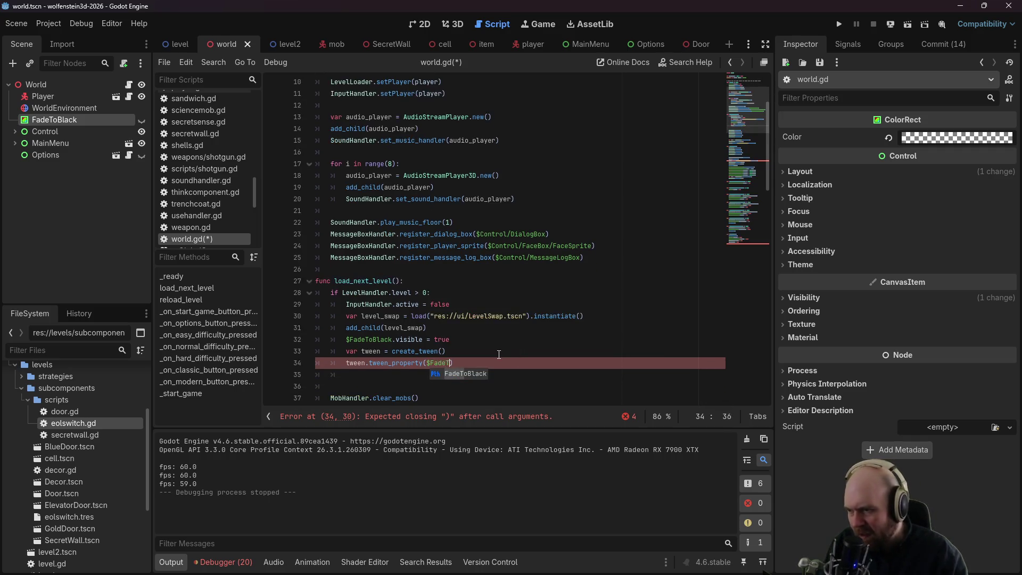
text(oBlack,")
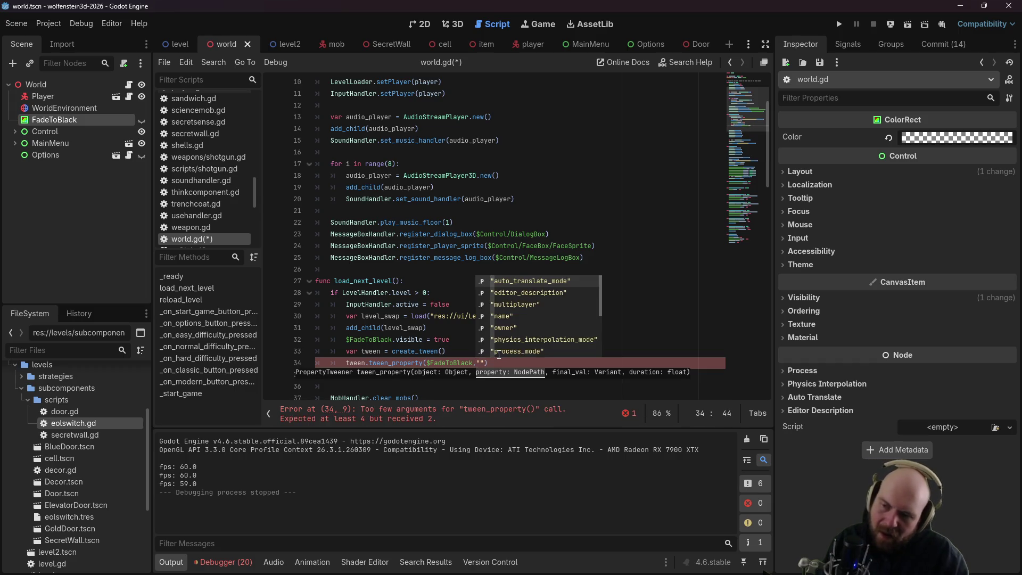
text(modulate)
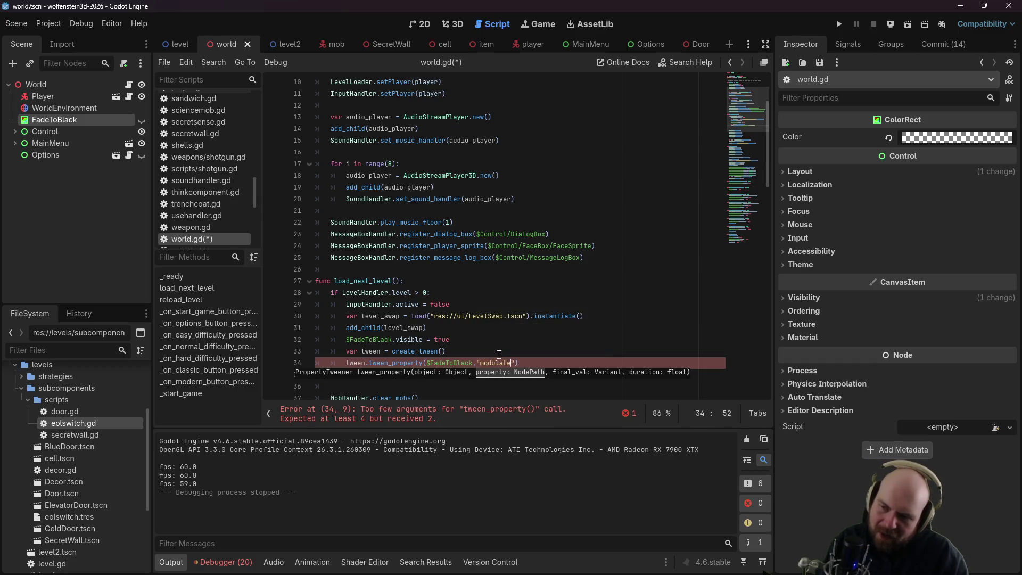
text(or(0,0)
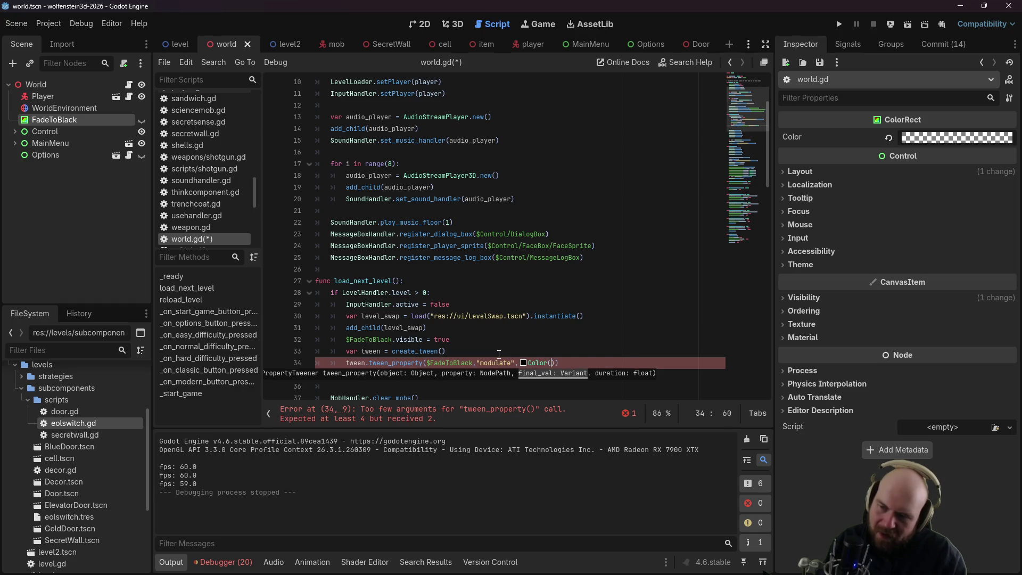
text(,0,1)
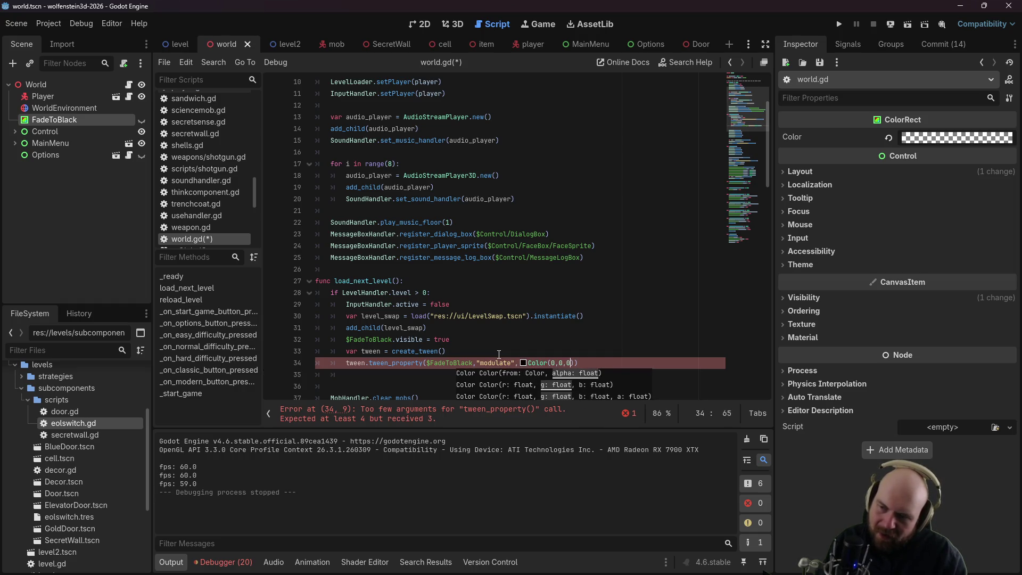
text())
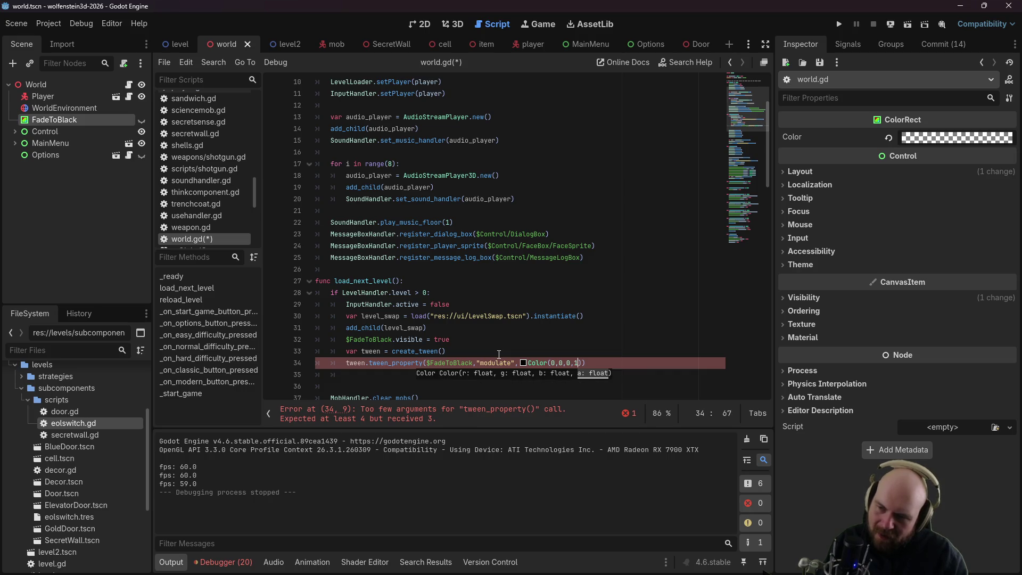
text(,2.0)
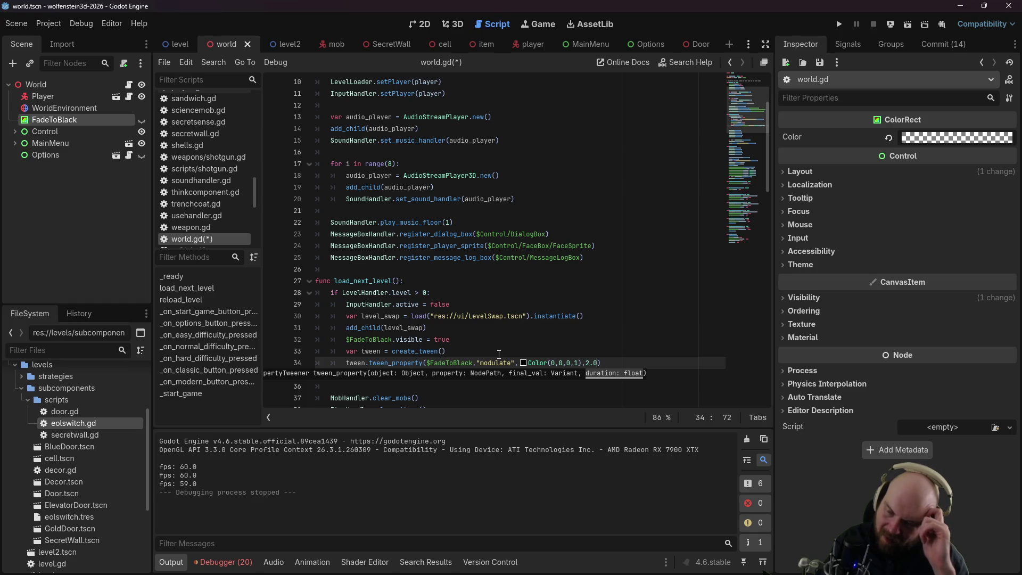
key(Return)
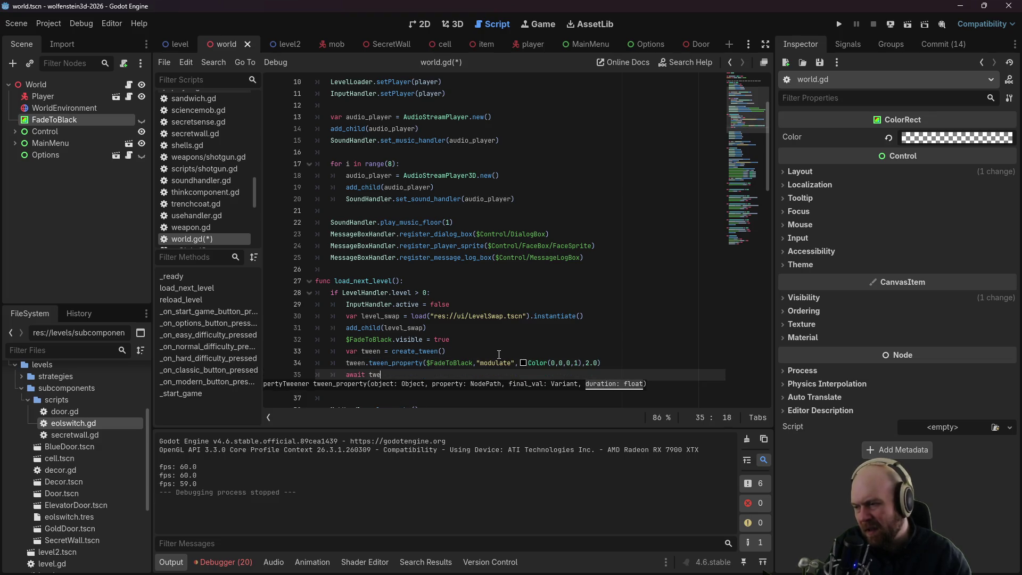
Step: Save world.gd and delete the empty line after await tween.finished
key(ctrl+s)
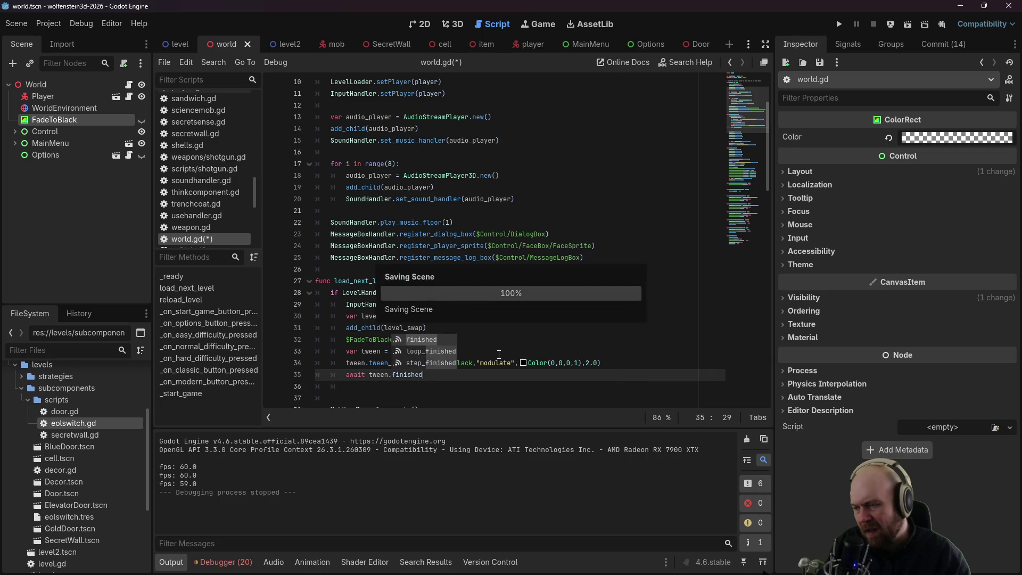
key(Escape)
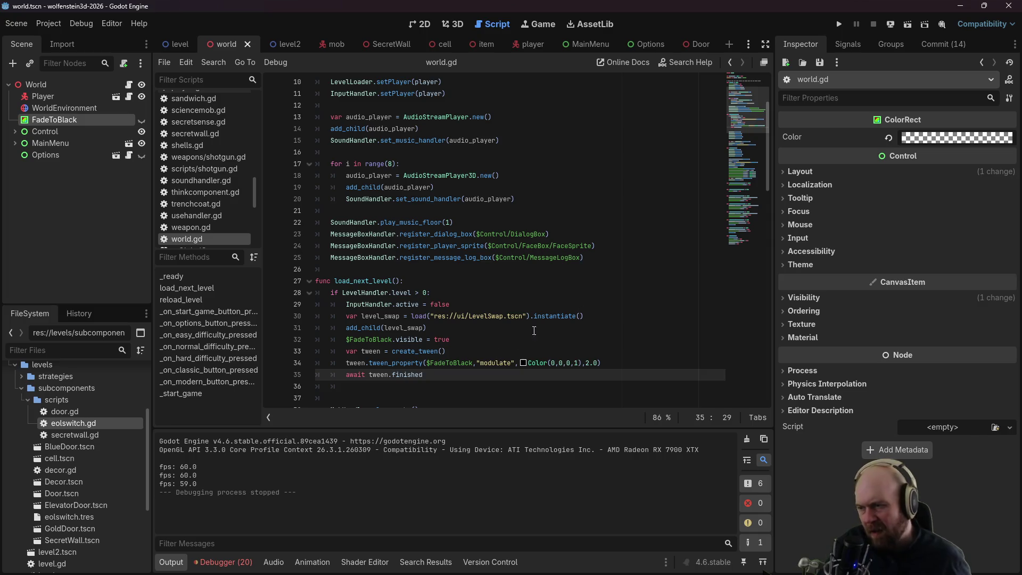
scroll(600, 256, down, 1)
scroll(601, 255, down, 5)
click(433, 242)
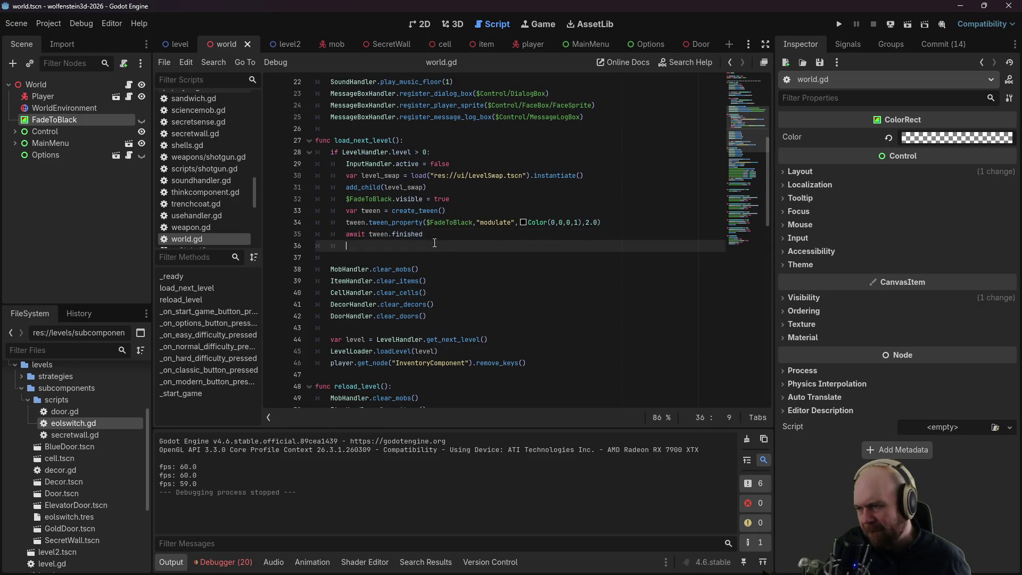
key(BackSpace)
key(BackSpace)
key(BackSpace)
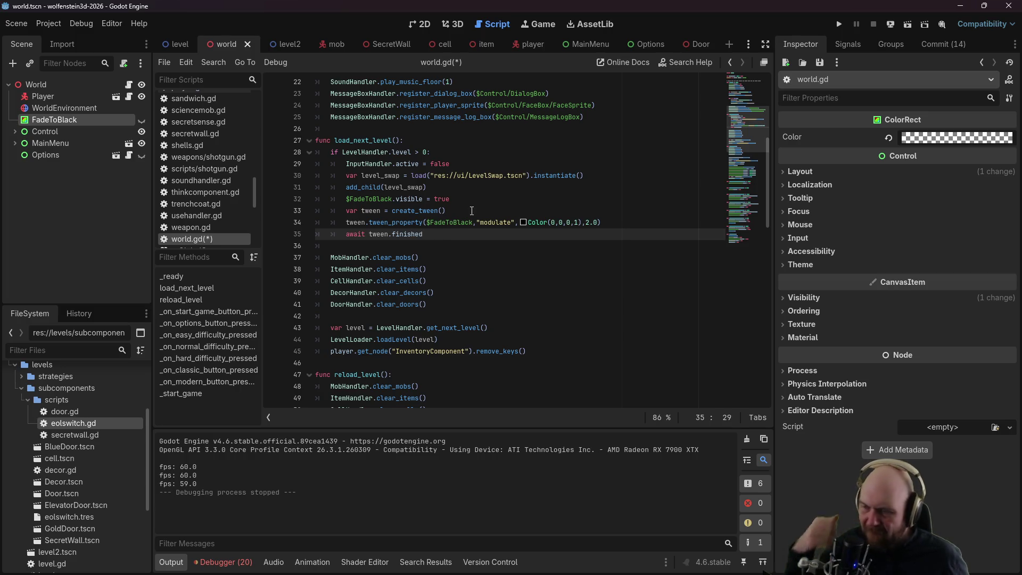
Step: In level.tscn, select the FloorData layer and paint a floor tile
click(168, 45)
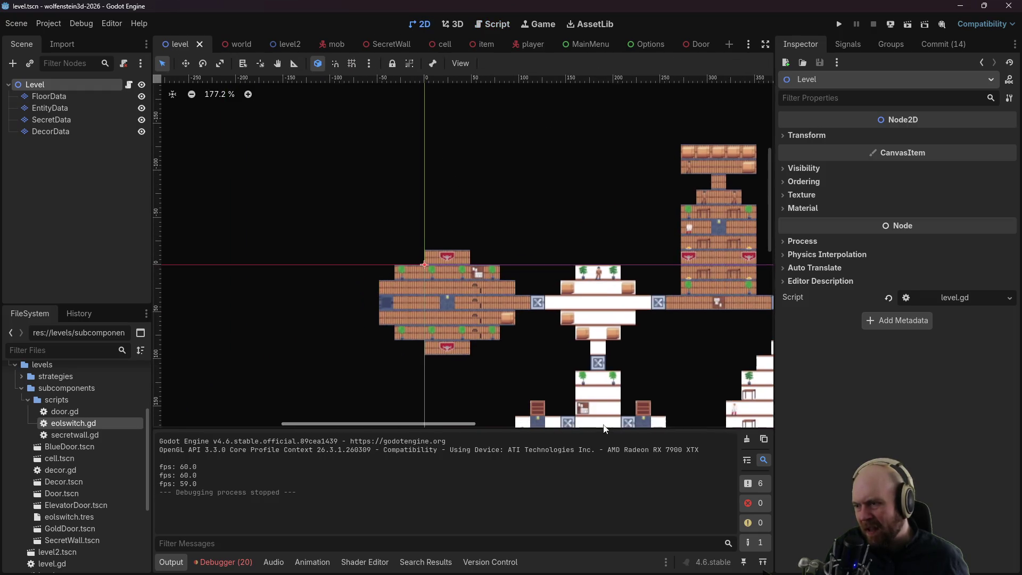
scroll(361, 266, up, 3)
click(94, 112)
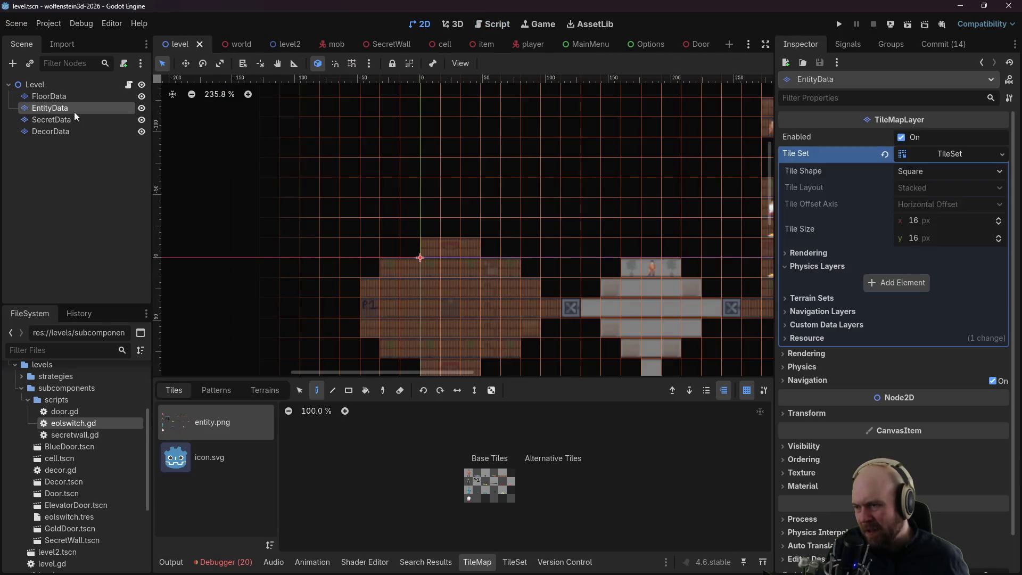
scroll(514, 310, up, 3)
click(62, 95)
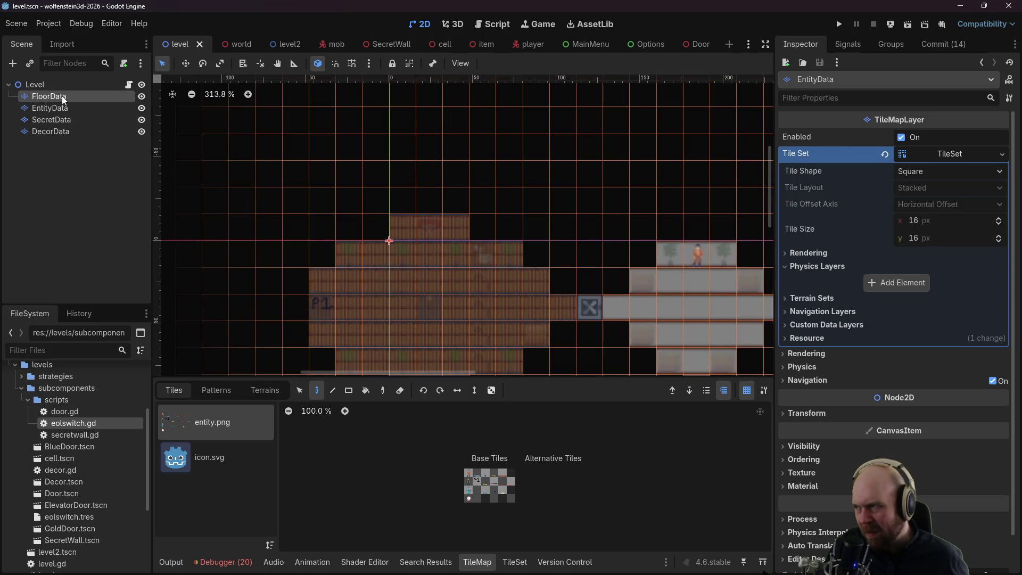
click(468, 477)
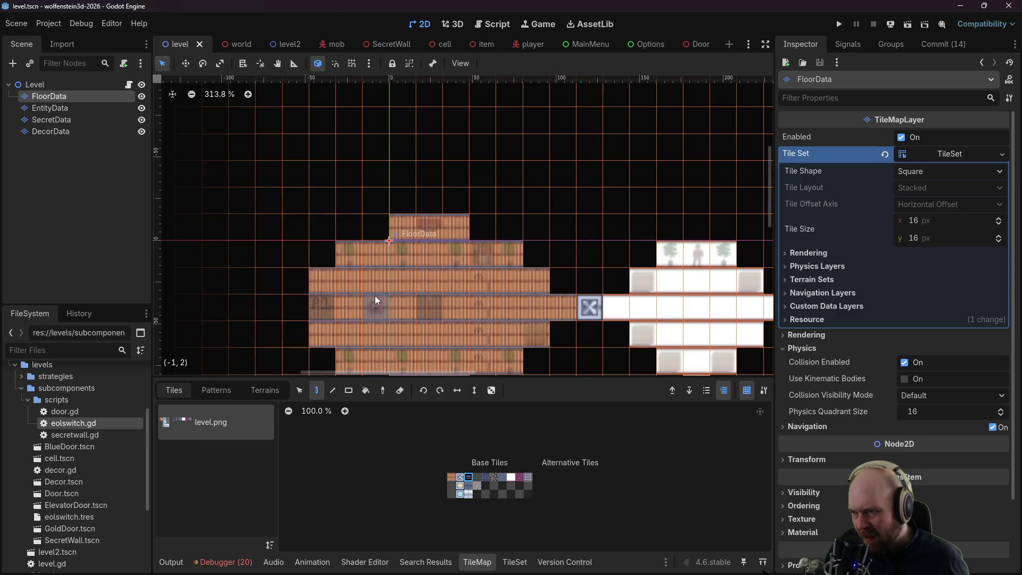
click(380, 307)
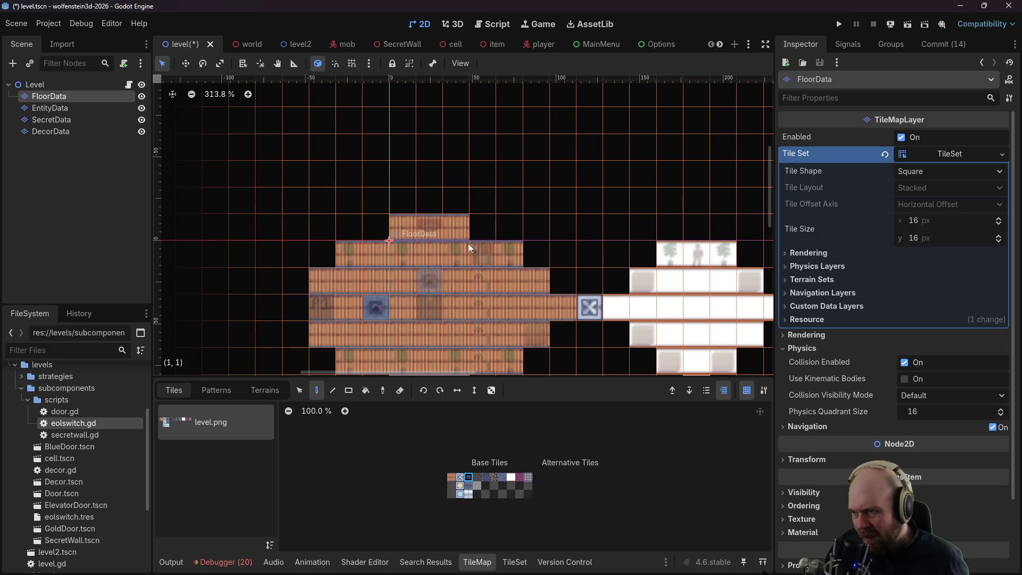
Step: Run the game with F5, start a game through the menus, then stop it
key(F5)
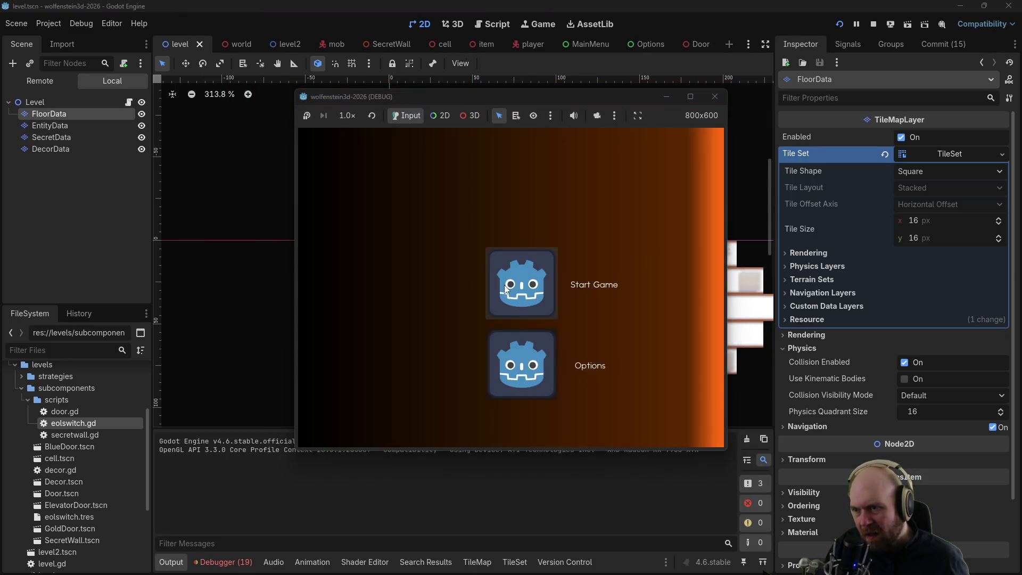
click(512, 283)
click(497, 291)
click(484, 306)
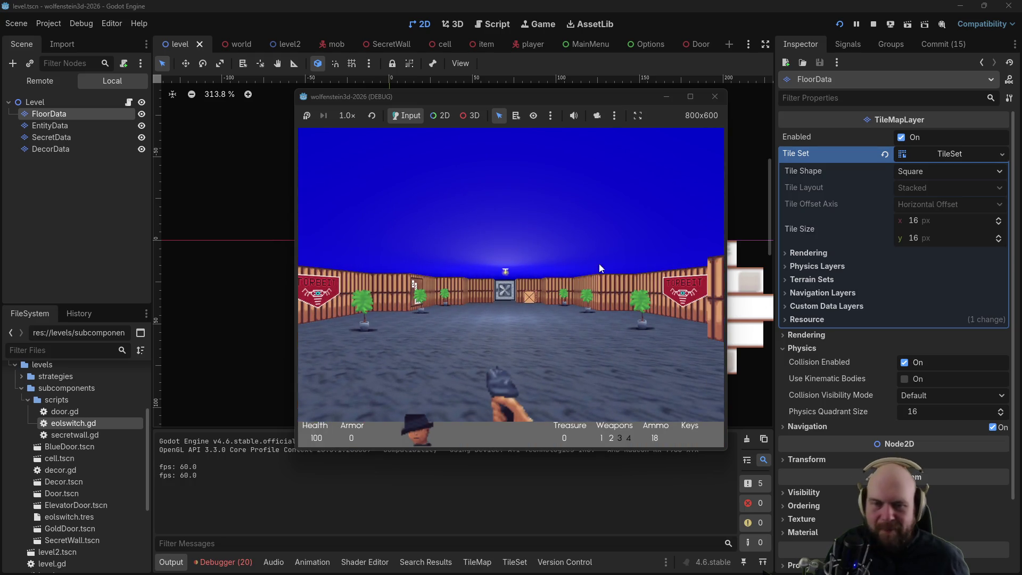
click(715, 96)
Step: Undo the test tile and paint a dark blue tile into FloorData
right_click(369, 308)
click(362, 290)
key(ctrl+z)
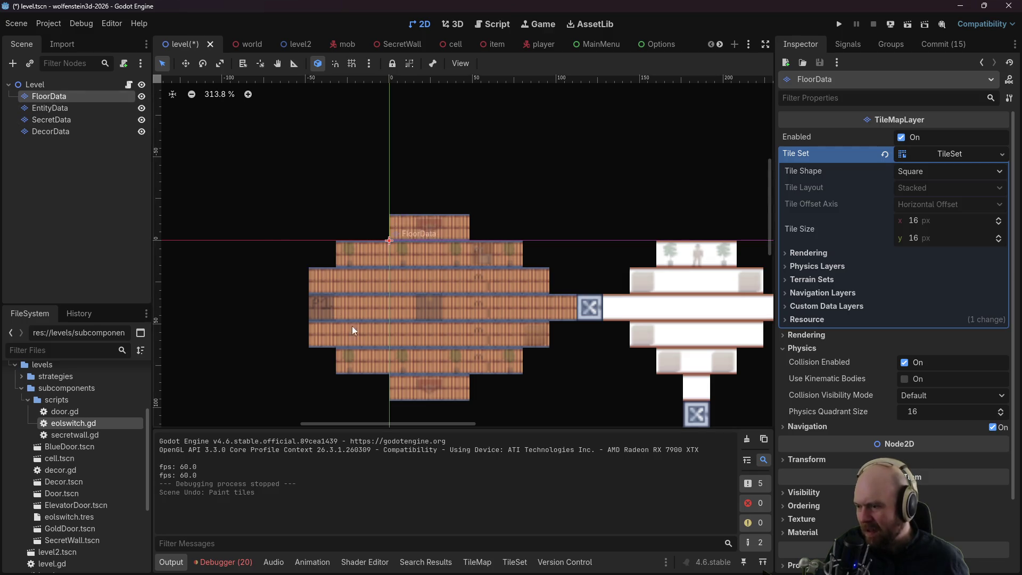
click(514, 561)
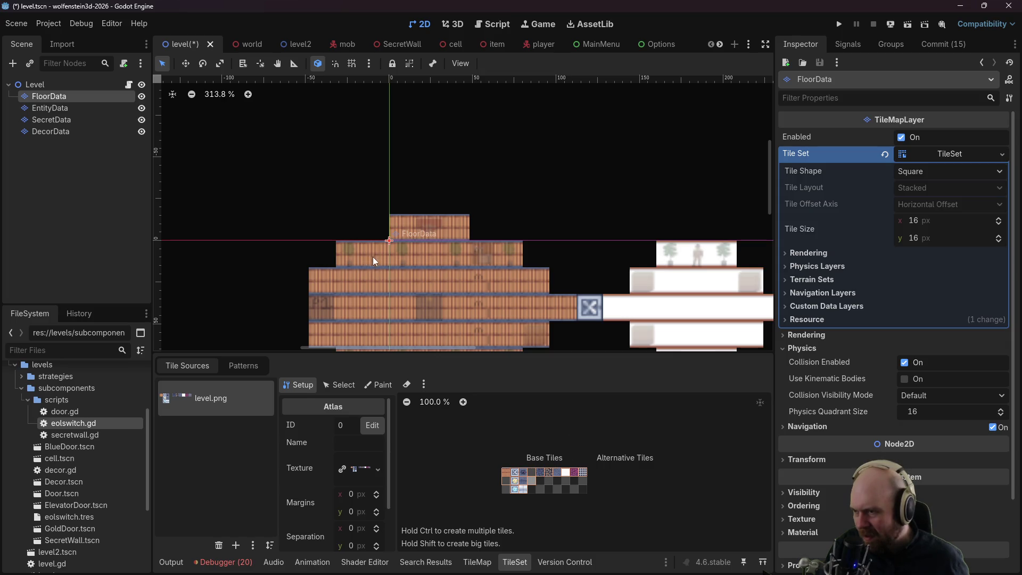
click(477, 561)
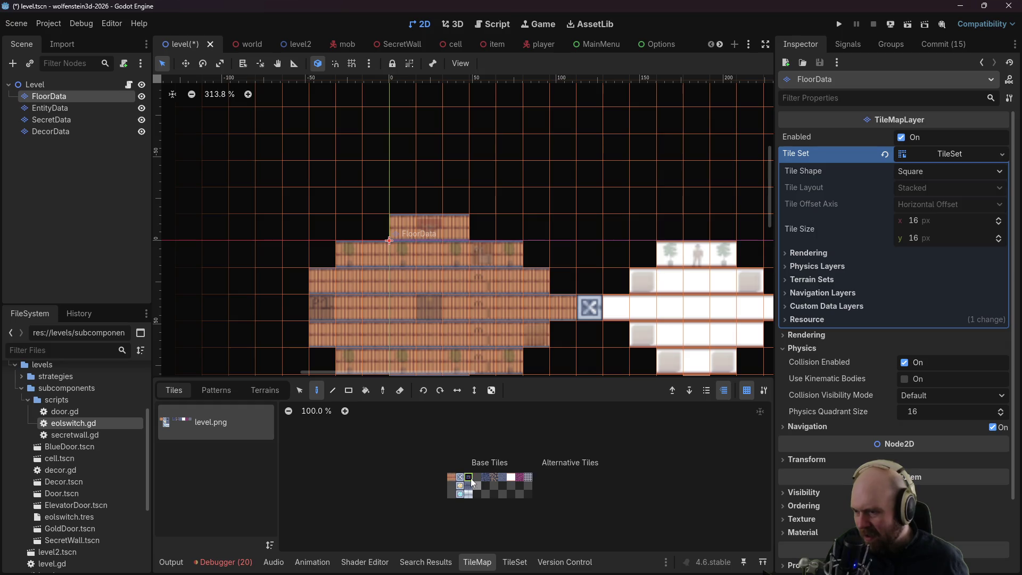
click(372, 256)
click(838, 24)
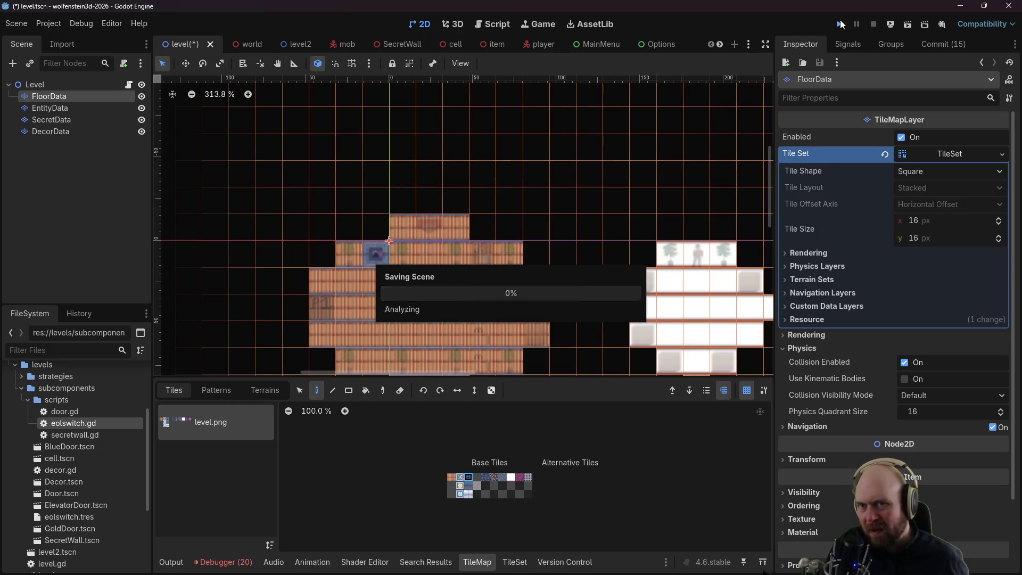
Step: Start a game with Classic input, hit the switch, dismiss the tally screen, and close the game
click(512, 275)
click(492, 288)
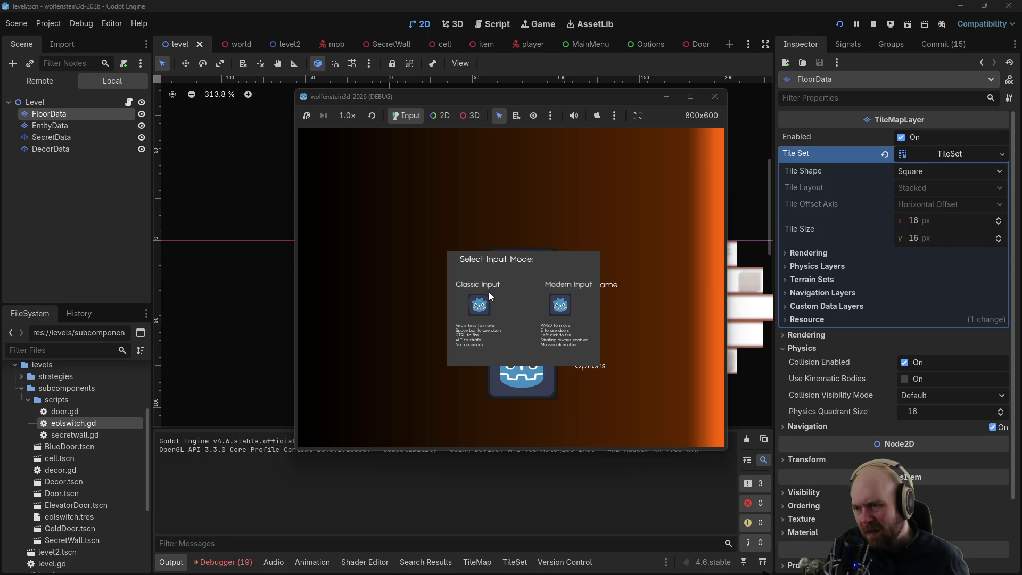
click(478, 308)
key(Right)
key(Up)
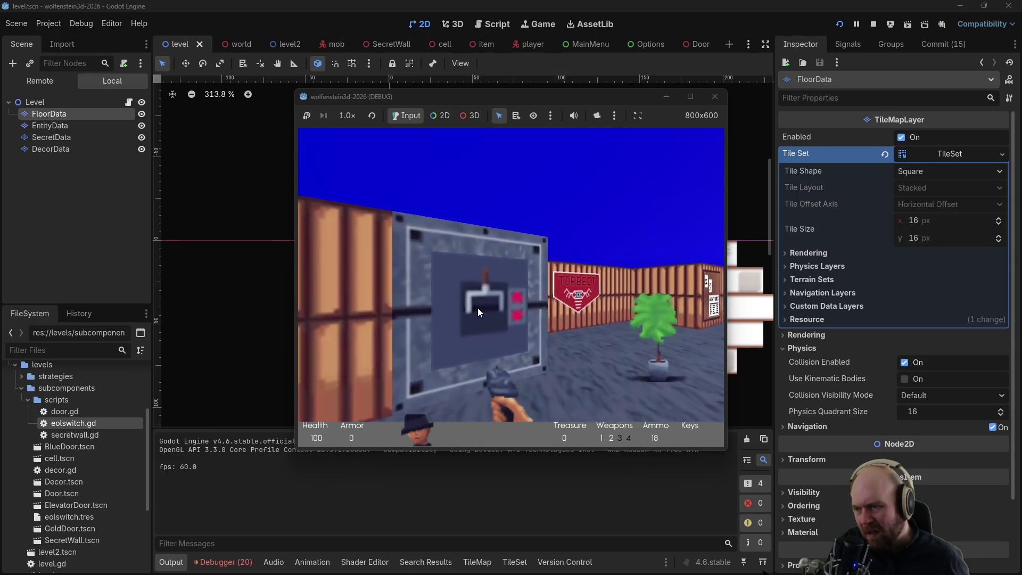
key(space)
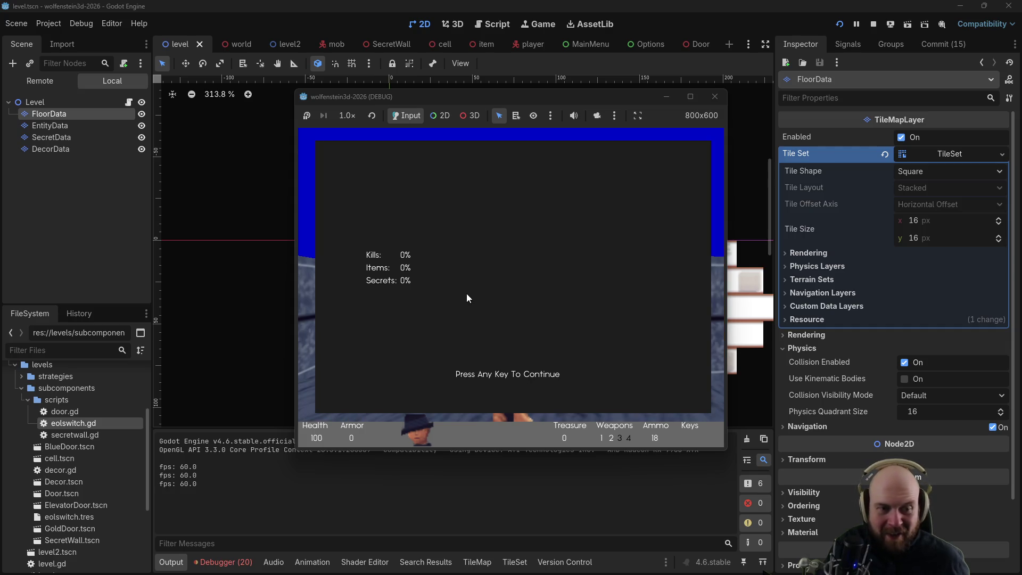
key(space)
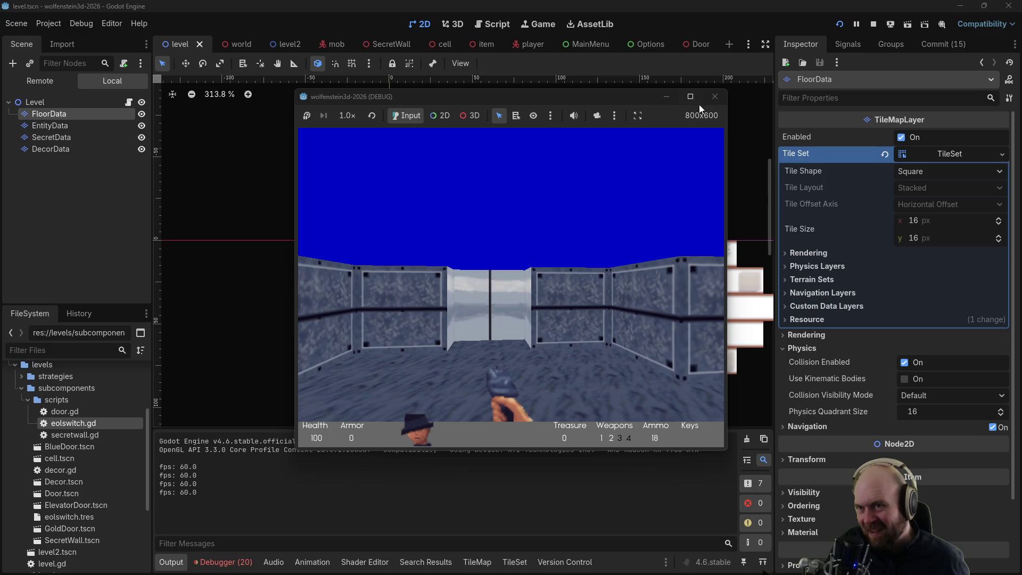
click(707, 101)
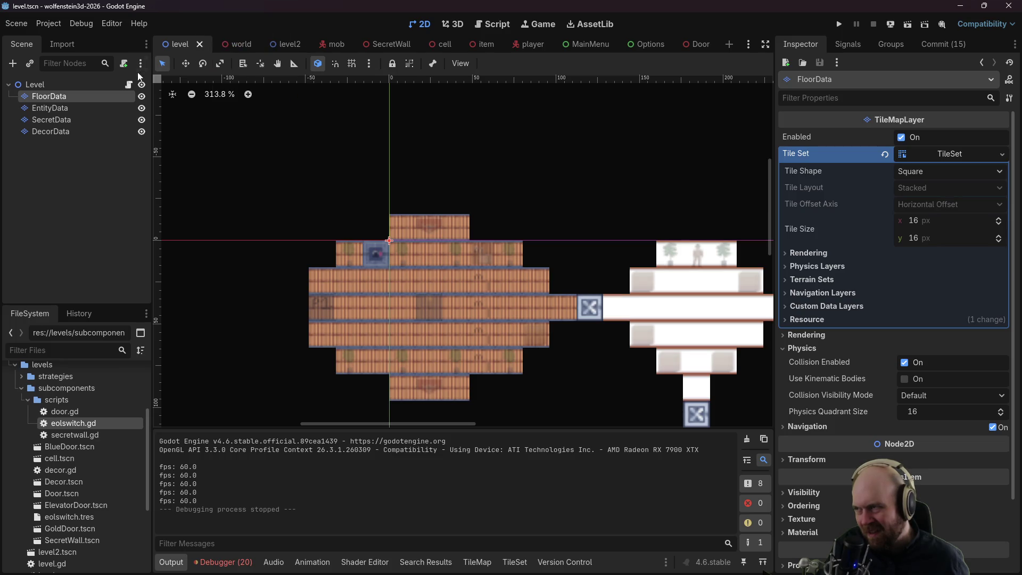
Step: Open the world scene's script at the end of line 33
click(226, 43)
click(128, 85)
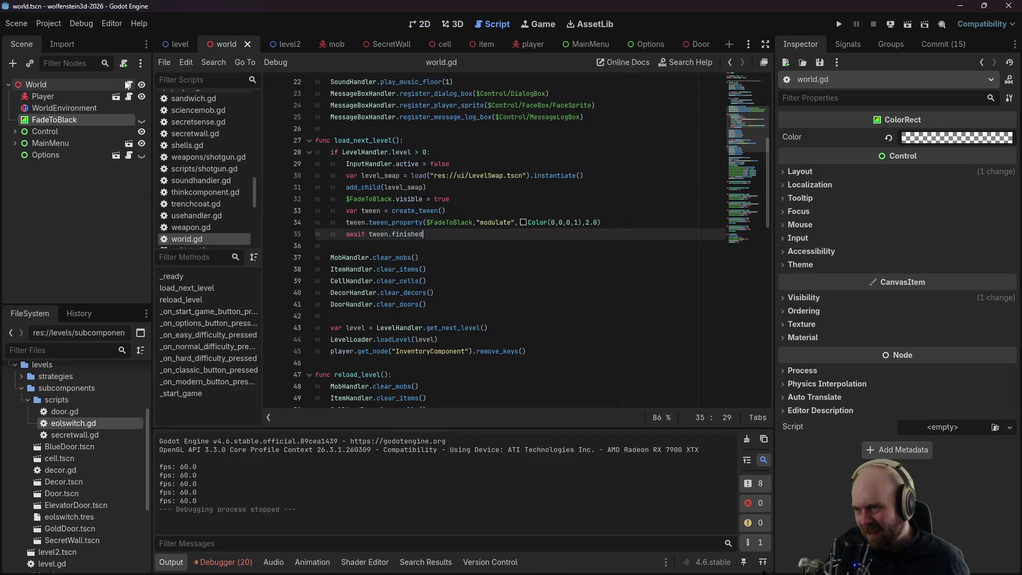
click(447, 208)
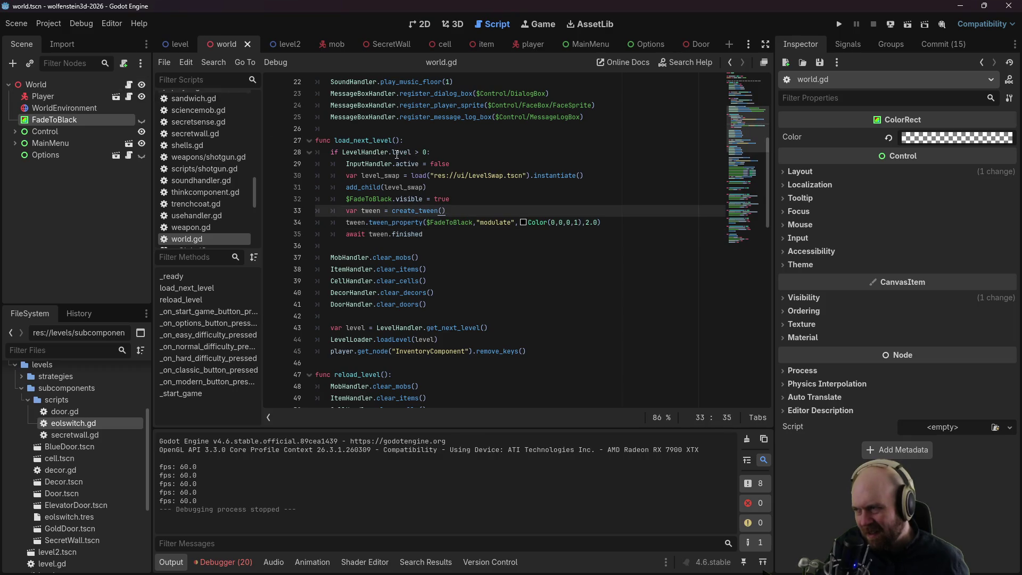
Step: Show the FadeToBlack overlay and hide MainMenu in the 2D view to see it
click(142, 119)
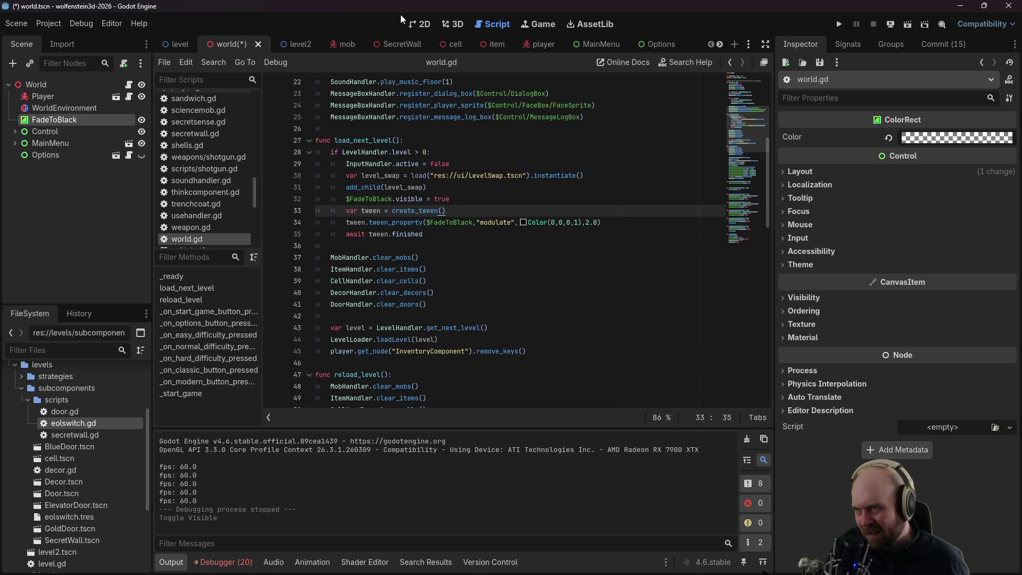
click(408, 20)
scroll(580, 257, up, 3)
scroll(580, 257, down, 4)
drag(573, 198, 580, 275)
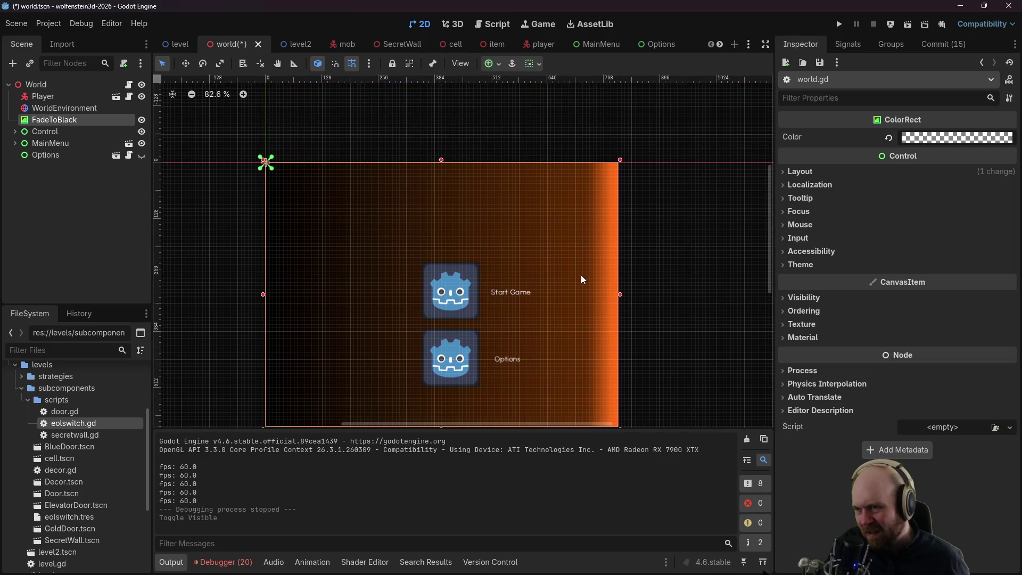
click(142, 143)
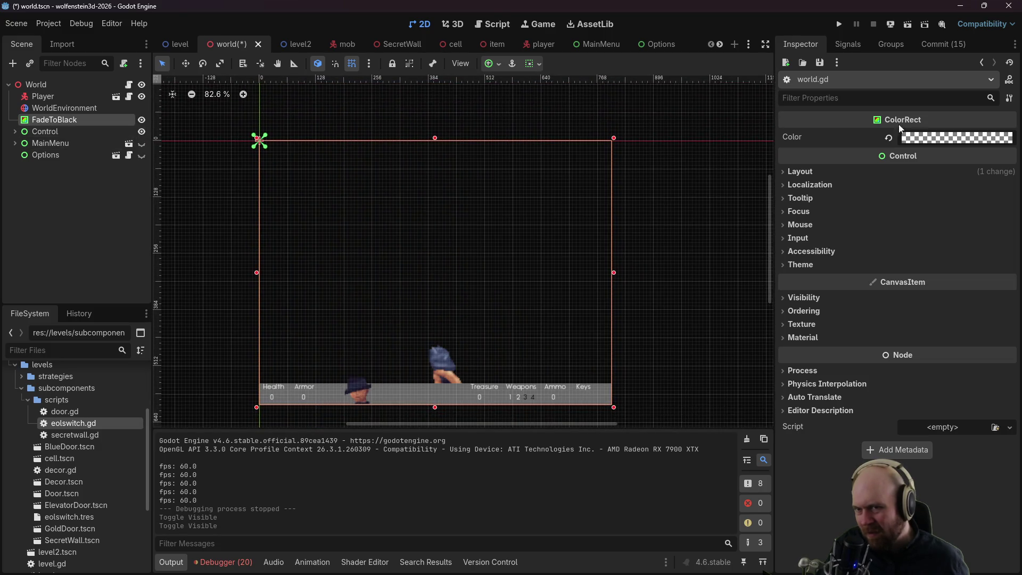
Step: Set FadeToBlack's colour to ffffffff, then change it to fully transparent black 00000000
click(924, 141)
text(ffffffff)
click(904, 142)
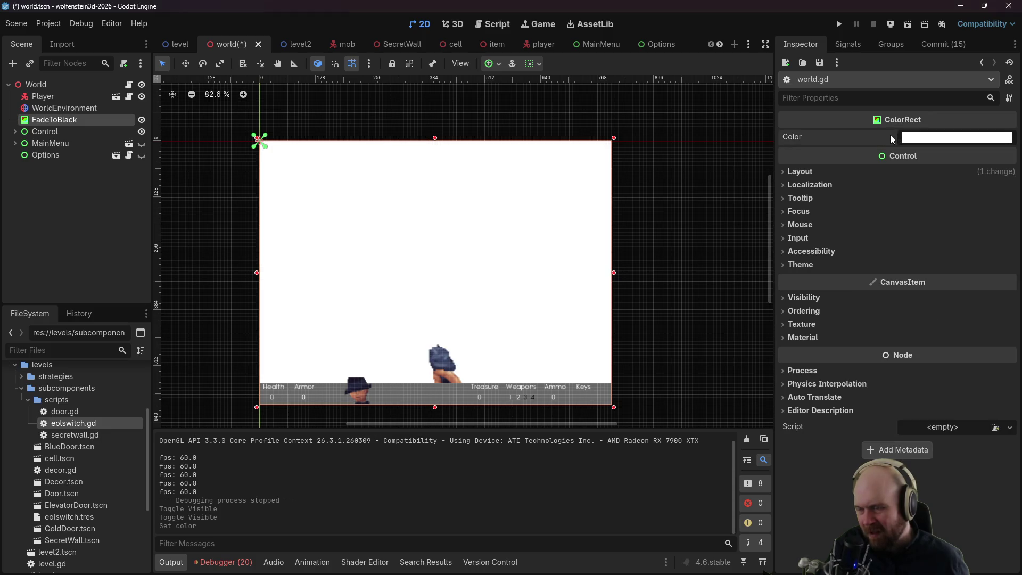
click(934, 139)
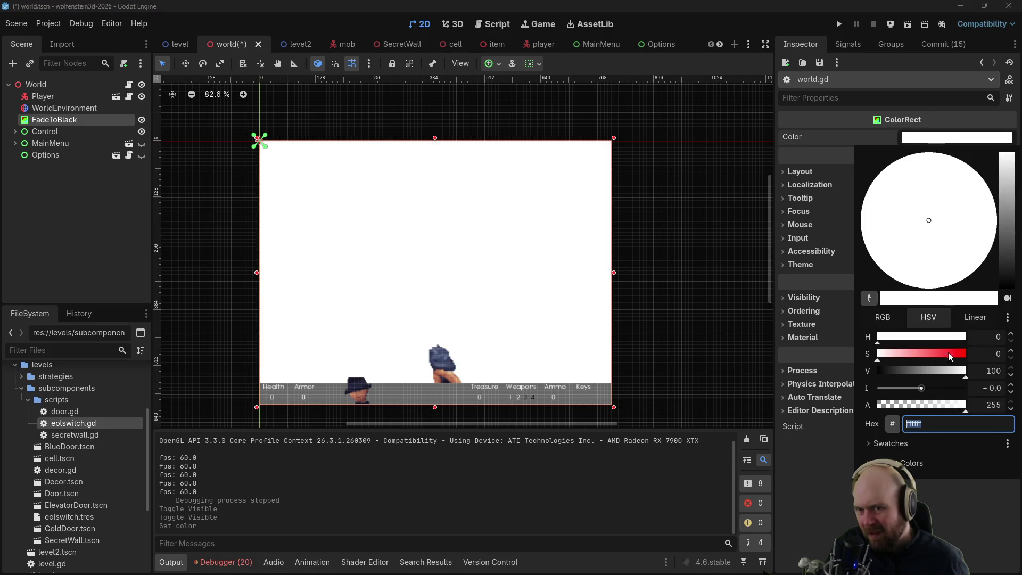
drag(899, 372, 860, 371)
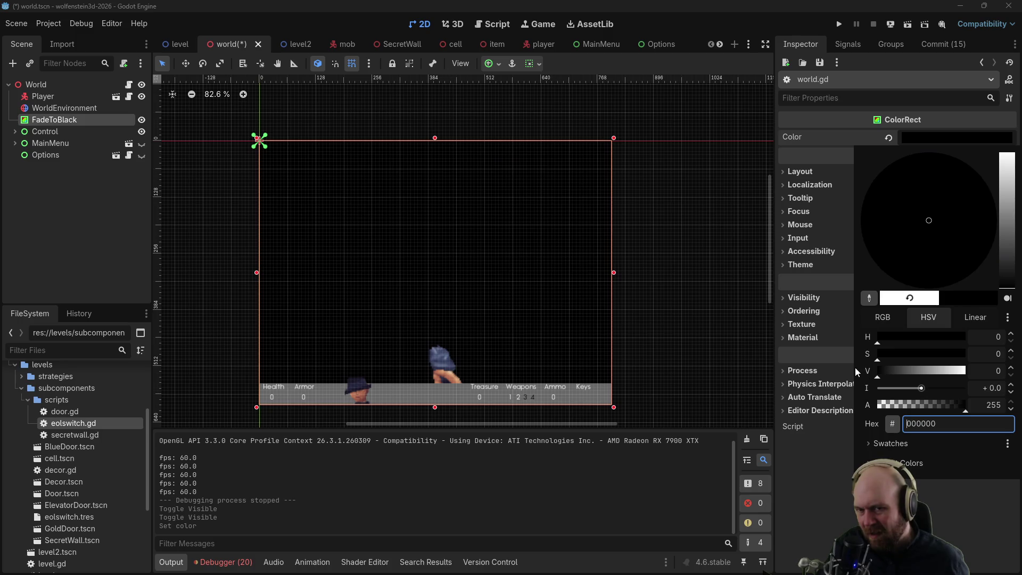
drag(903, 406, 836, 397)
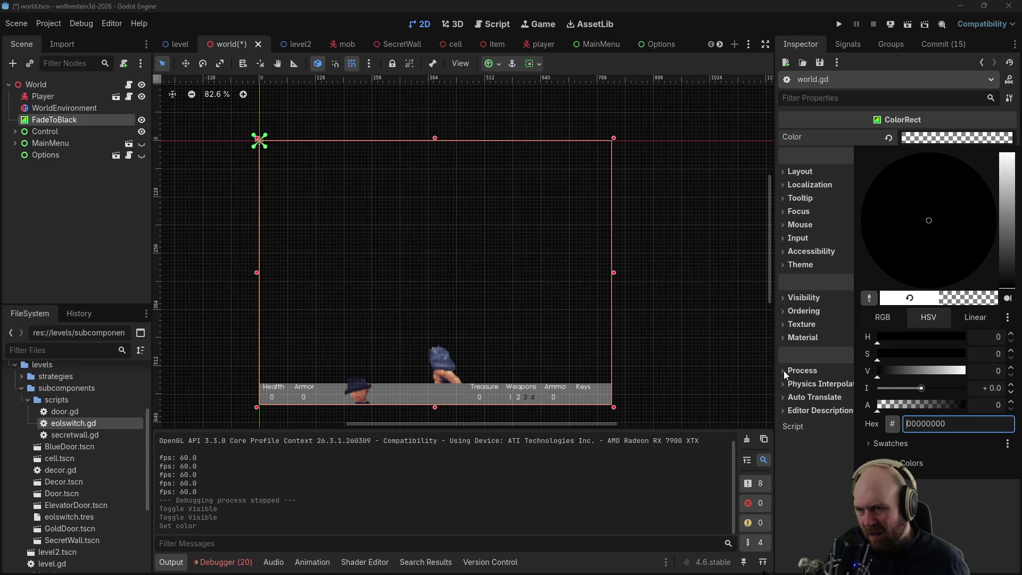
click(839, 467)
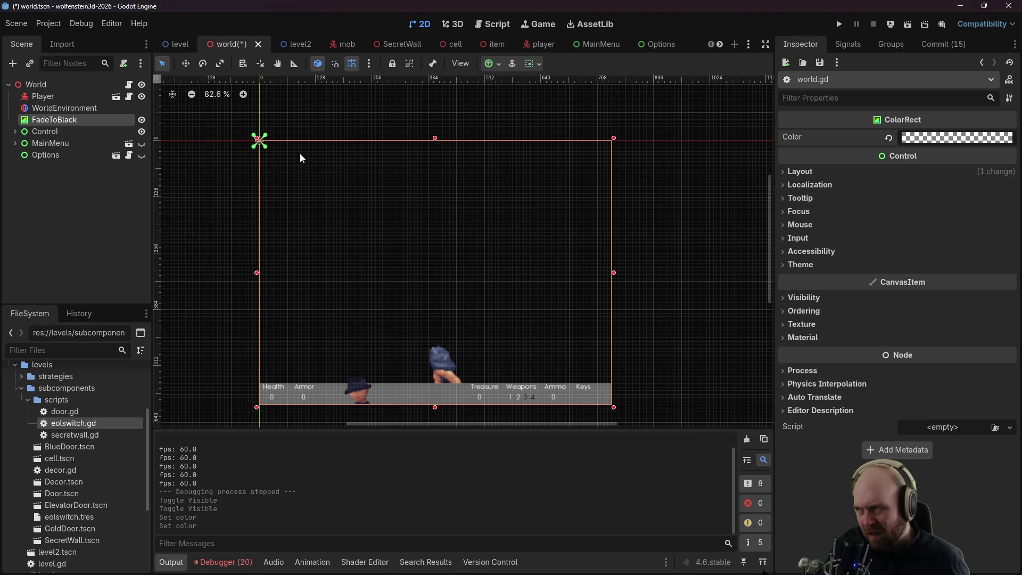
Step: Show MainMenu again, hide FadeToBlack, and return to the world.gd script
click(141, 143)
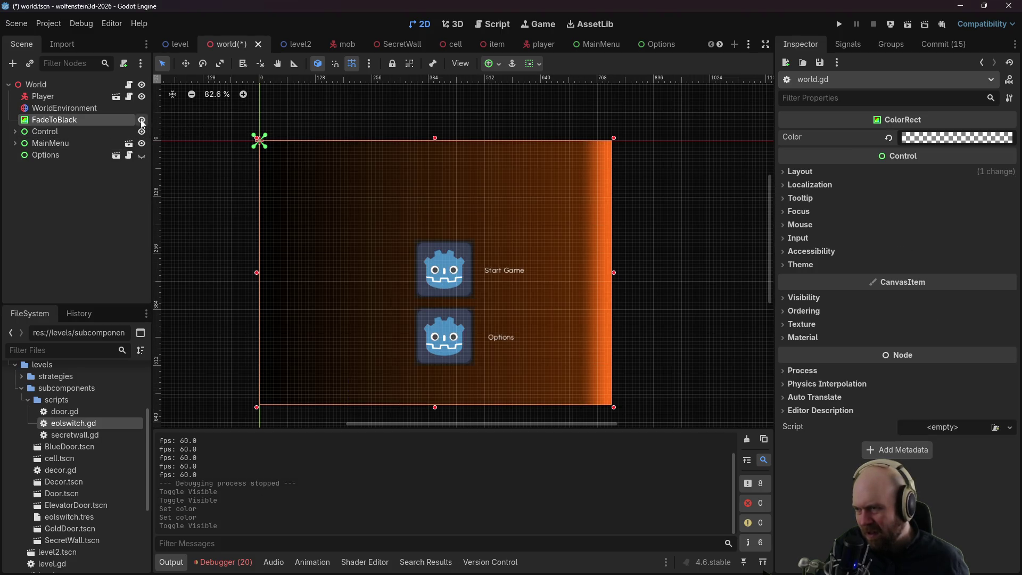
click(142, 119)
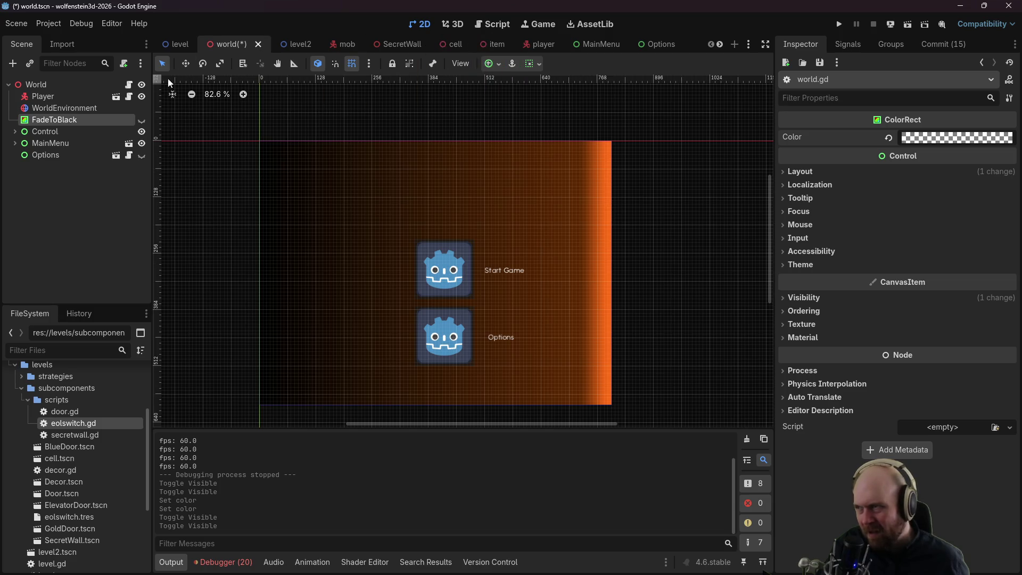
click(129, 85)
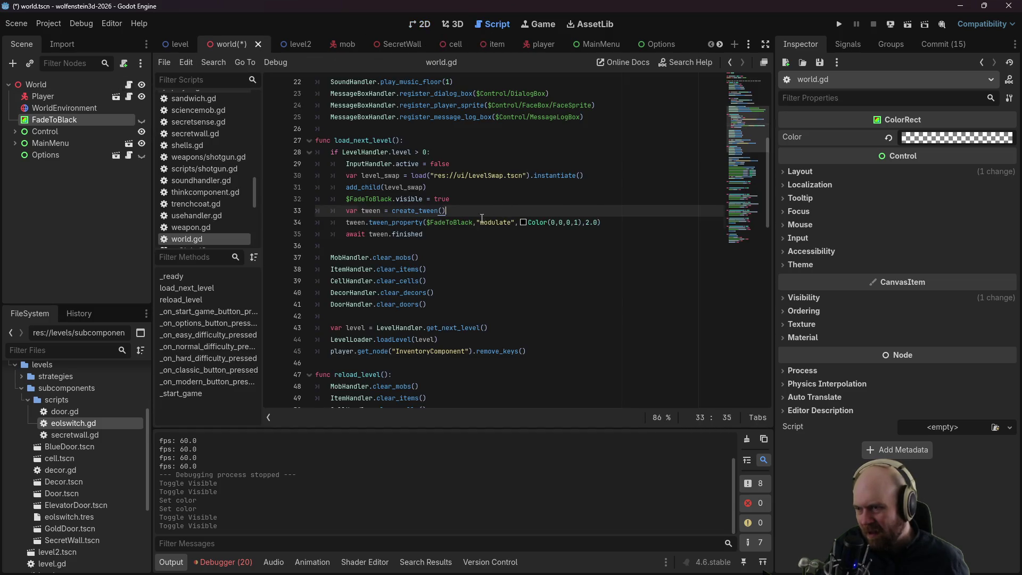
click(458, 222)
drag(471, 222, 426, 222)
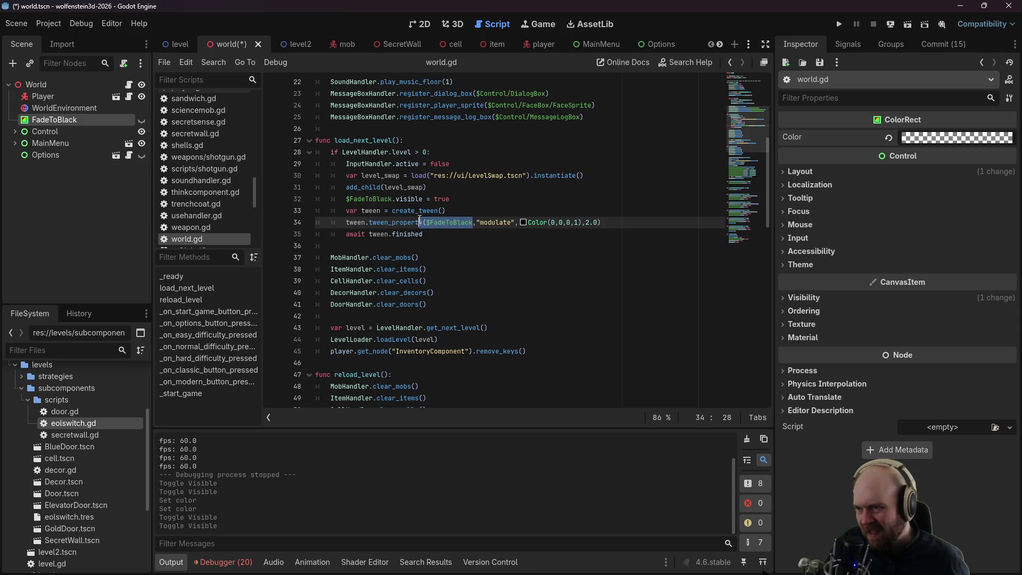
scroll(477, 135, up, 7)
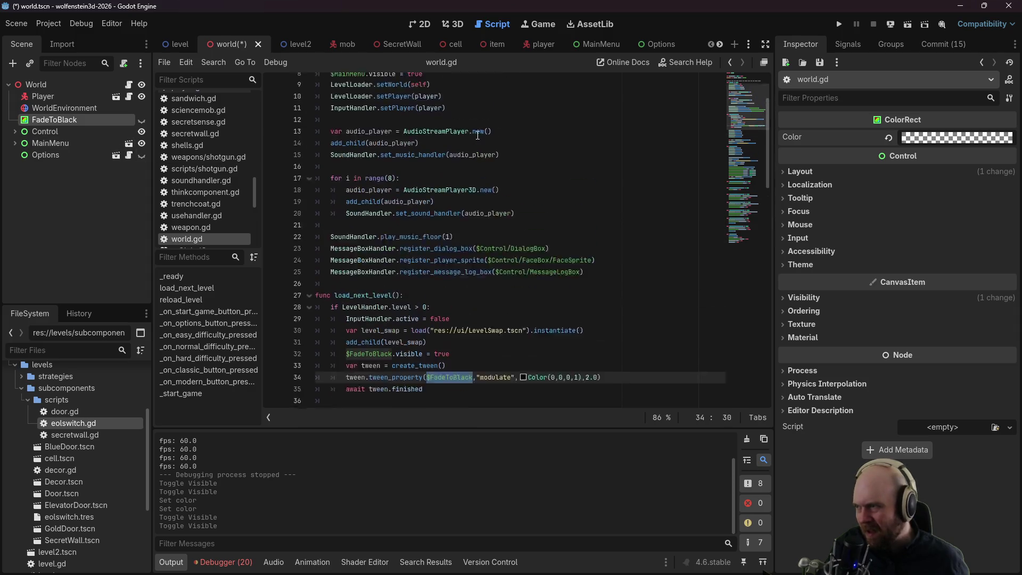
drag(87, 116, 346, 134)
Step: Replace $FadeToBlack with fade_to_black on lines 33 and 35, save, and run the game
scroll(411, 165, down, 5)
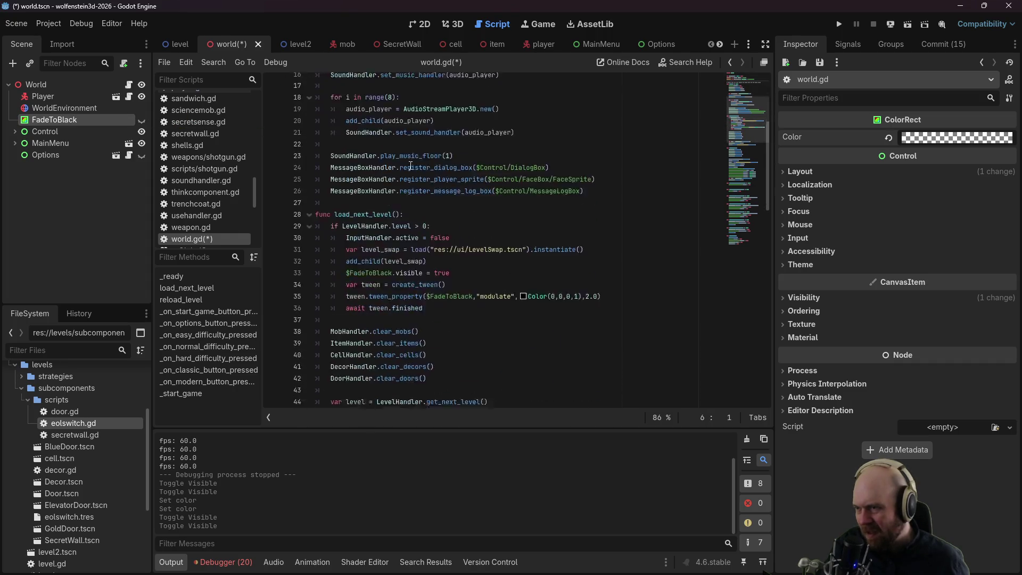
scroll(411, 165, down, 2)
drag(392, 211, 350, 211)
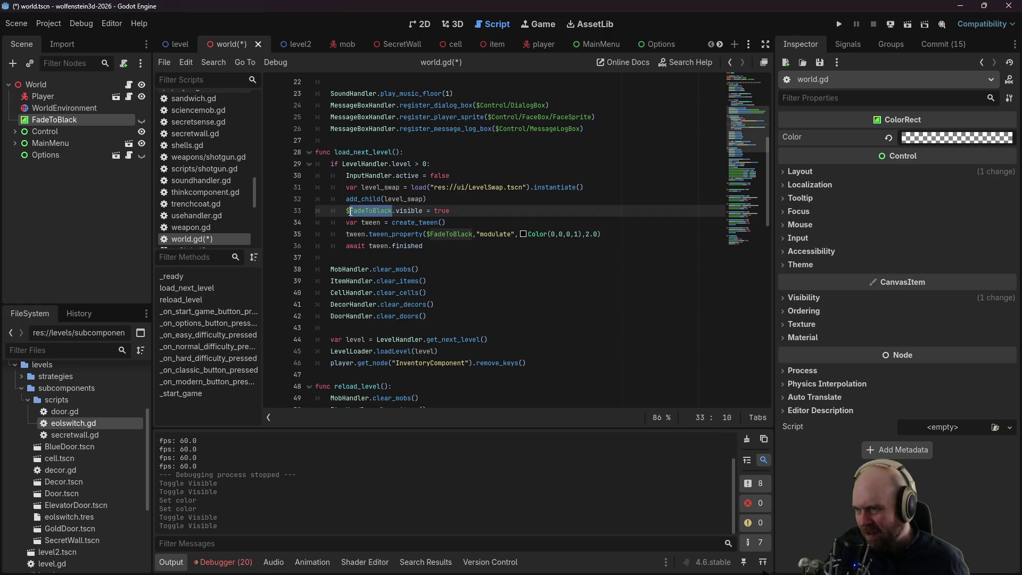
text(fade_to)
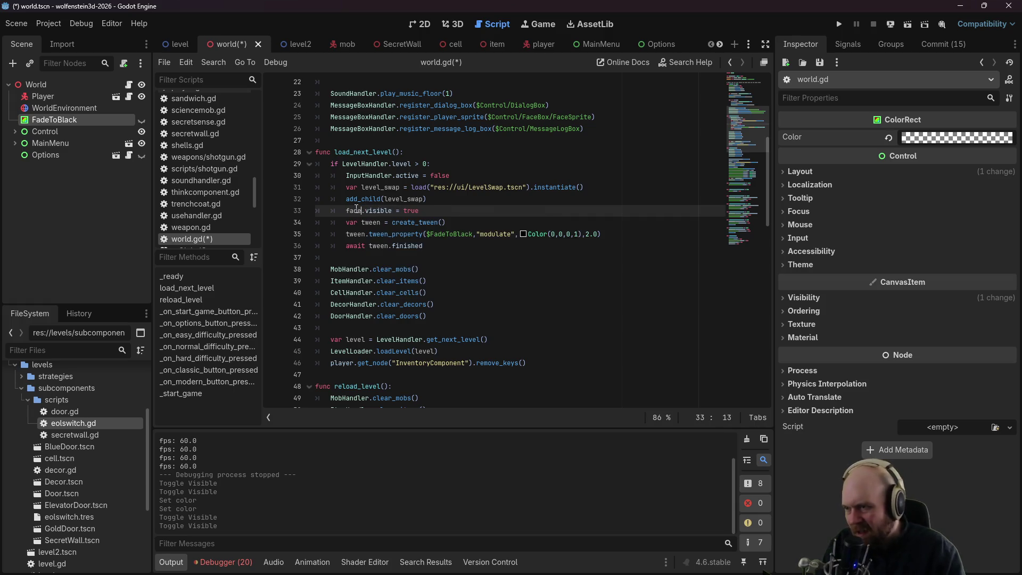
text(_black)
key(Down)
key(Down)
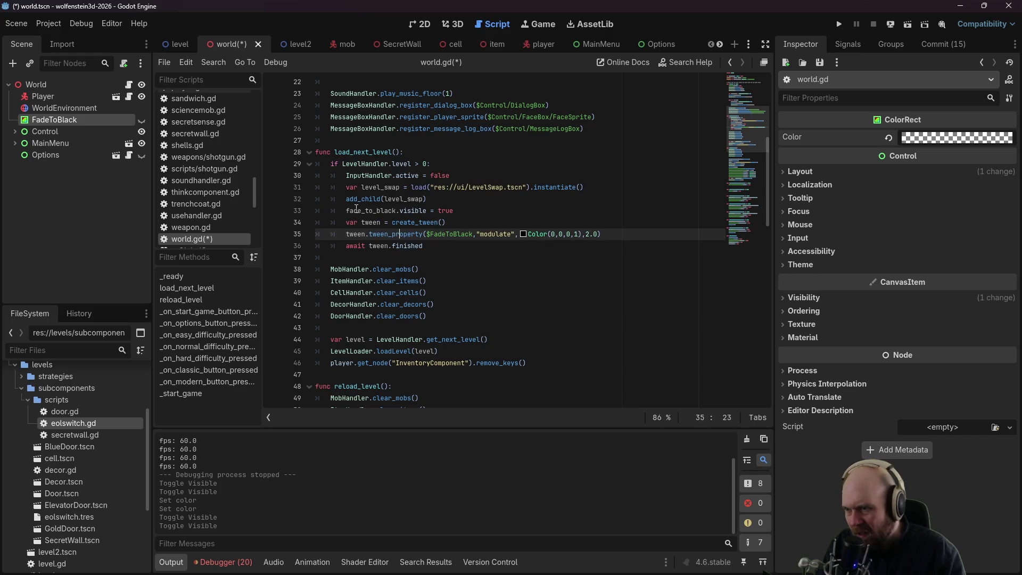
key(Right)
key(Right)
key(ctrl+Delete)
text(fad)
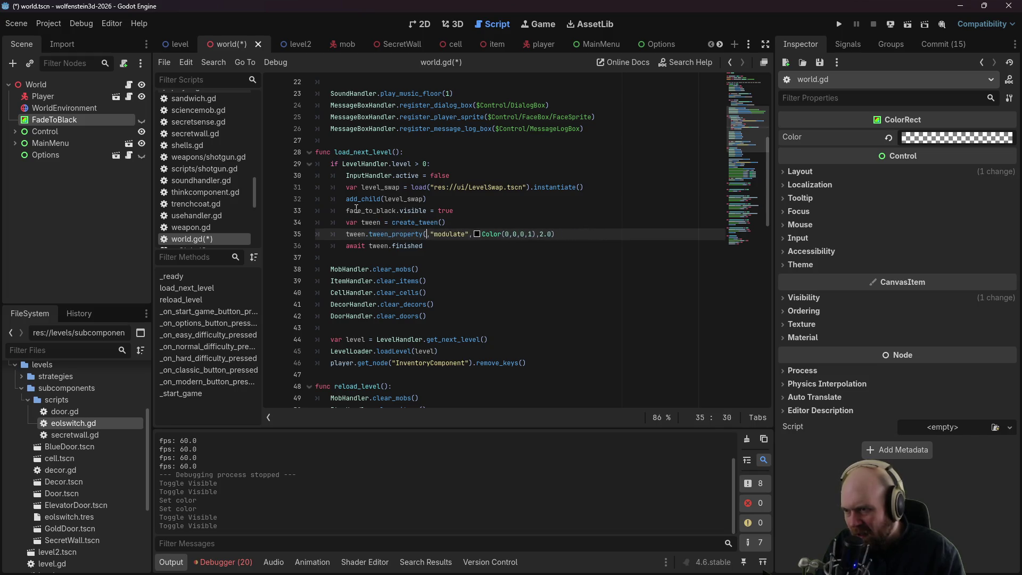
text(e_to_black)
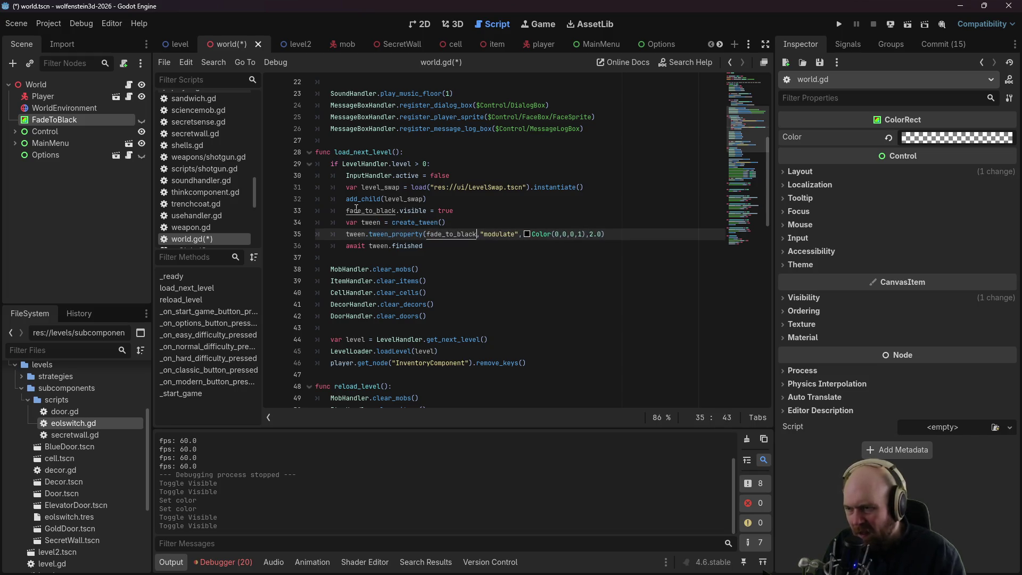
key(ctrl+s)
key(Up)
key(Up)
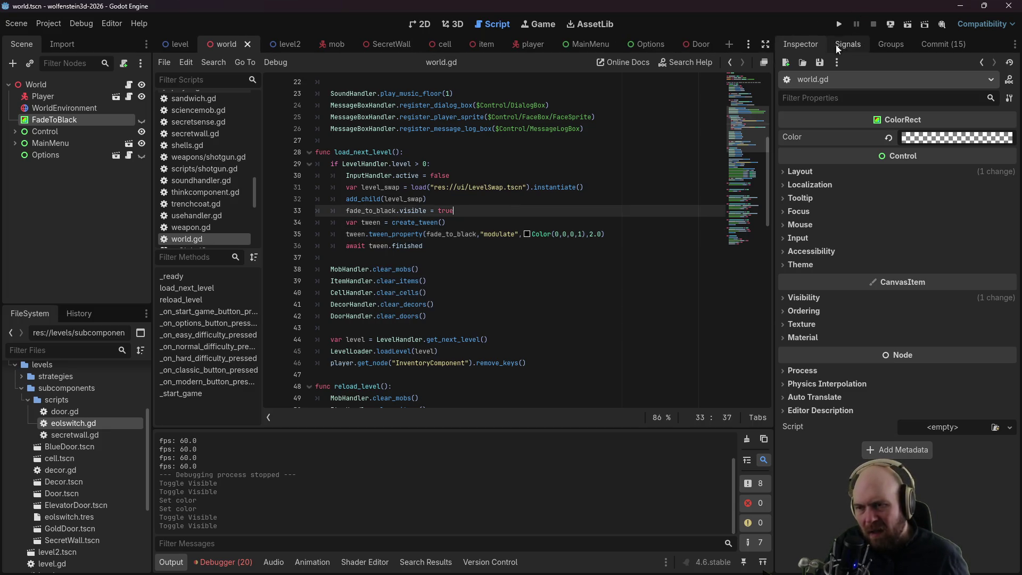
click(840, 25)
Step: Start an Easy game, hit the exit switch, dismiss the stats screen, then close the game
click(528, 269)
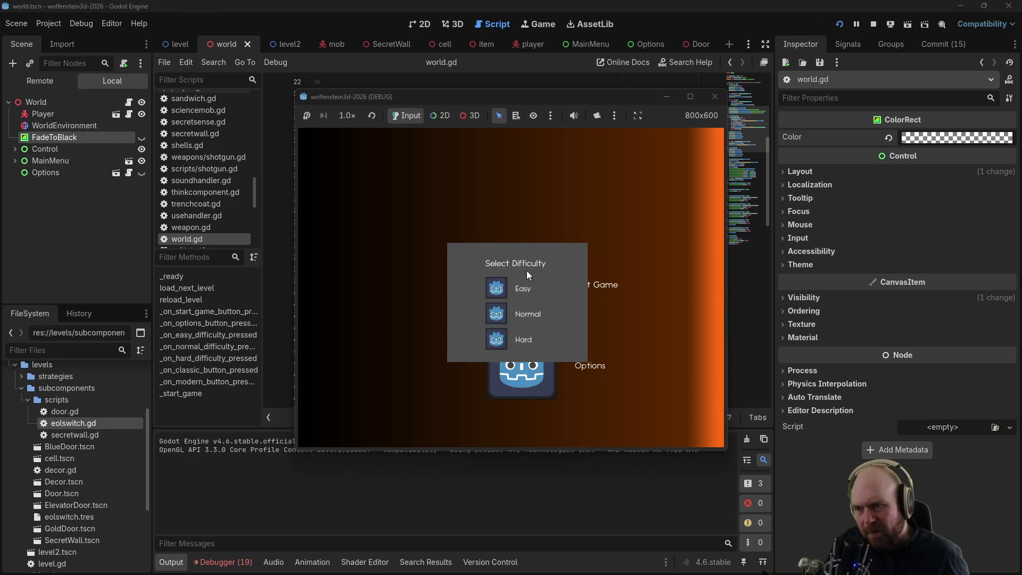
click(495, 293)
click(564, 312)
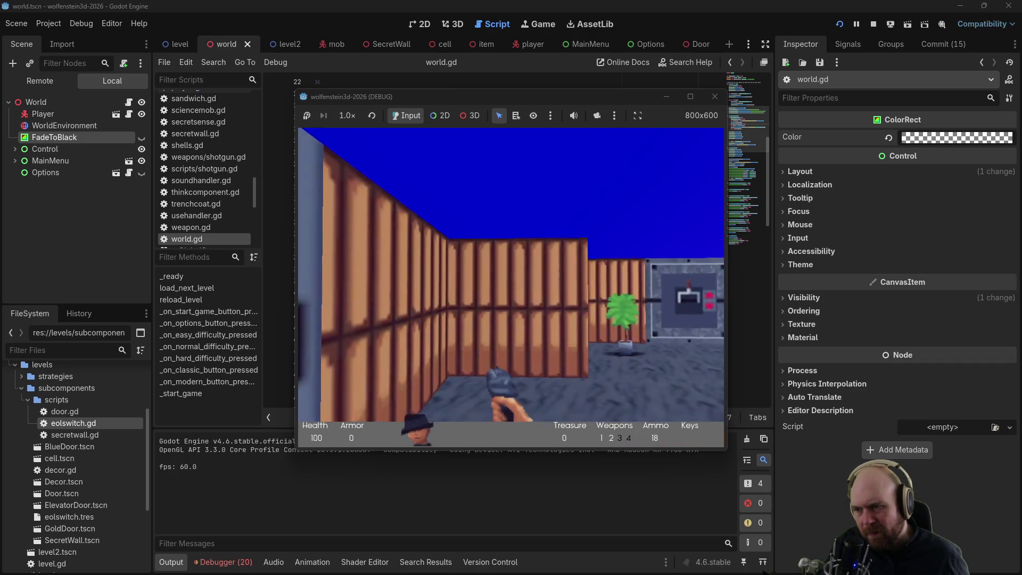
key(w)
key(e)
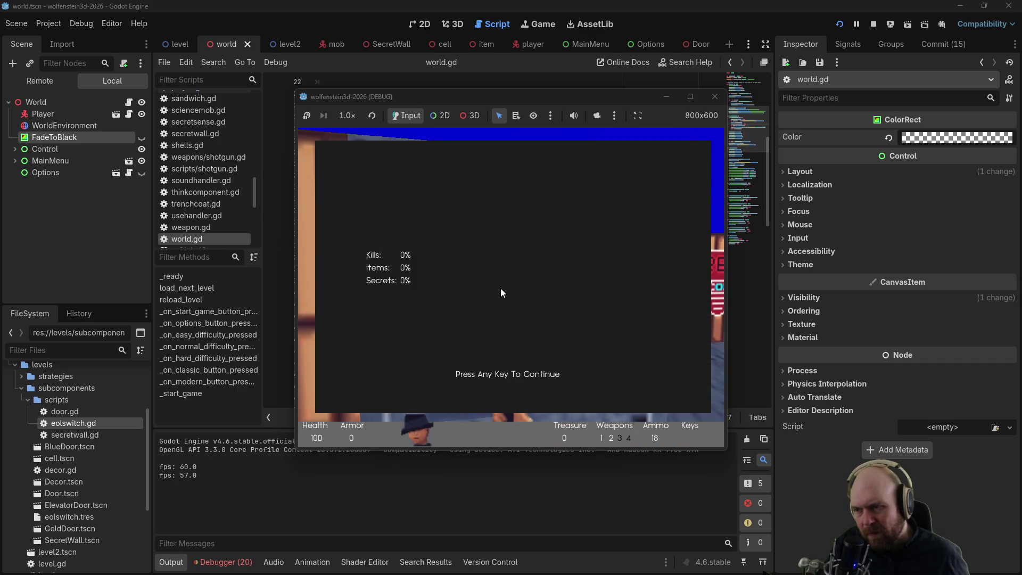
key(space)
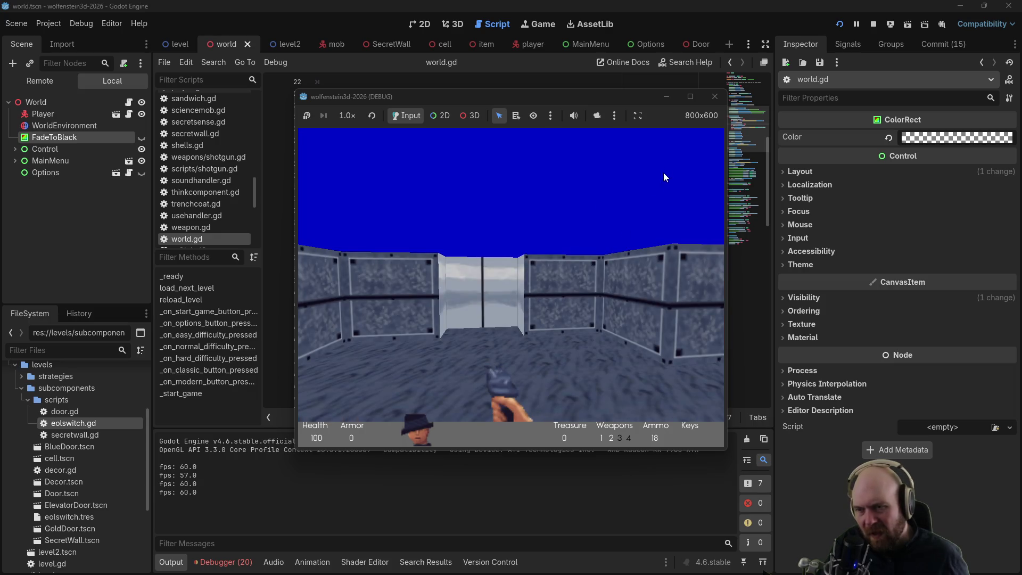
click(715, 96)
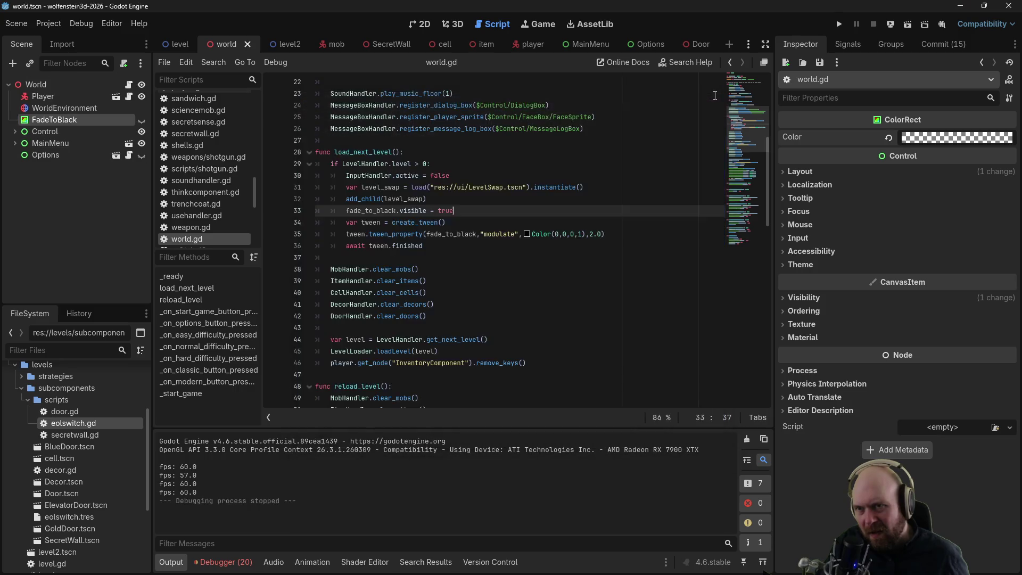
Step: Revert FadeToBlack's colour to opaque white, then save and launch the game
click(464, 222)
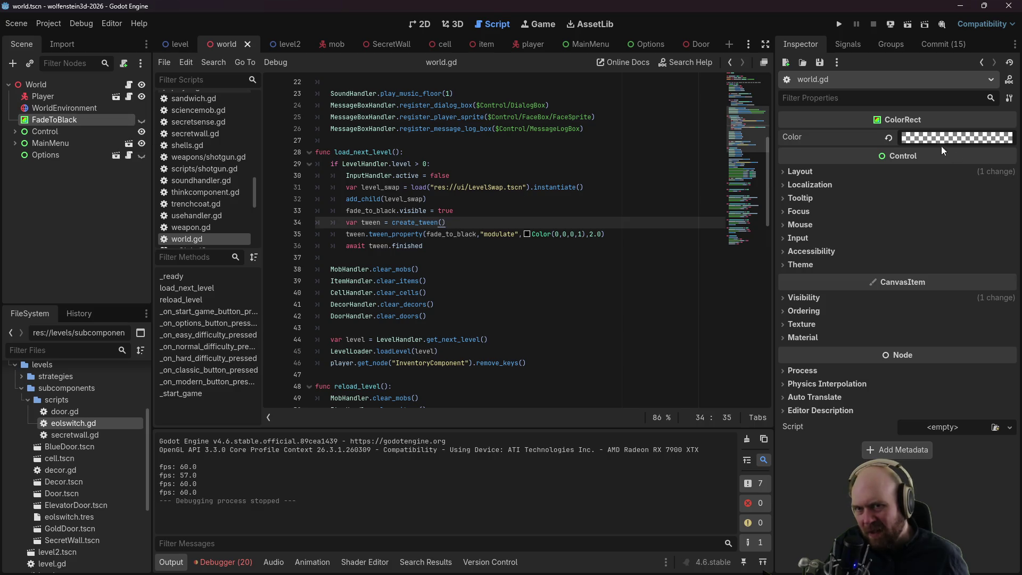
click(888, 137)
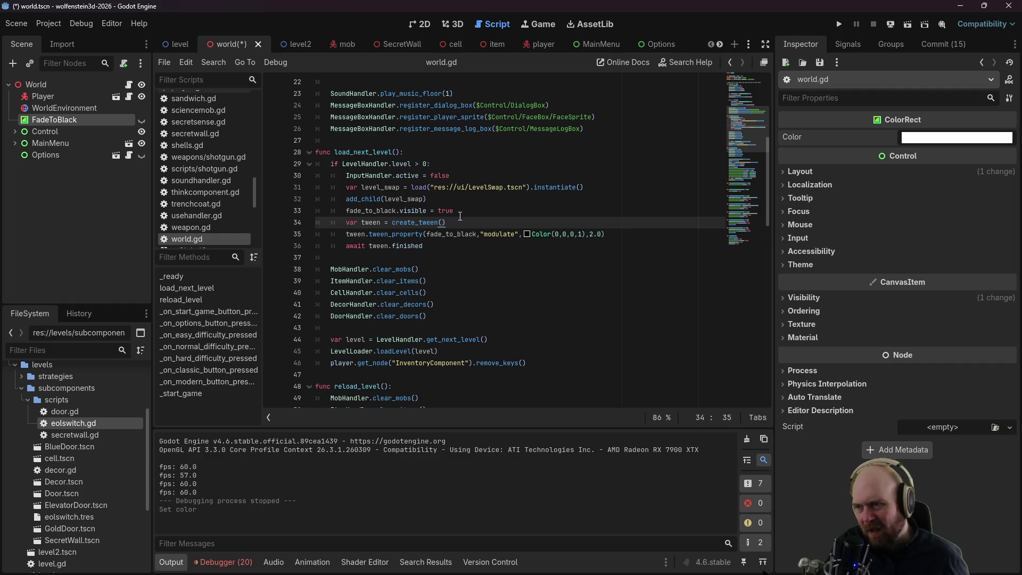
key(F5)
Step: Play with Modern Input to the stats screen, continue past it, and close the game
click(503, 288)
click(498, 313)
click(555, 311)
key(w)
key(e)
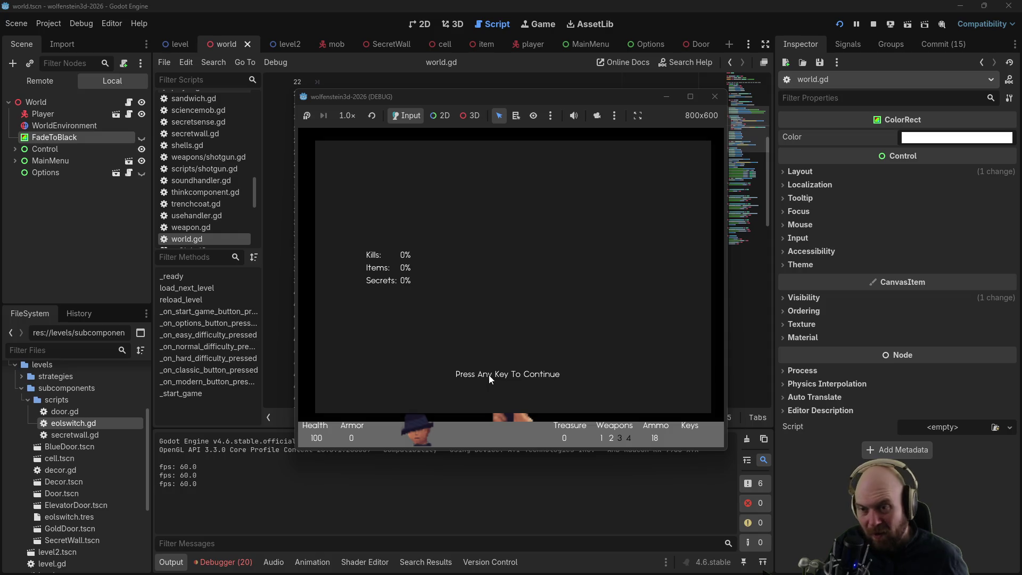
click(487, 375)
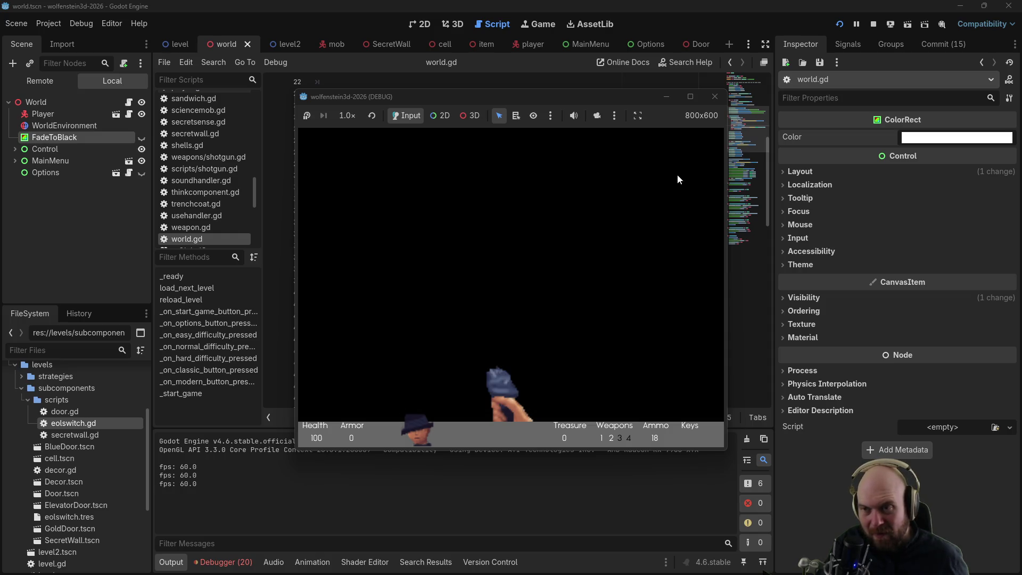
click(711, 97)
click(577, 216)
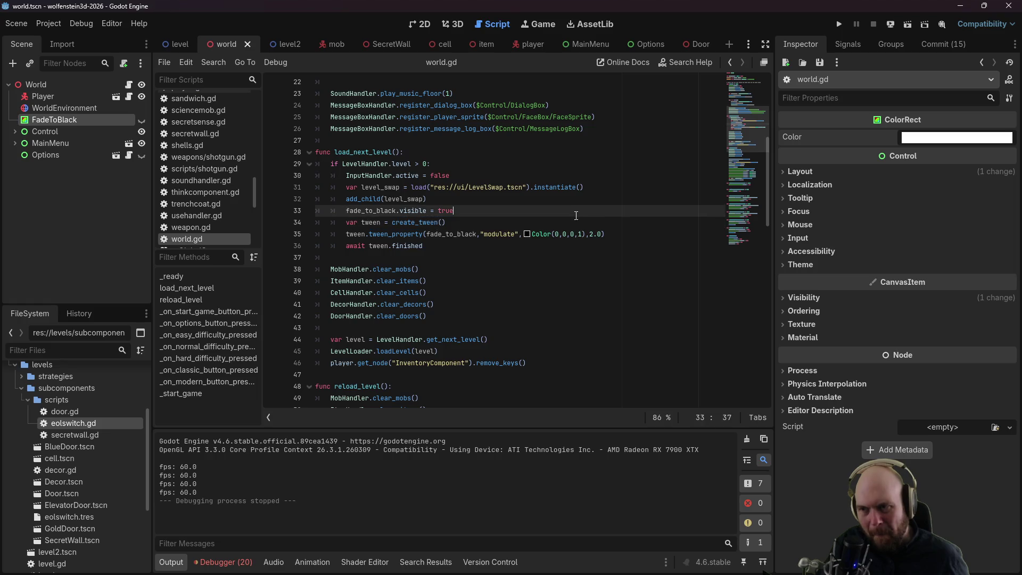
Step: Lower FadeToBlack's colour alpha to 0 in the colour picker
click(931, 140)
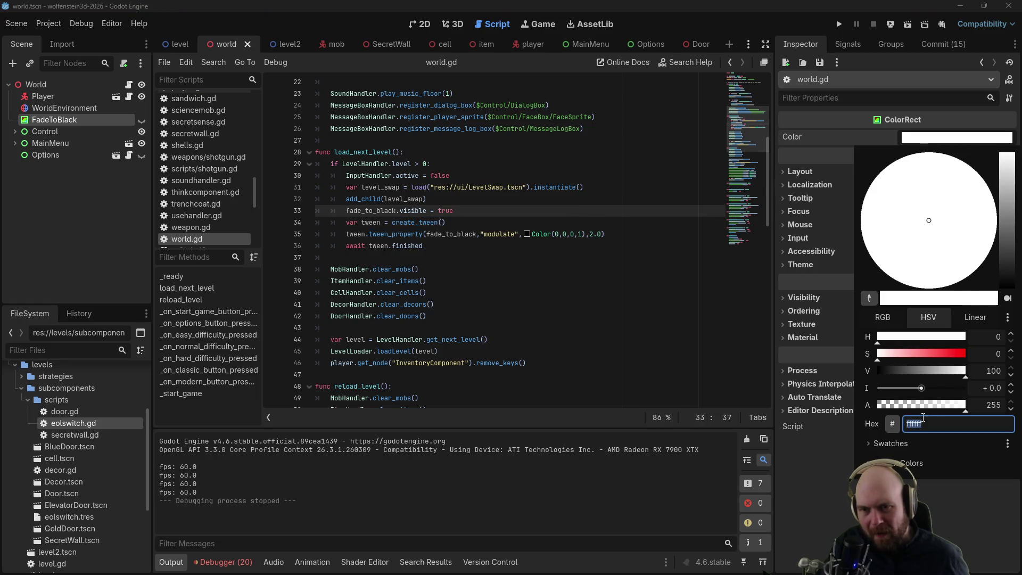
drag(911, 405, 818, 397)
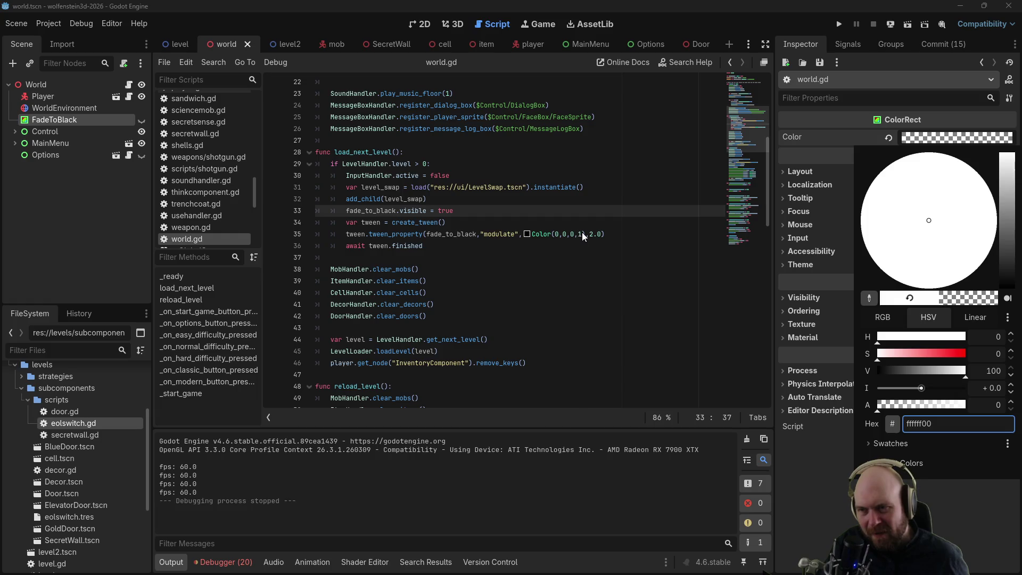
click(553, 223)
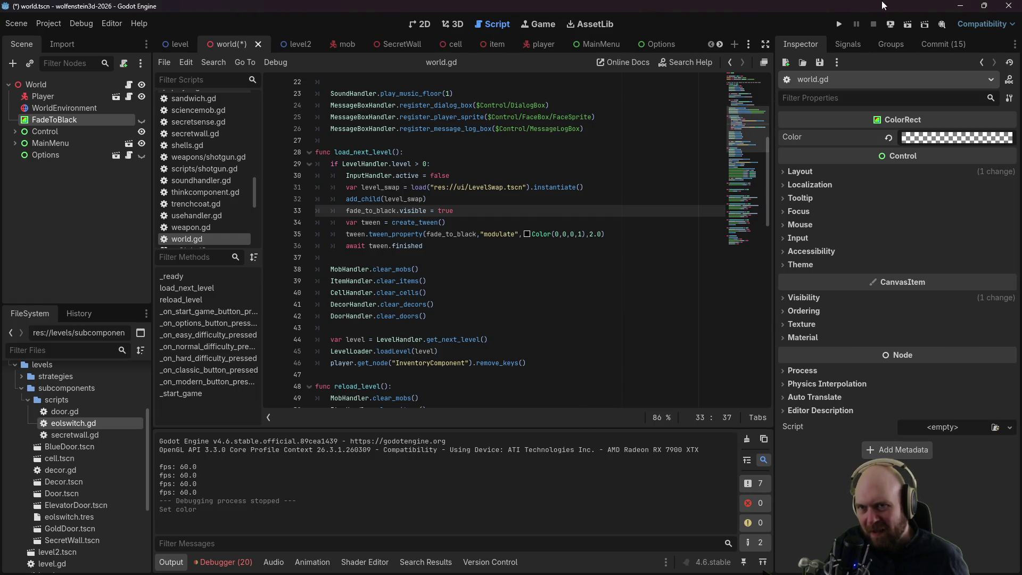
Step: Run the game, finish the level, dismiss the stats screen, and close the game
click(839, 24)
click(514, 261)
click(469, 318)
click(480, 313)
key(w)
key(e)
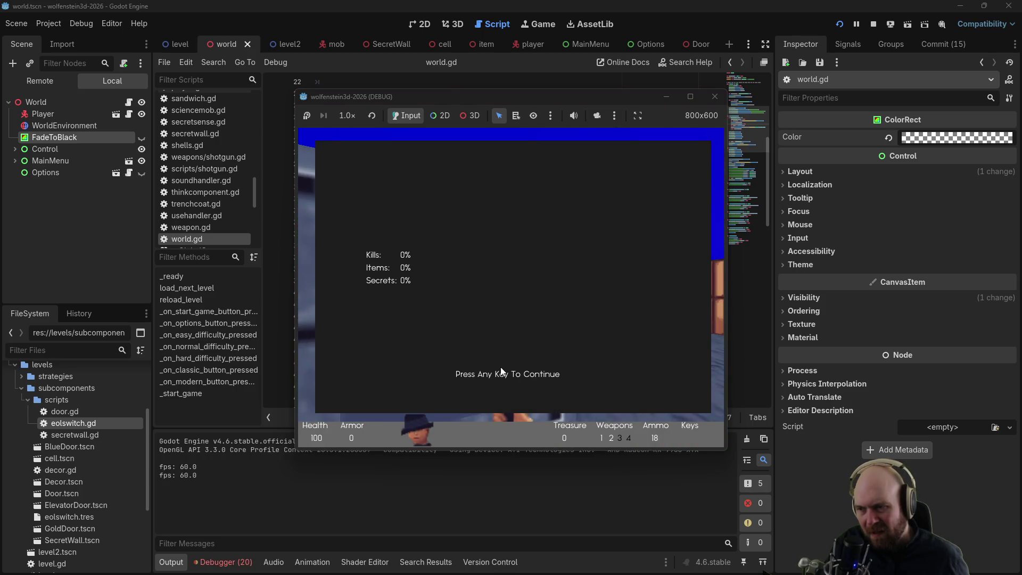
key(e)
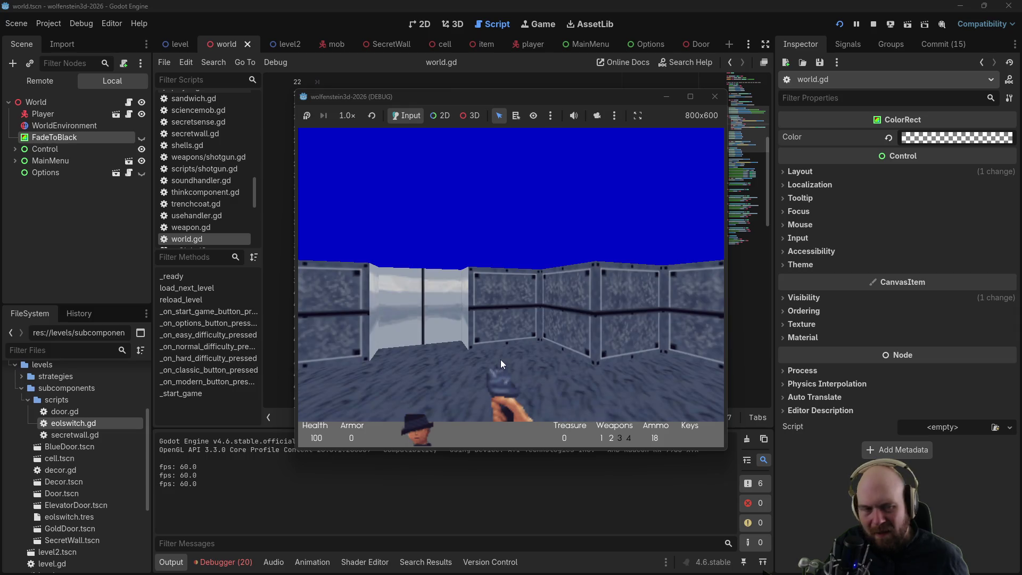
click(715, 96)
Step: Revert FadeToBlack to white, set its alpha to 129, then save and run the game
click(889, 138)
click(914, 138)
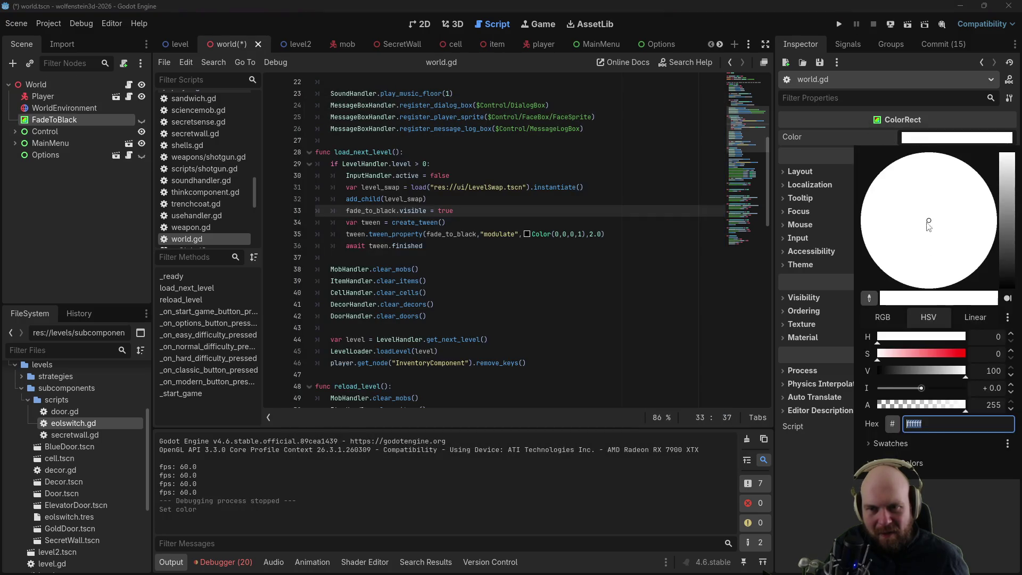
drag(931, 410, 924, 411)
key(Escape)
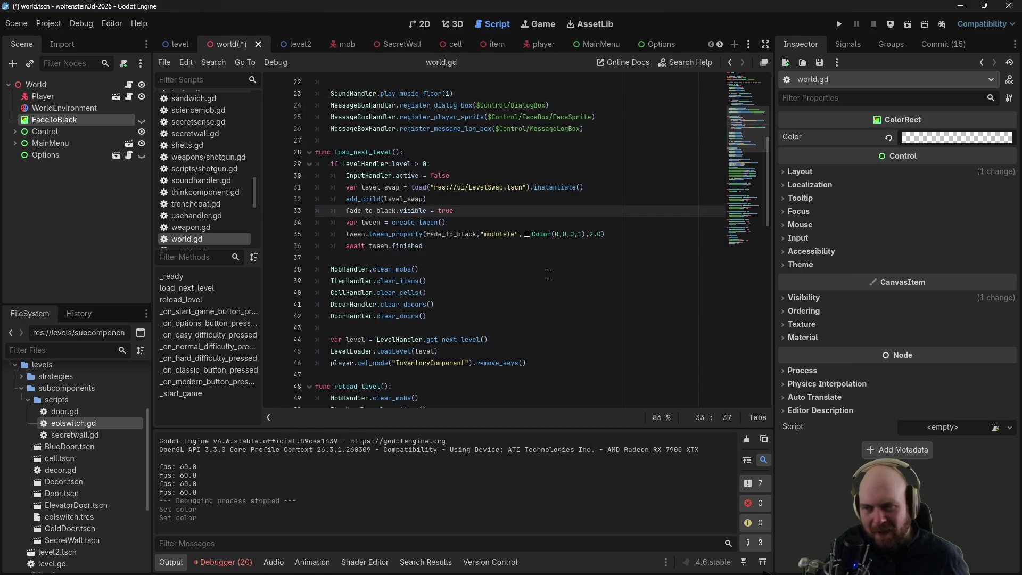
click(839, 24)
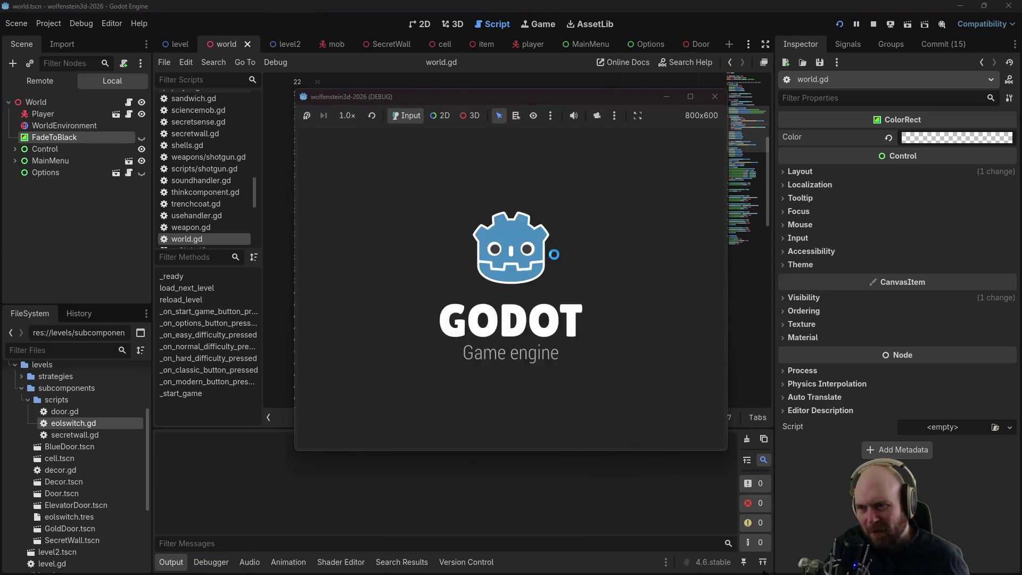
Step: Play through the level-end stats screen into the next level, then close the game
click(515, 289)
click(497, 308)
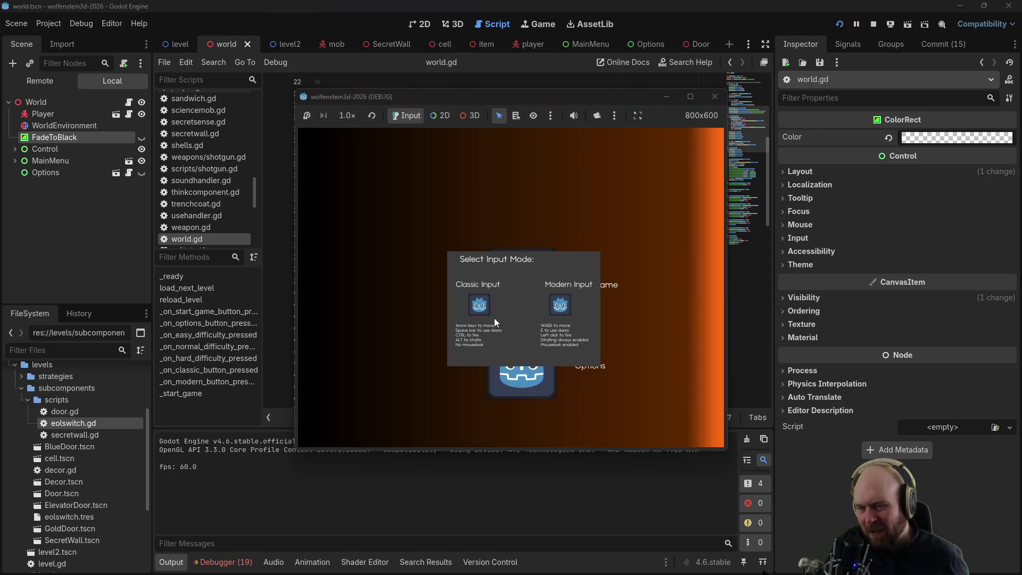
click(563, 303)
key(w)
key(e)
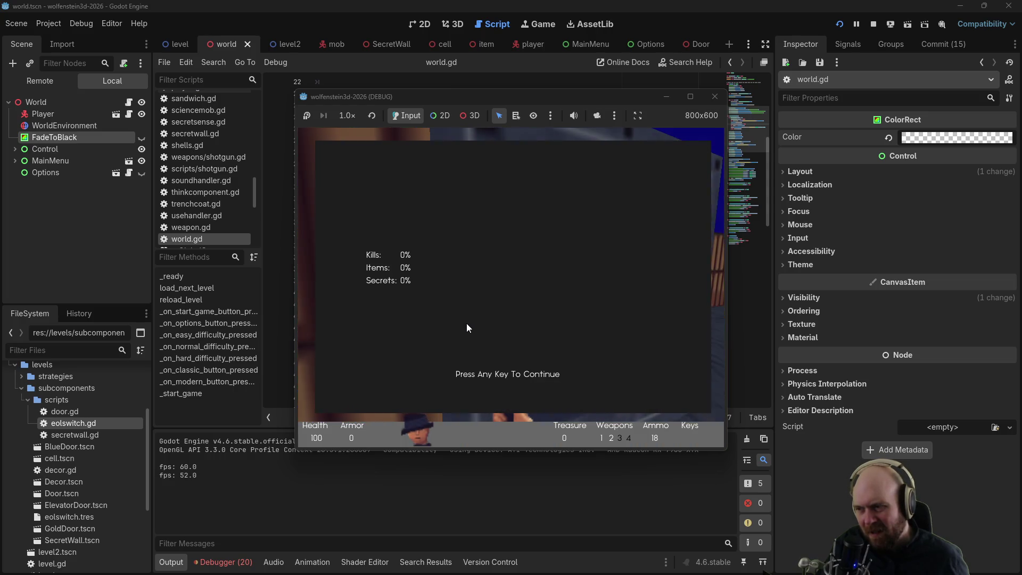
key(space)
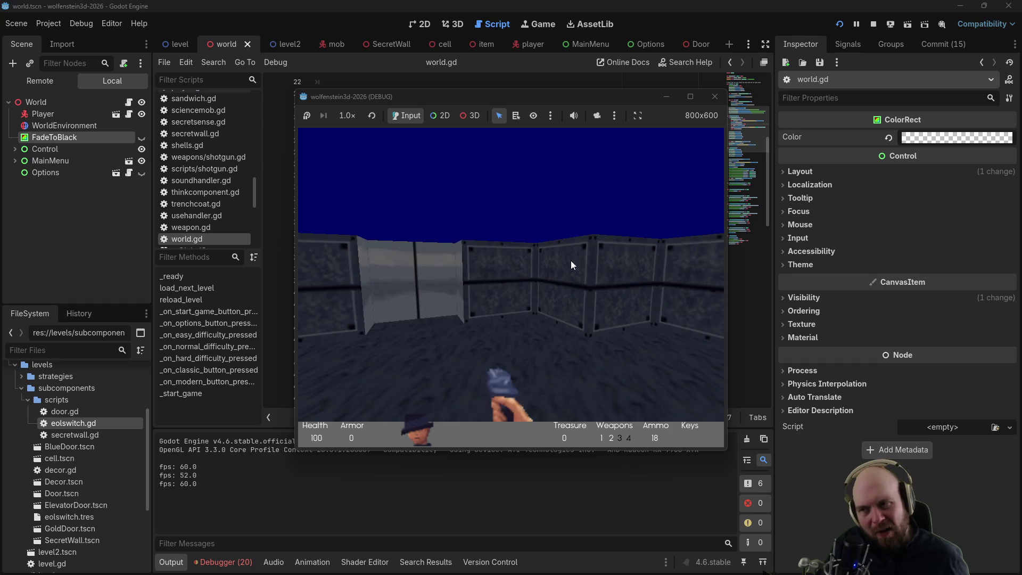
click(715, 96)
click(596, 234)
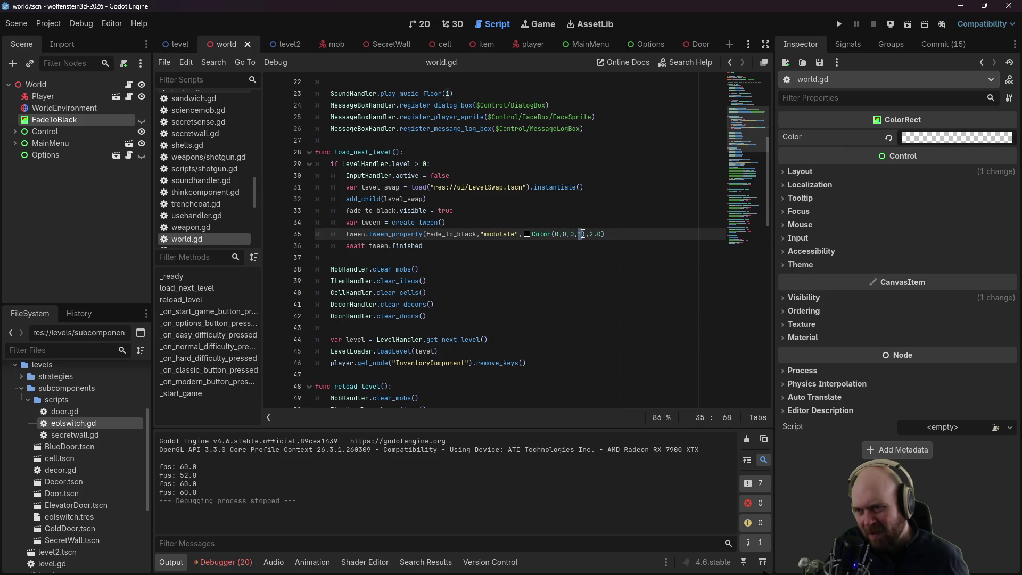
Step: Change line 35's tween target to Color(0,0,0,1.0) and save world.gd
key(BackSpace)
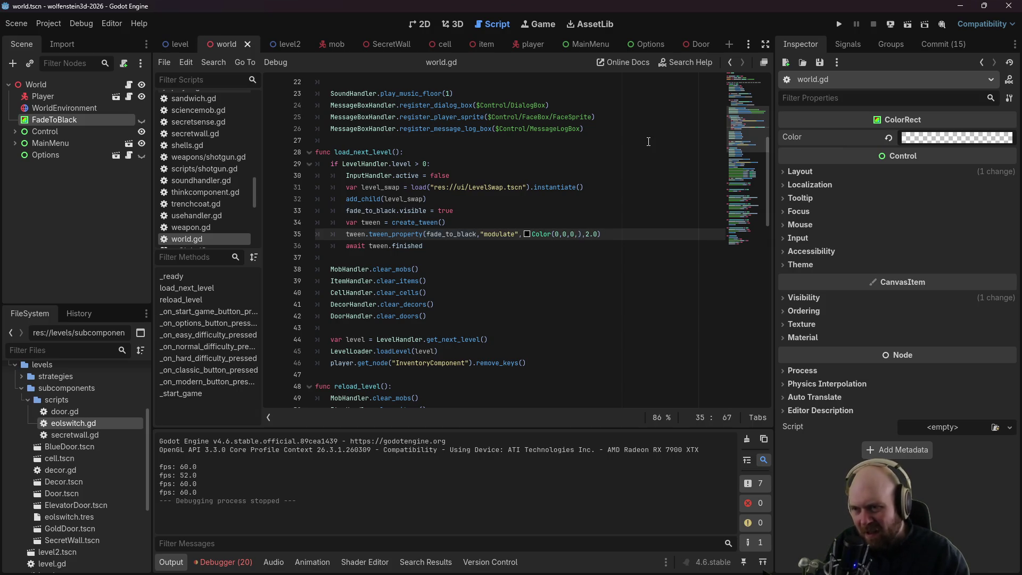
key(ctrl+space)
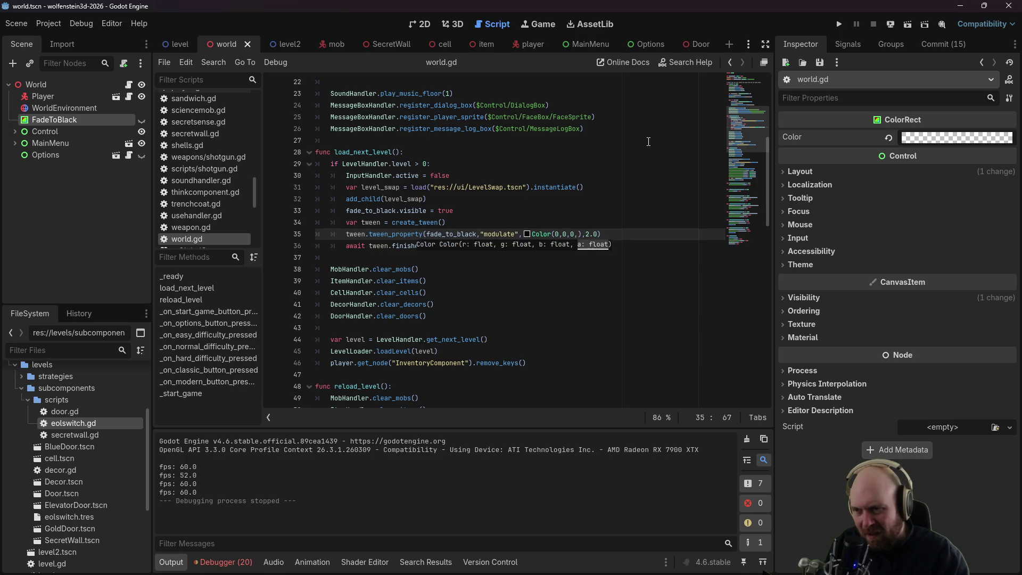
text(1)
key(Return)
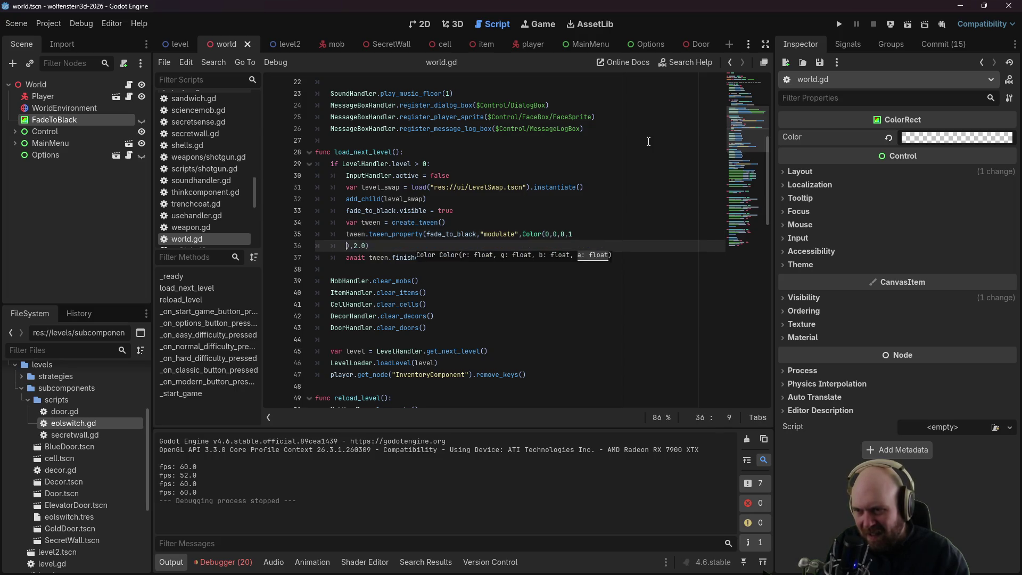
key(BackSpace)
key(BackSpace)
text(0)
key(ctrl+s)
click(648, 163)
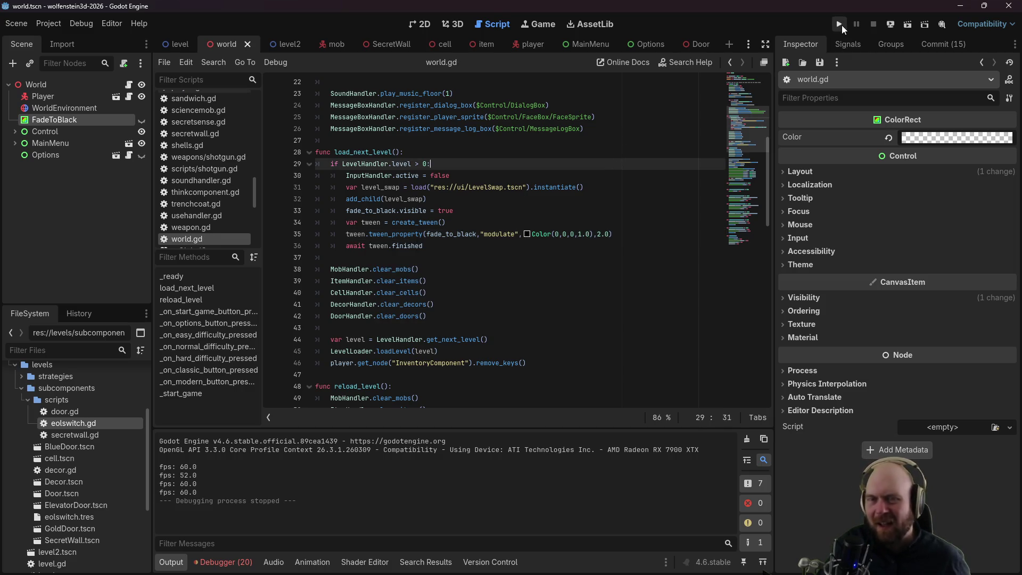
Step: Run the game with Modern Input, dismiss the stats screen, and stop the game
click(839, 25)
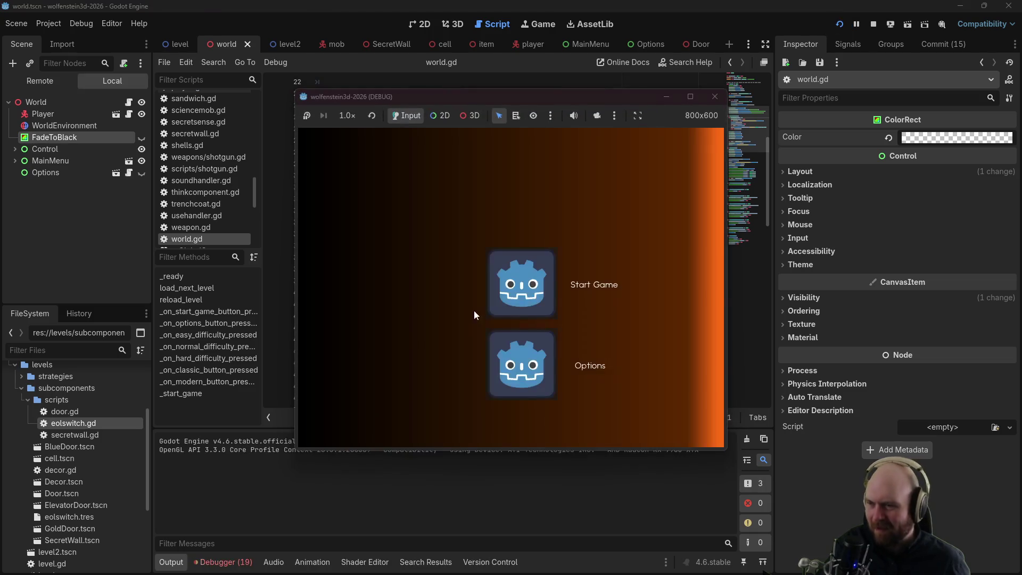
click(497, 290)
click(497, 287)
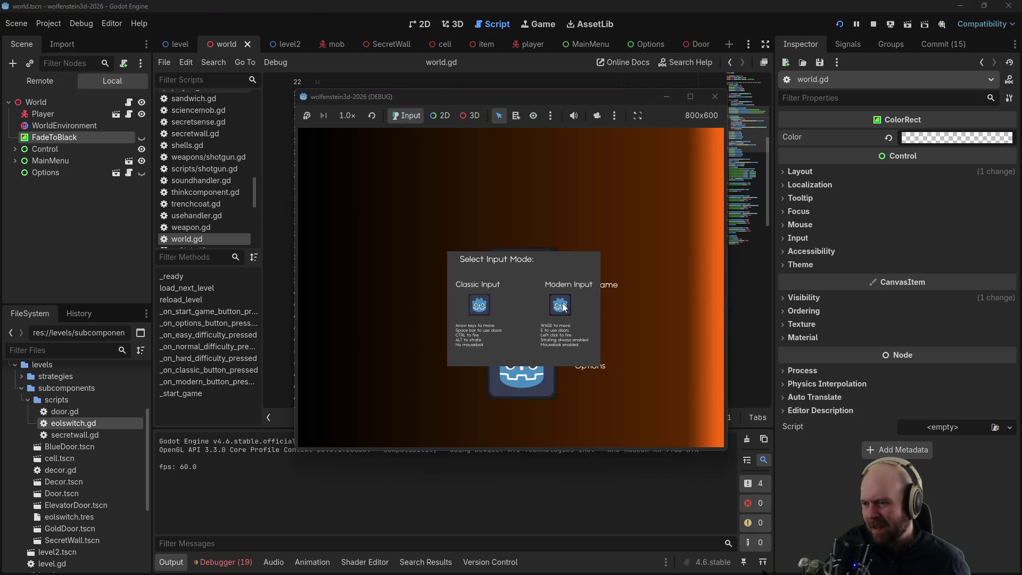
click(562, 304)
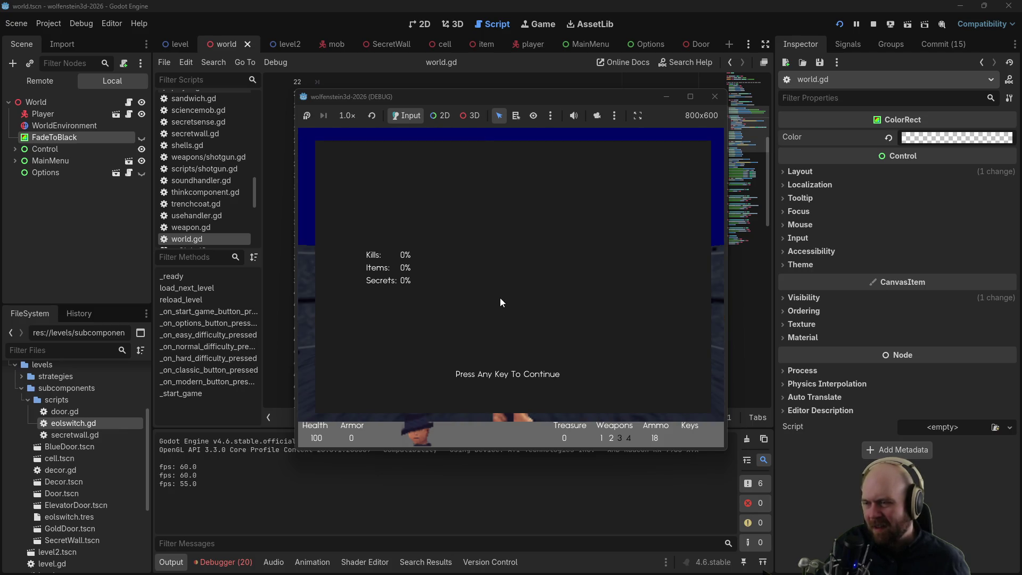
key(space)
key(F8)
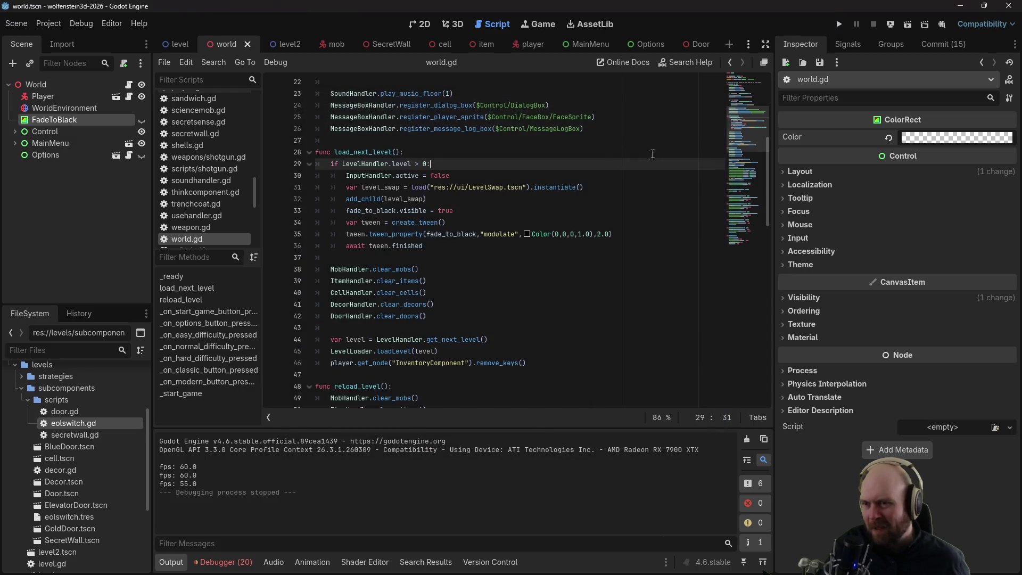
Step: Change the tween target's alpha on line 35 to 255, giving Color(0,0,0,255)
click(580, 233)
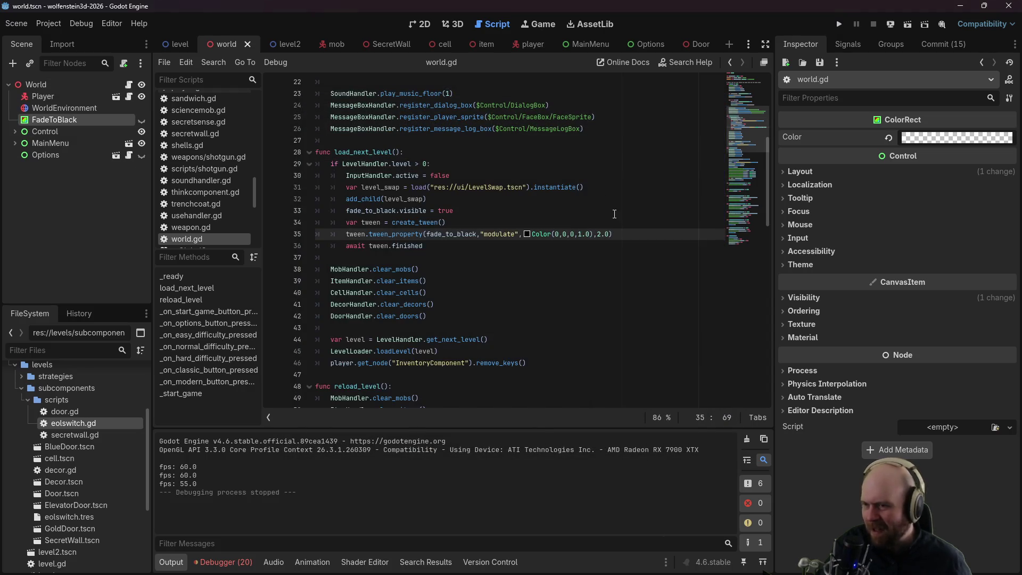
key(Delete)
text(55.)
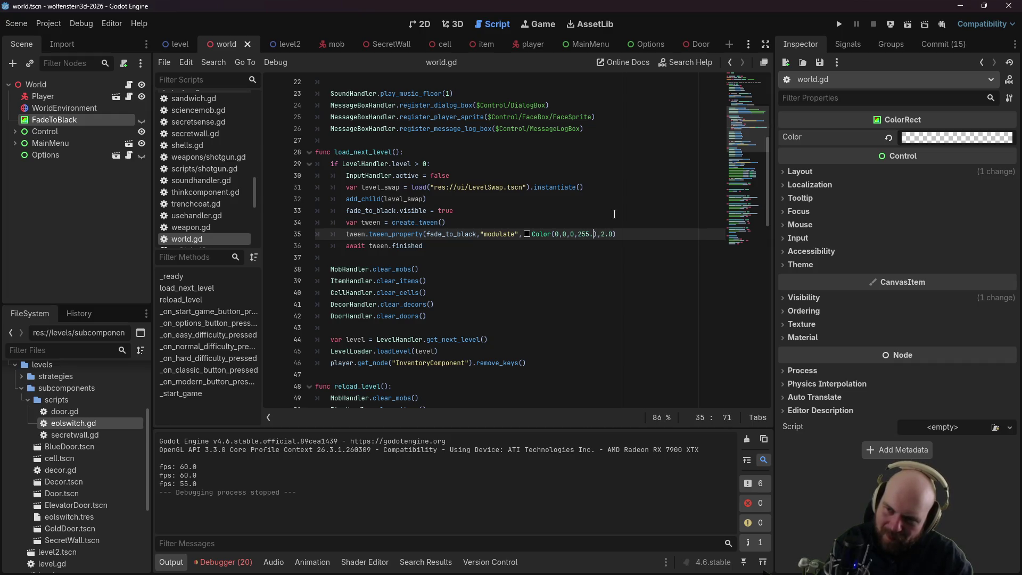
key(BackSpace)
key(BackSpace)
key(BackSpace)
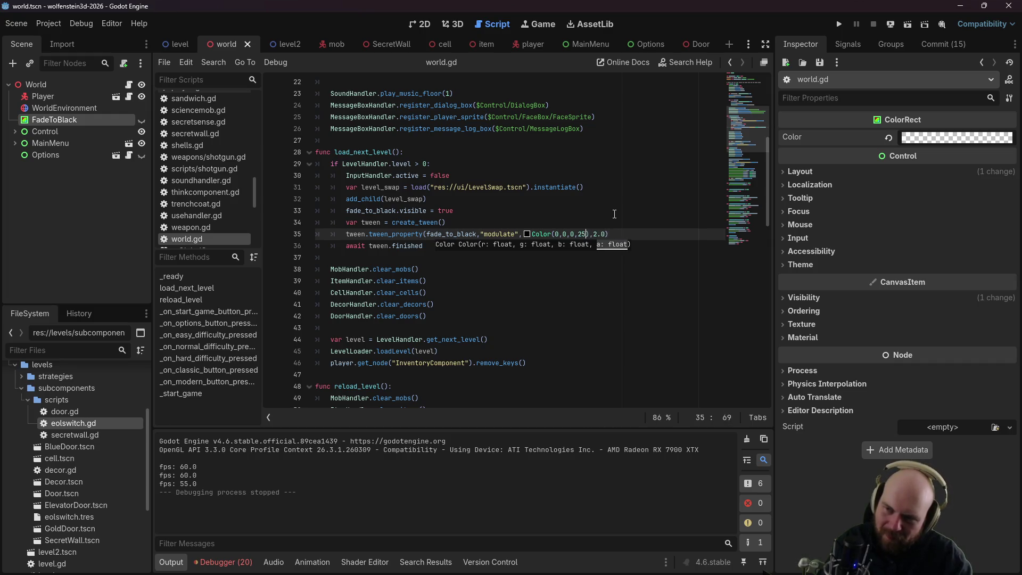
text(5)
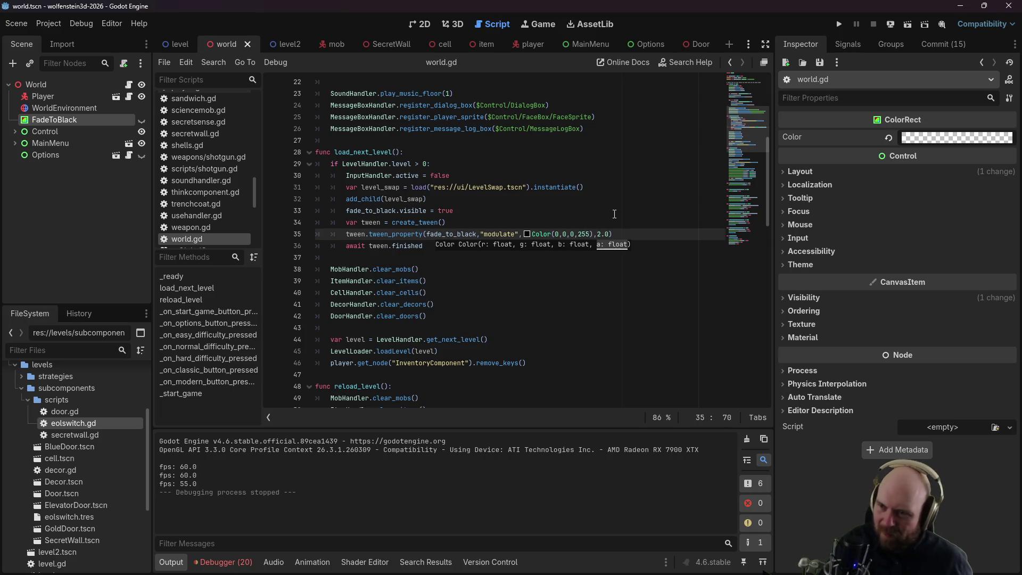
key(Up)
key(Up)
Step: Run the game with Modern Input, dismiss the stats screen, and close the game
click(839, 23)
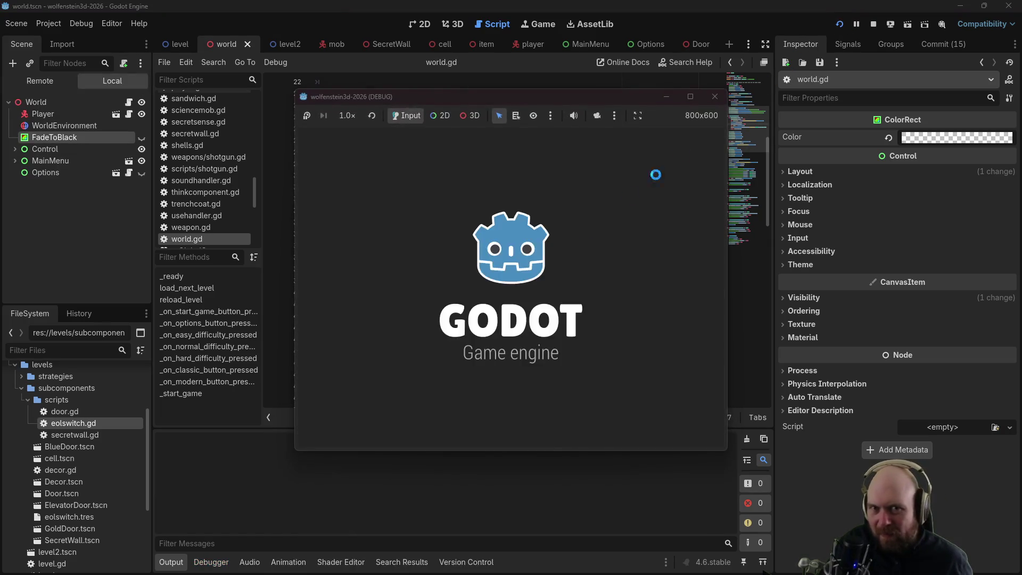
click(500, 282)
click(500, 321)
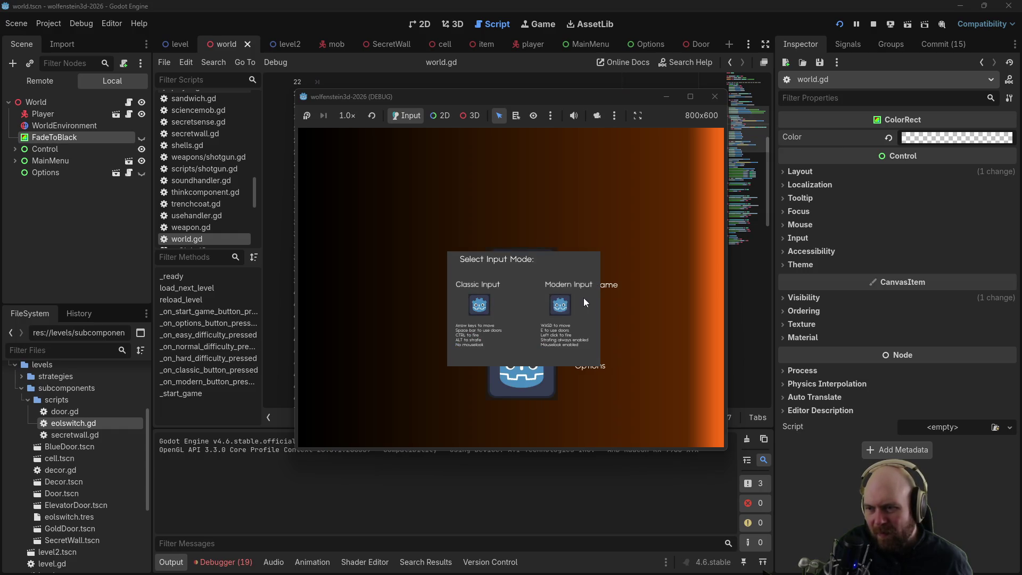
click(560, 305)
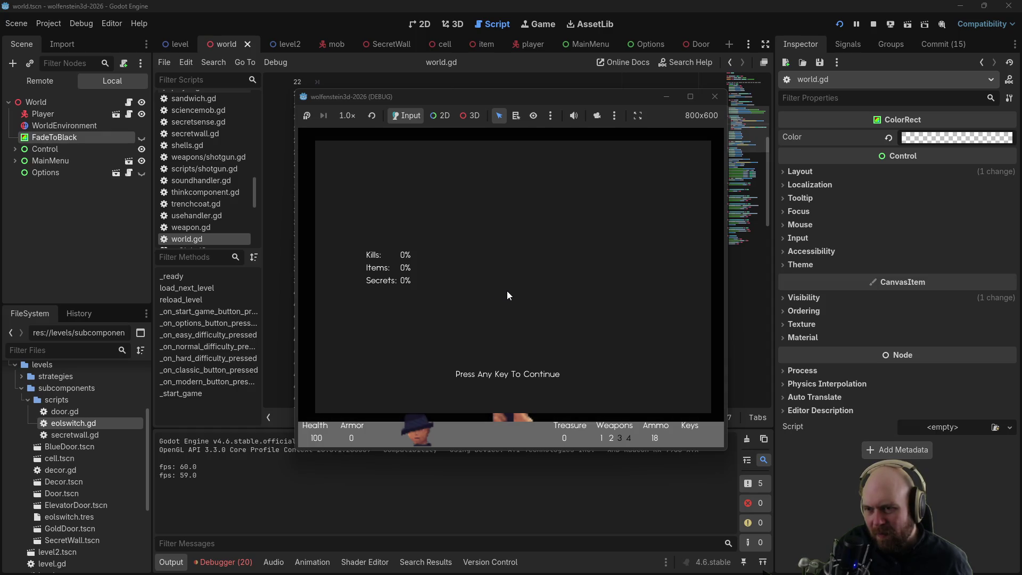
key(space)
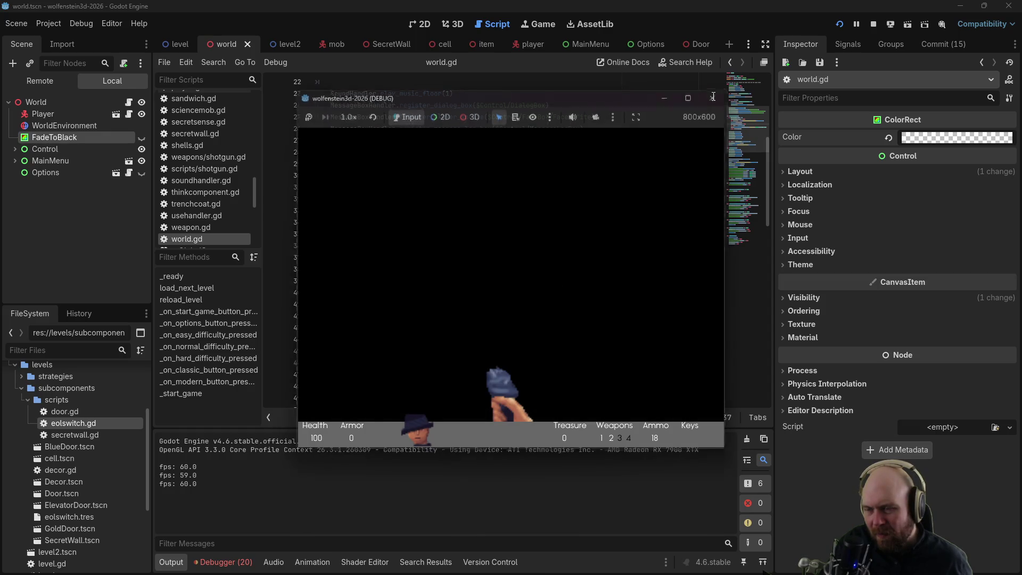
click(715, 97)
click(588, 234)
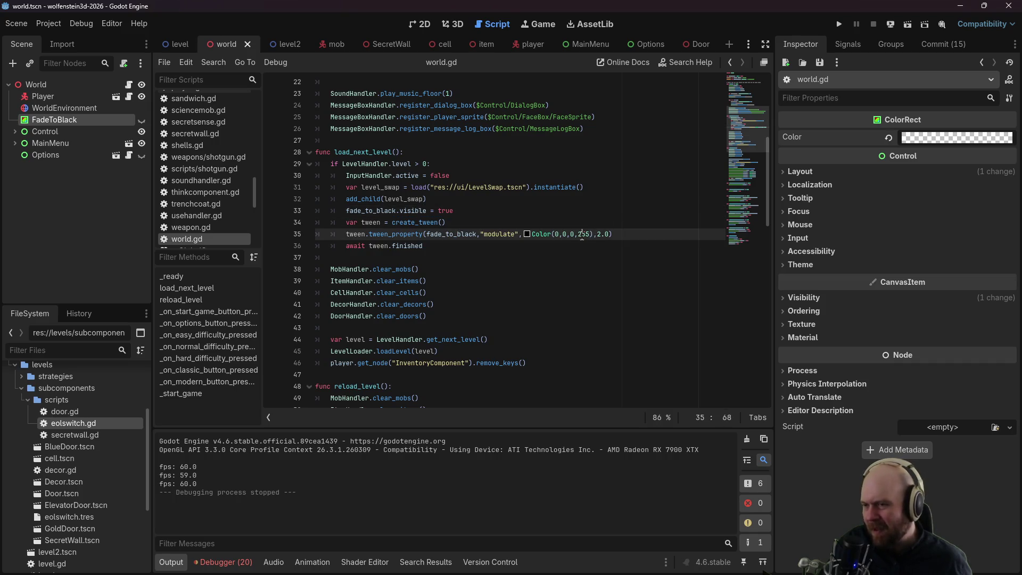
Step: Replace the 255 alpha with 1 so the tween targets Color(0,0,0,1), and save
double_click(582, 234)
text(1)
key(ctrl+s)
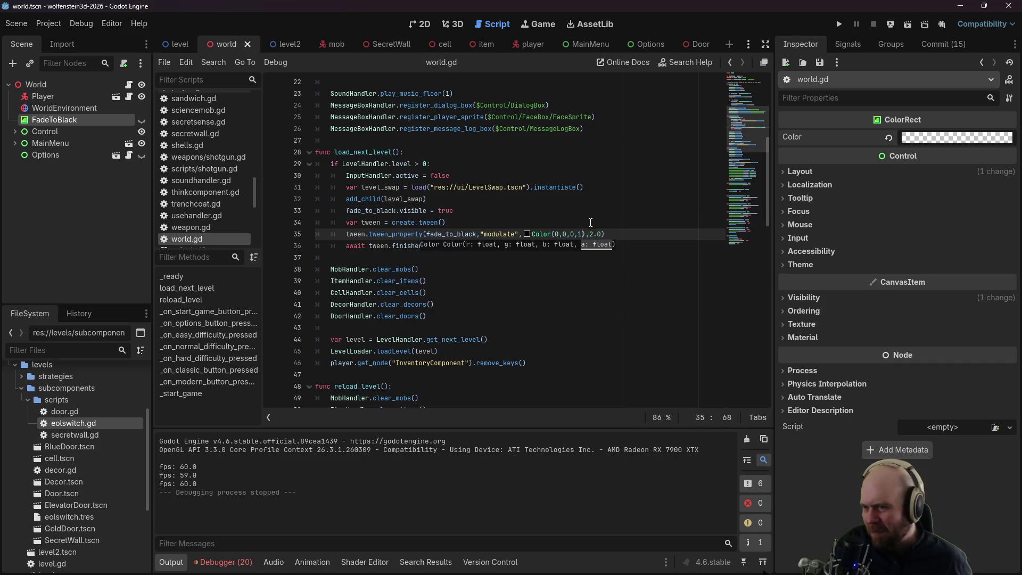
Step: Run the game, activate the switch, continue past the stats screen, then stop it
key(F5)
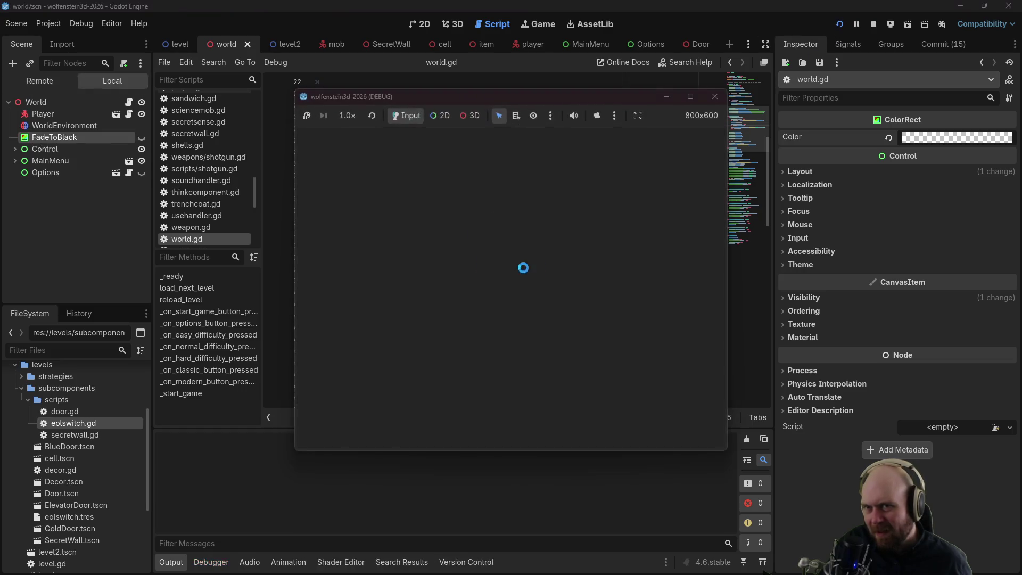
click(528, 272)
click(495, 305)
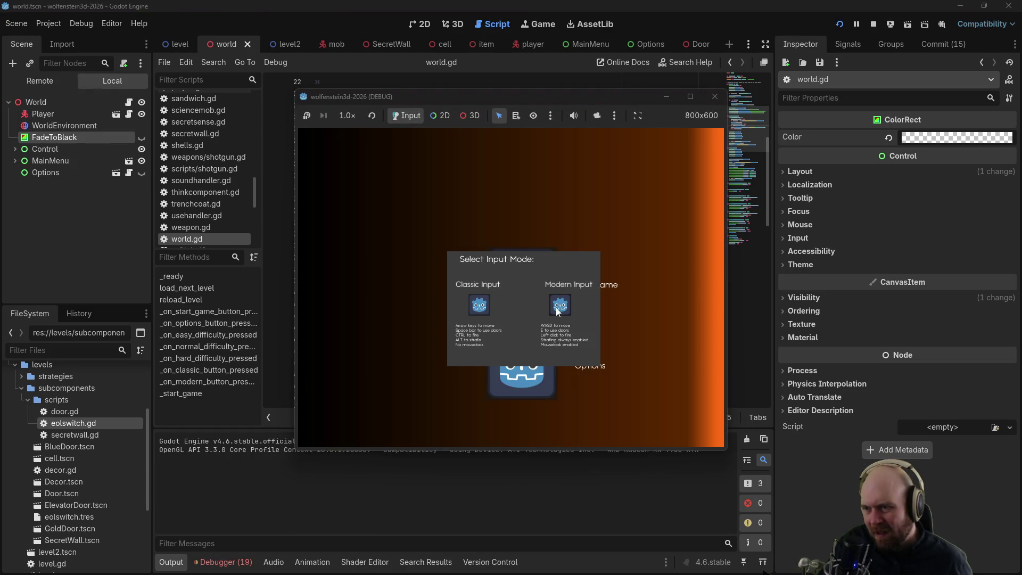
click(556, 308)
key(e)
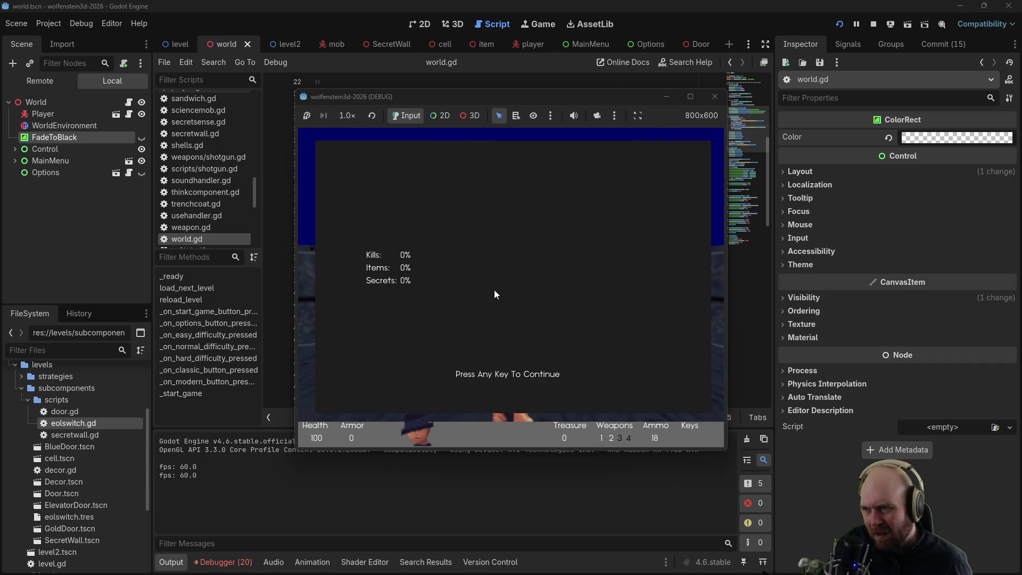
key(space)
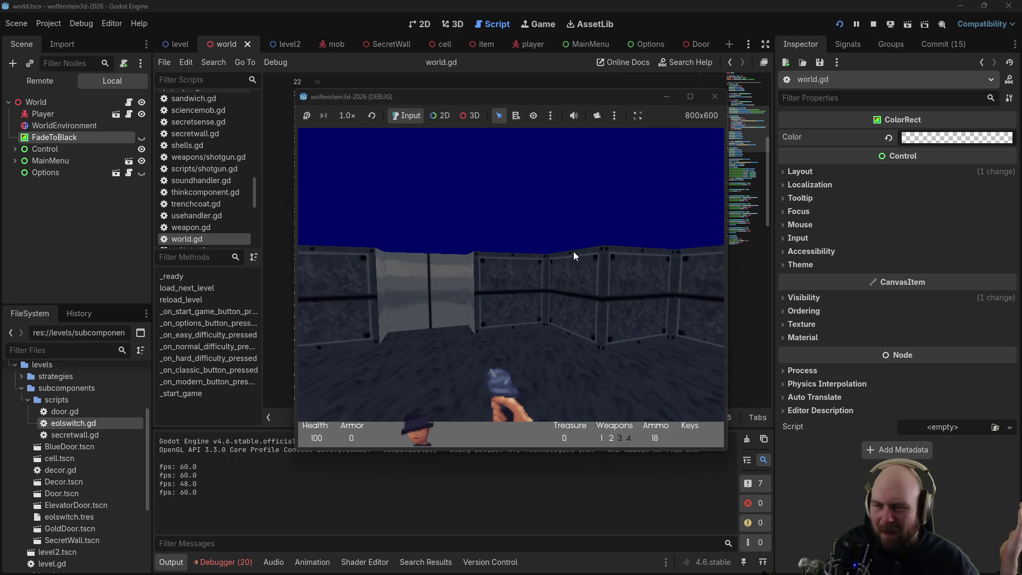
key(F8)
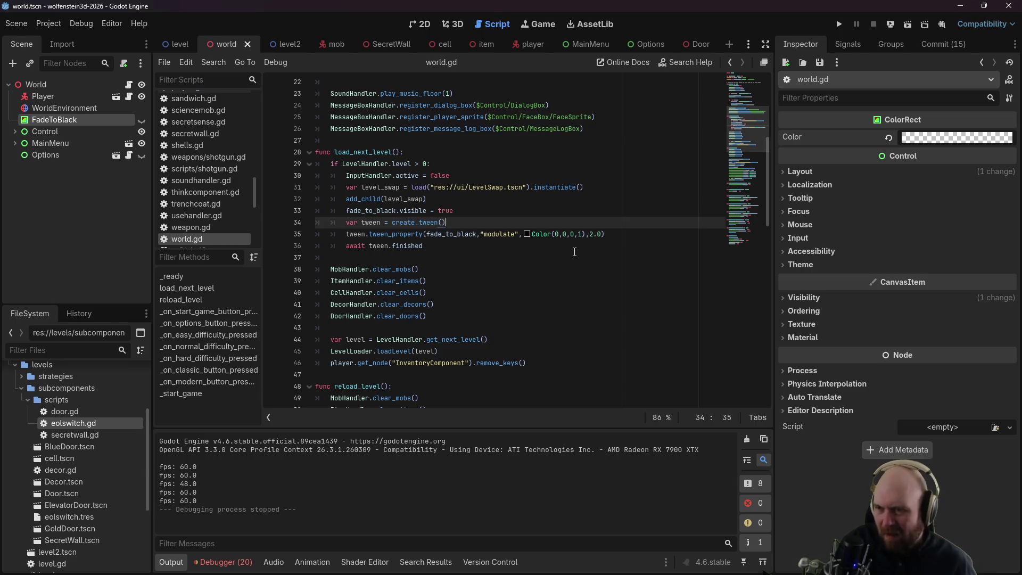
Step: Rewrite the tween target as Color(0.0,0.0,0.0,1.0) and save world.gd
click(559, 233)
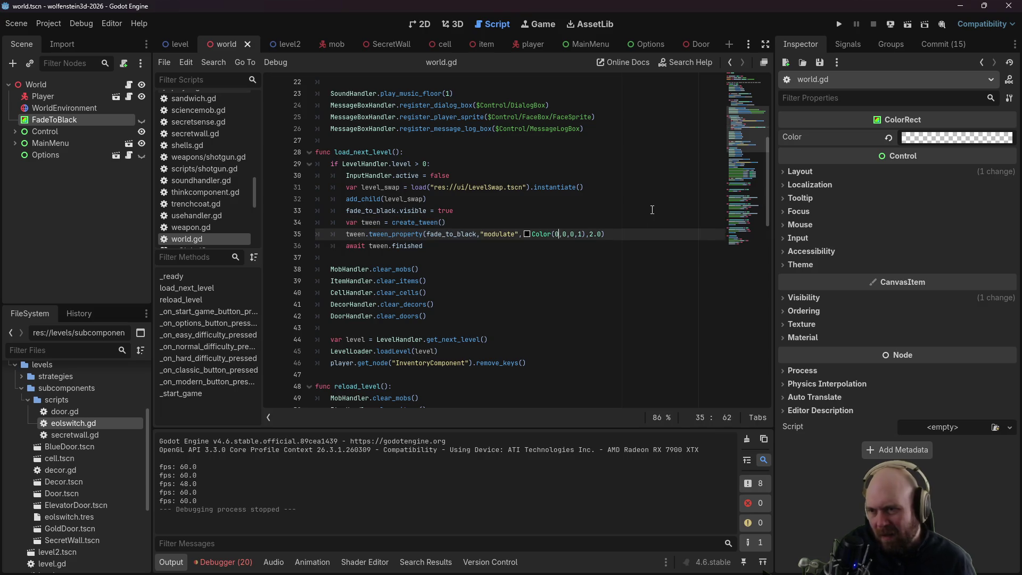
text(.0)
key(Right)
key(Right)
text(.0,0)
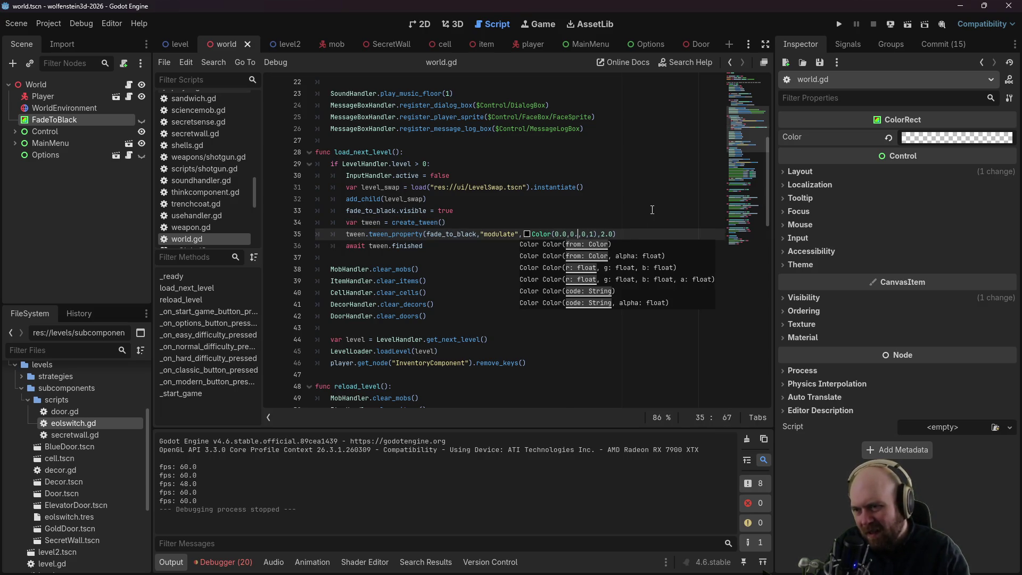
text(.0)
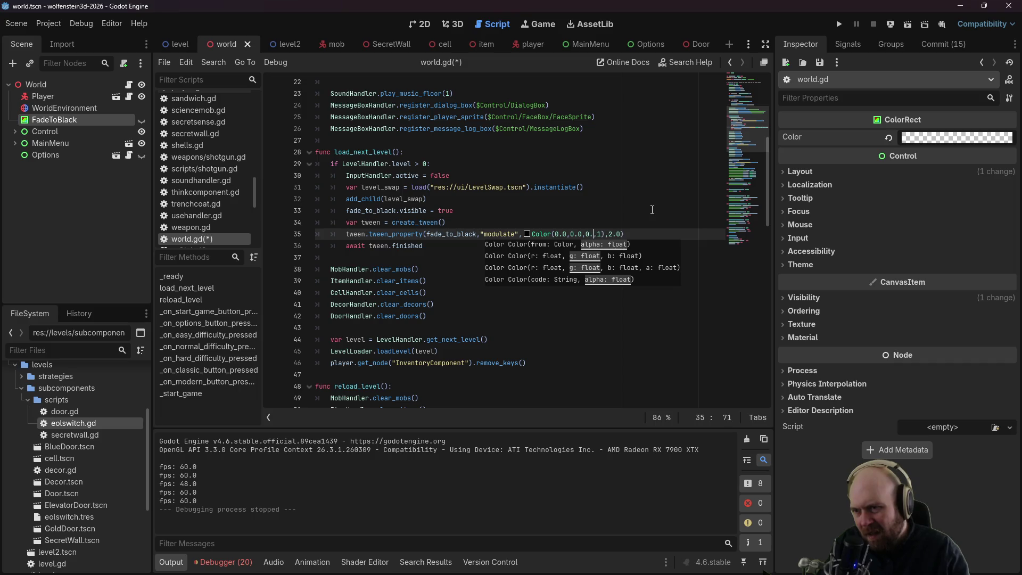
key(Right)
key(Right)
text(.)
key(ctrl+s)
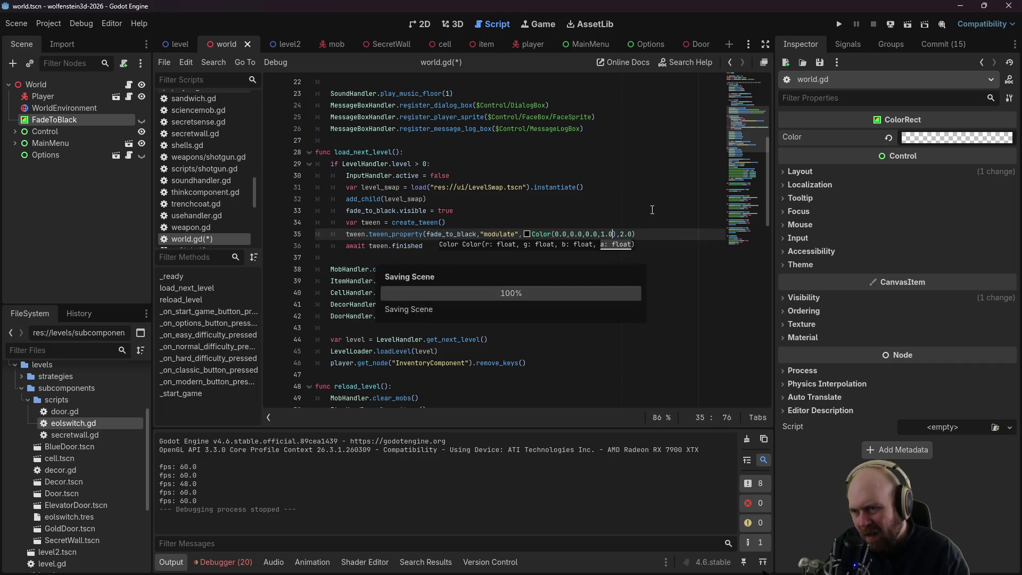
Step: Run an Easy game, finish the level past the stats screen, and close the game
click(652, 199)
click(839, 24)
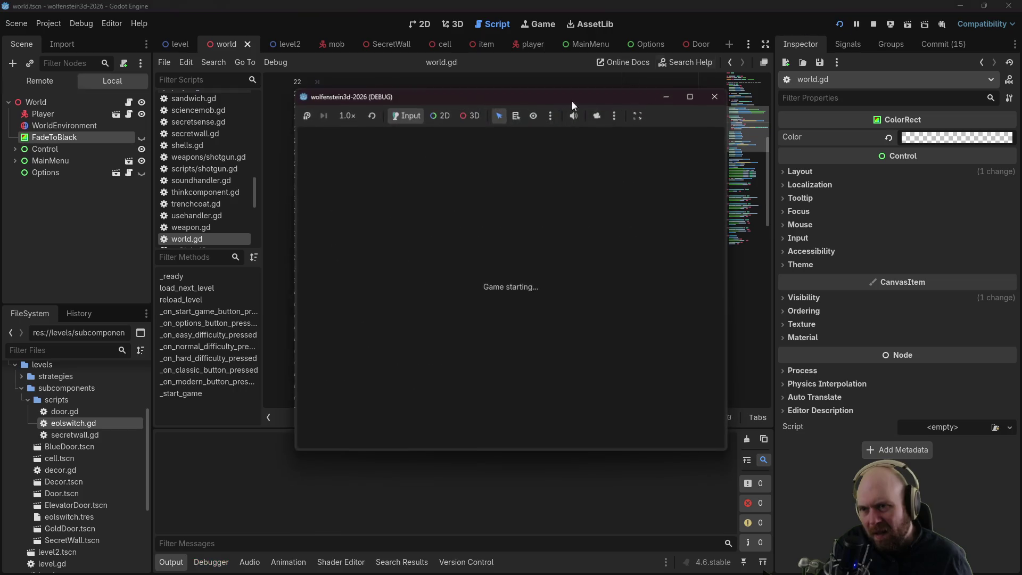
click(495, 296)
click(488, 297)
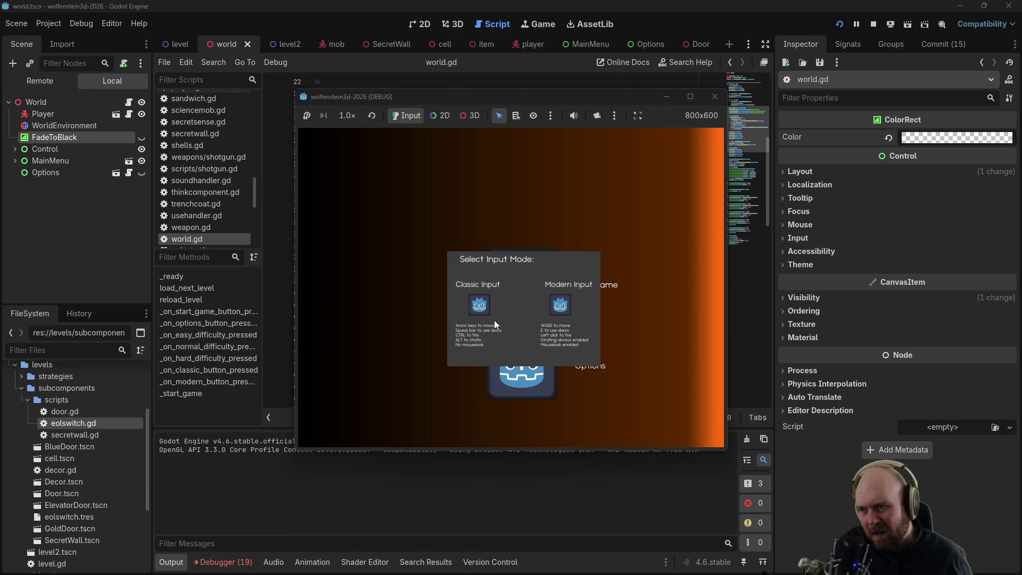
click(556, 303)
key(space)
key(space)
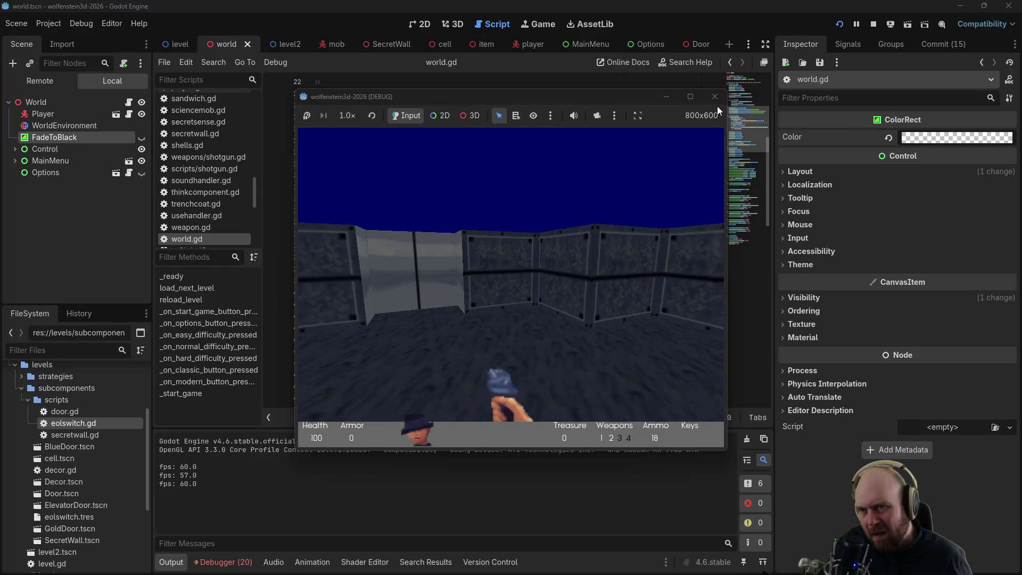
click(714, 96)
click(599, 234)
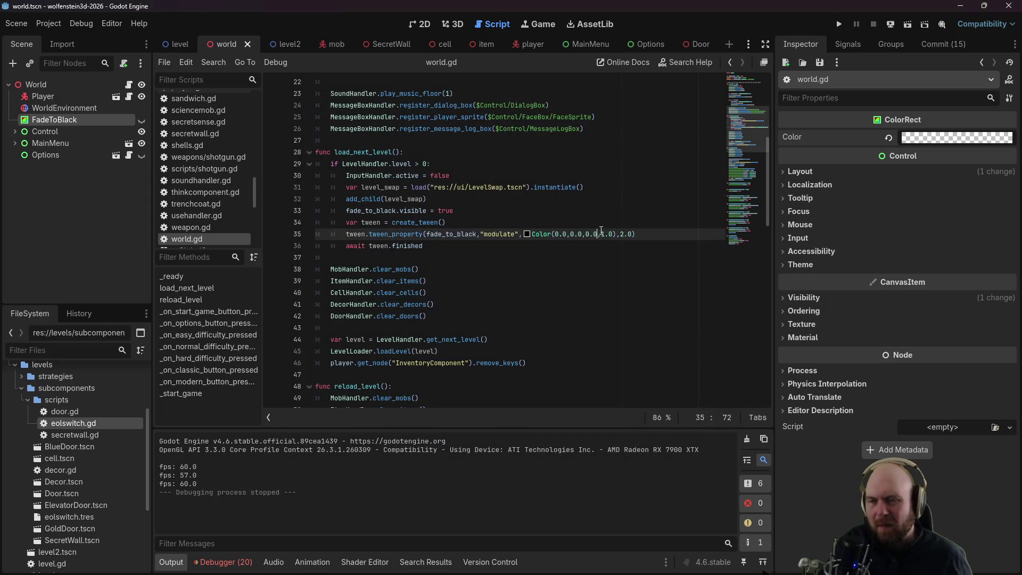
Step: Change the tween target's alpha to 0.0, giving Color(0.0,0.0,0.0,0.0), and save
double_click(607, 234)
key(BackSpace)
key(BackSpace)
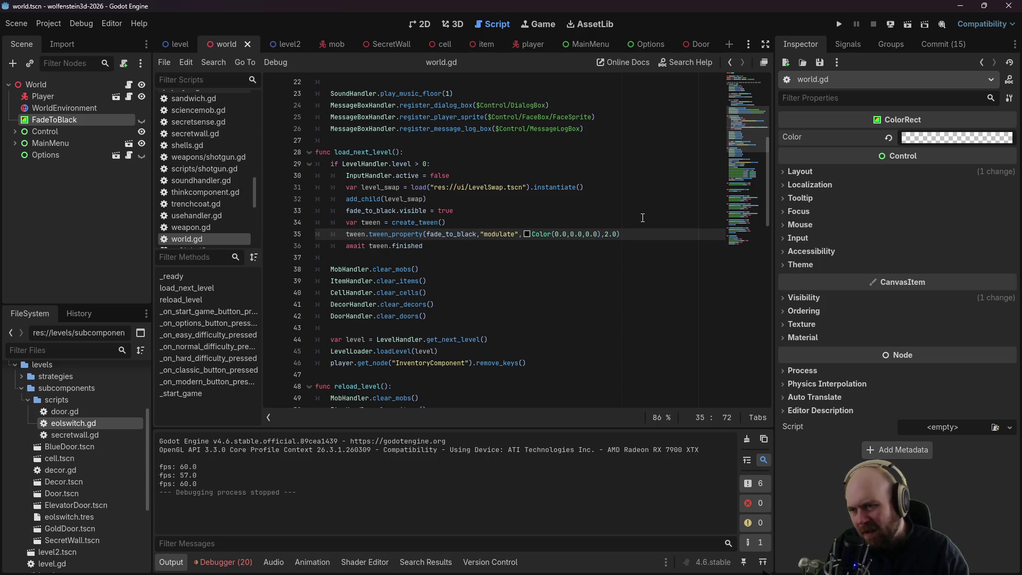
key(ctrl+s)
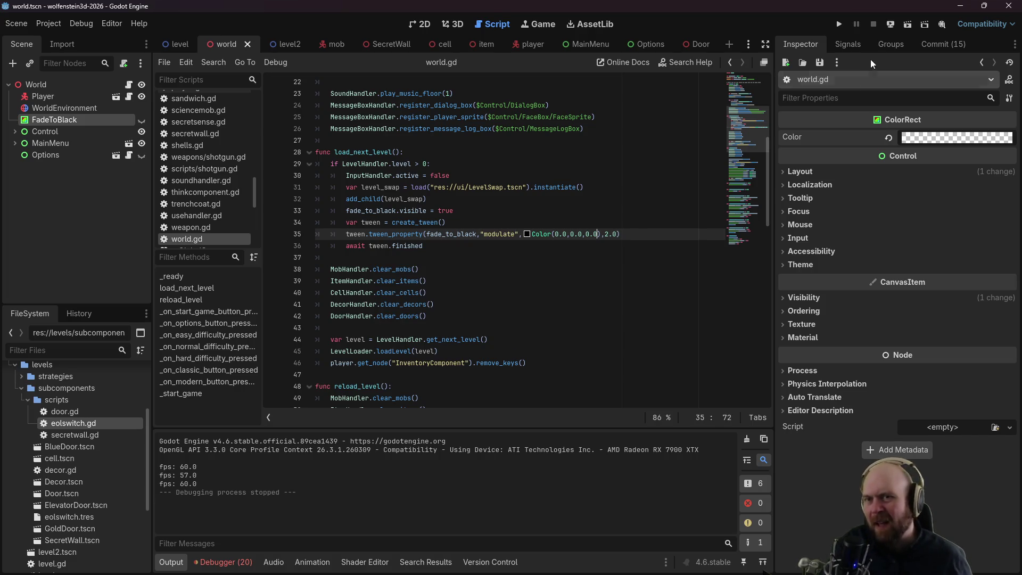
Step: Test an Easy game to the level end, close it, and open FadeToBlack's colour picker
click(840, 25)
click(554, 267)
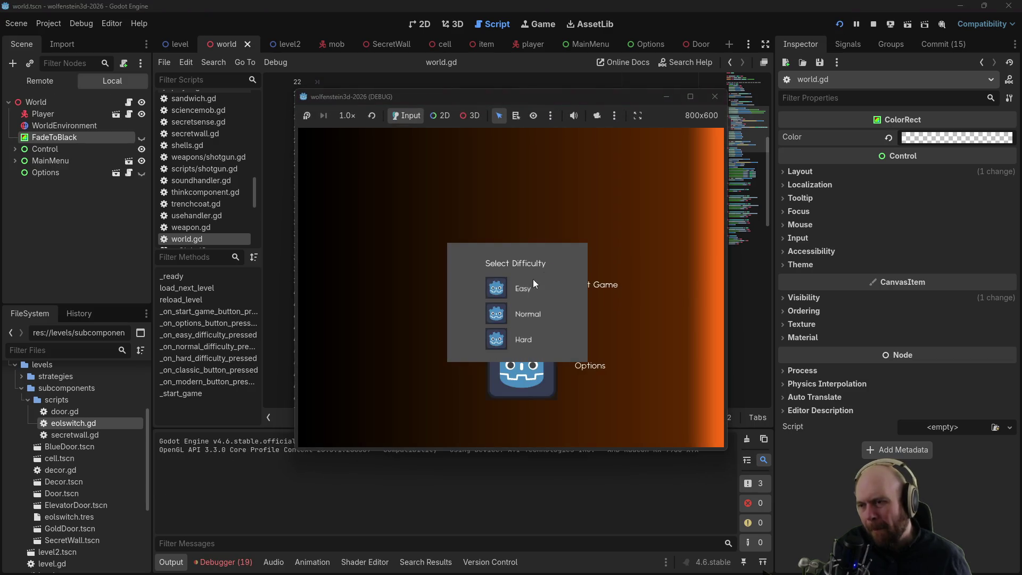
click(486, 282)
click(556, 303)
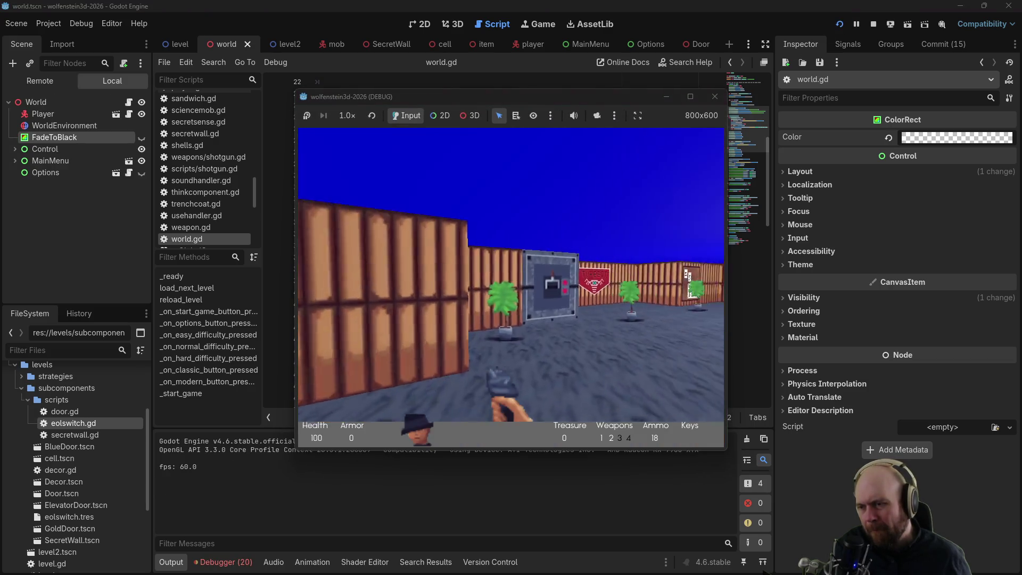
key(e)
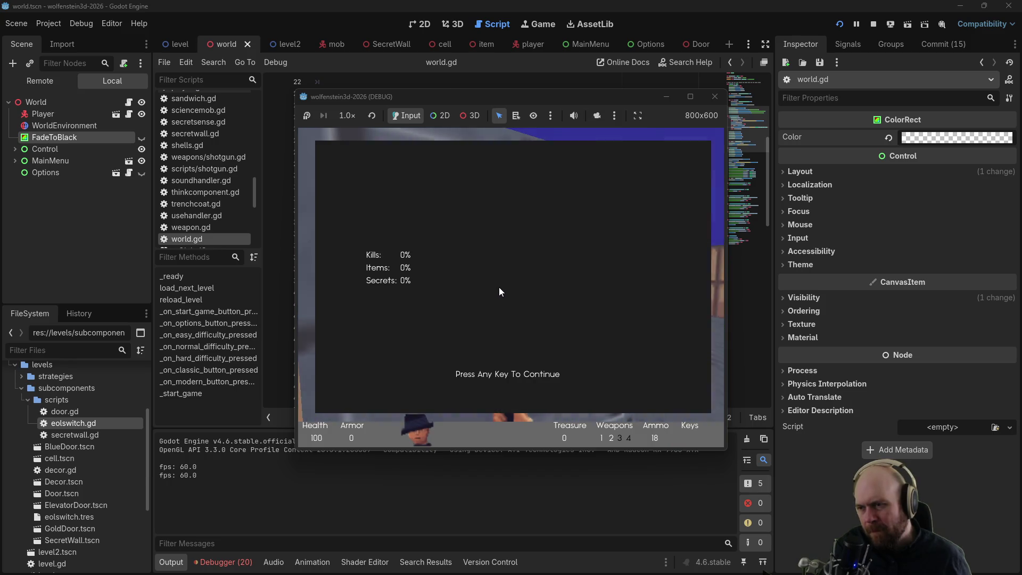
click(713, 97)
click(955, 139)
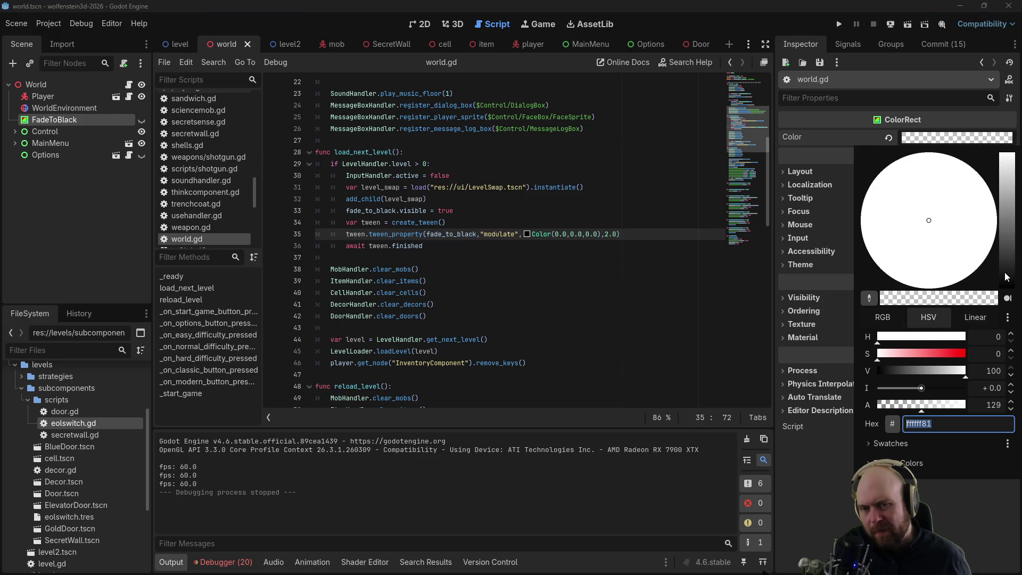
Step: Make the FadeToBlack rect's Color black with alpha 0 in the Inspector
click(1006, 287)
drag(922, 409, 834, 407)
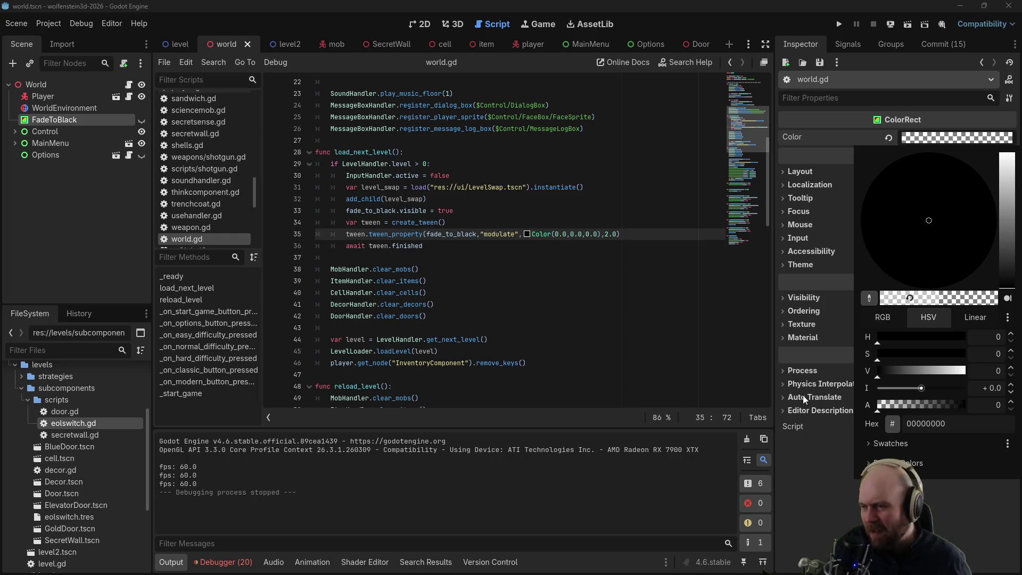
click(511, 235)
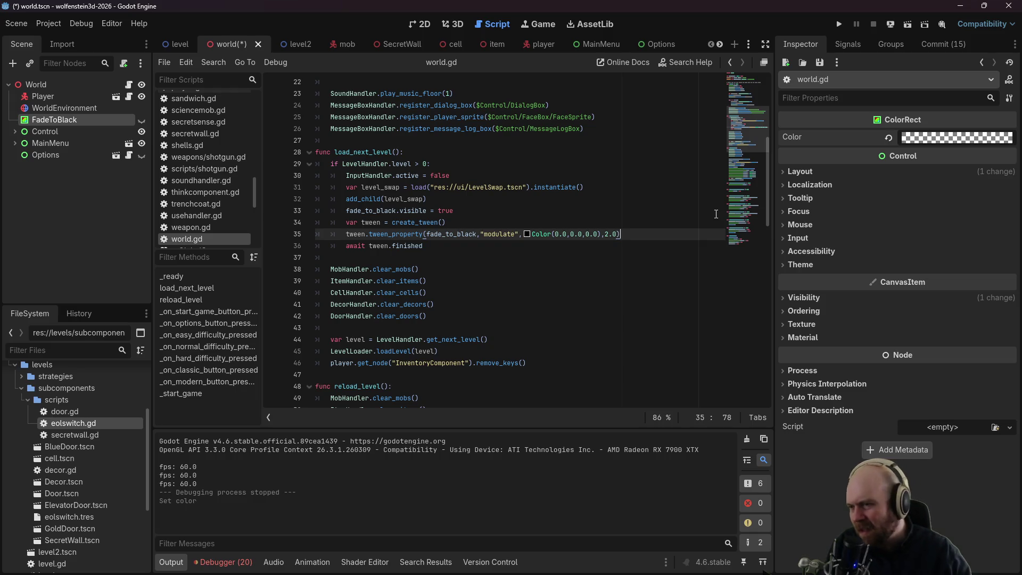
Step: Change the fade tween's property from "modulate" to "color" in world.gd and save
key(Return)
text(fade)
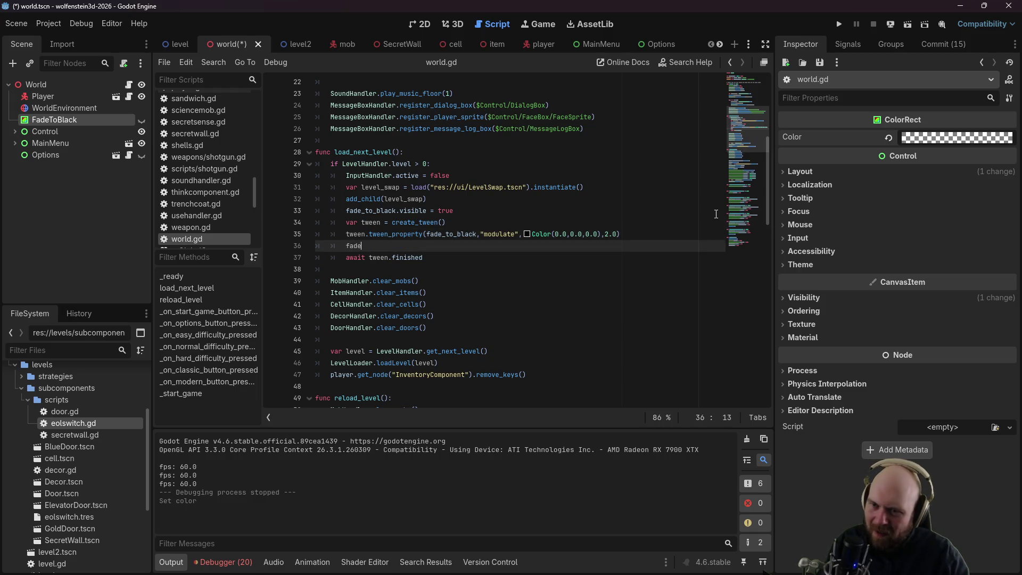
text(_to_black.)
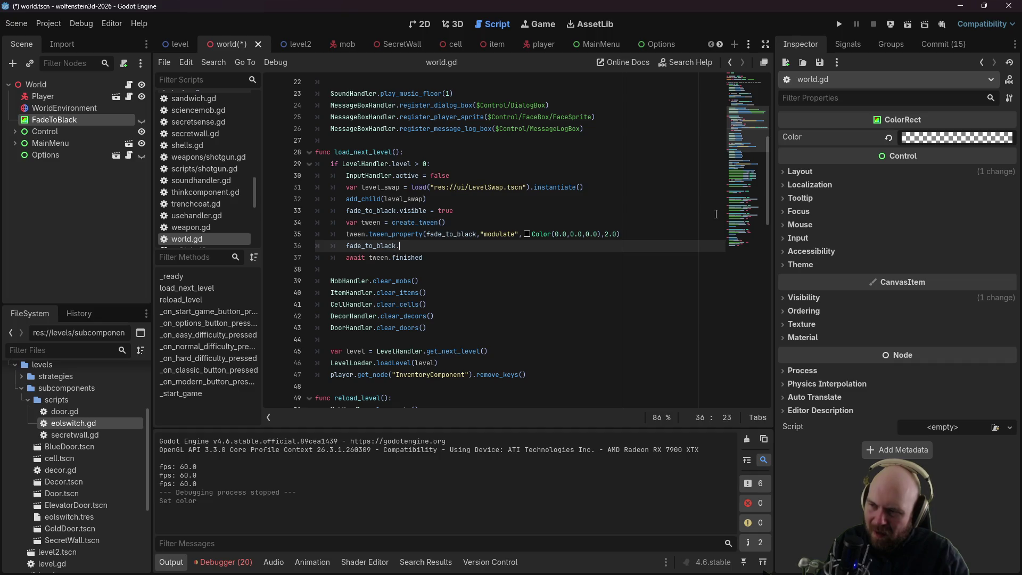
key(Escape)
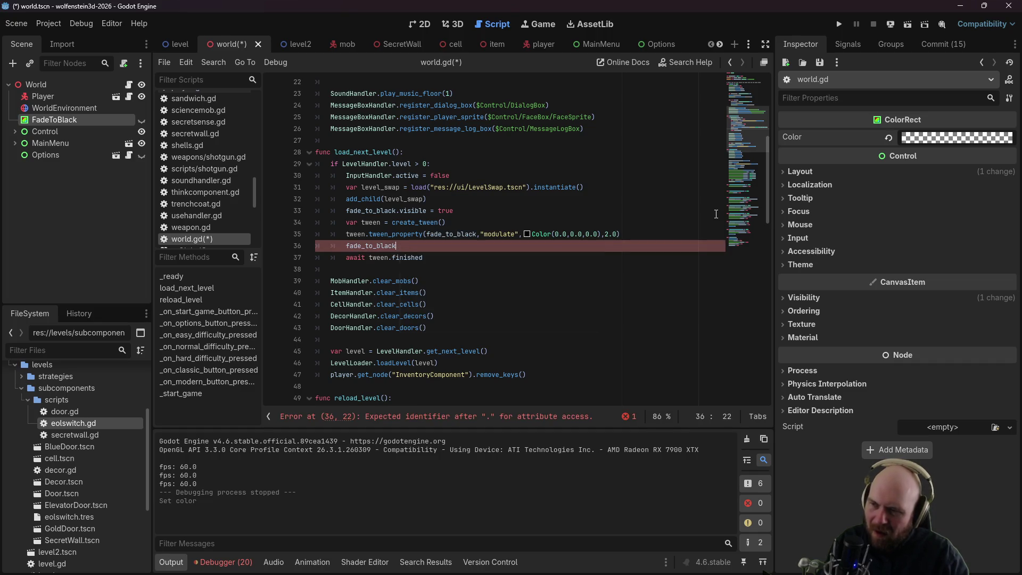
key(BackSpace)
key(BackSpace)
key(BackSpace)
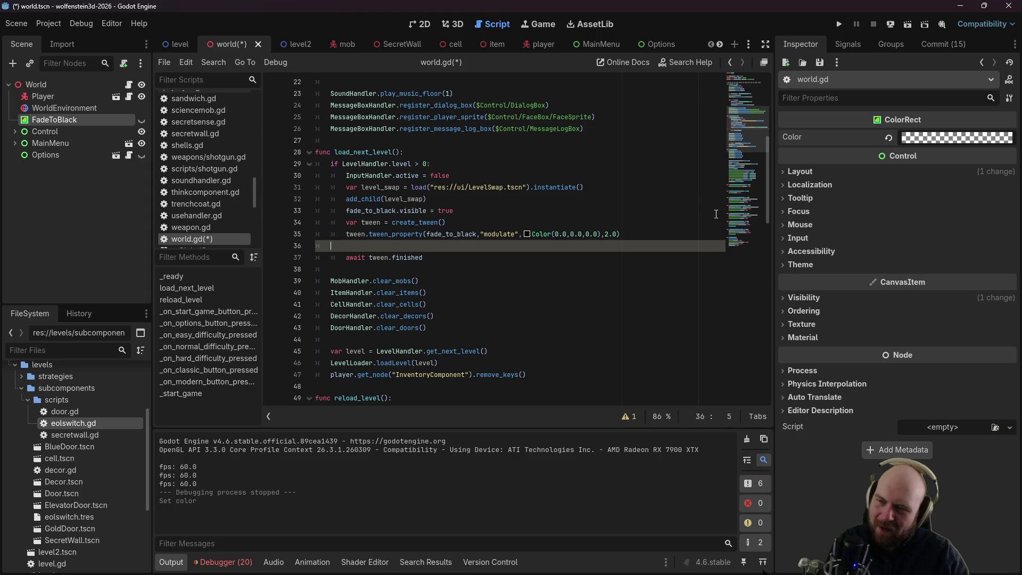
key(BackSpace)
key(BackSpace)
key(Left)
key(Left)
key(Left)
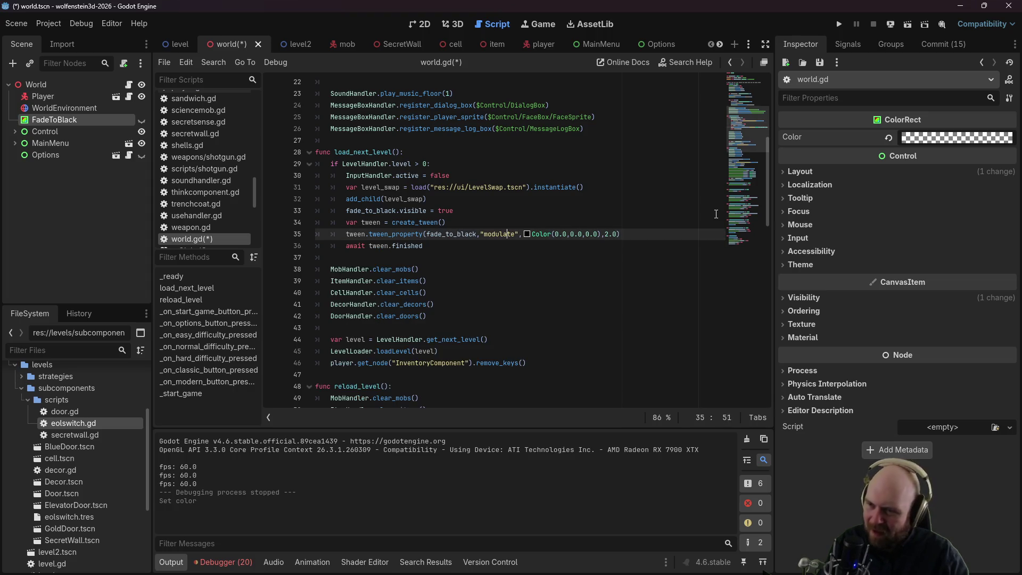
key(BackSpace)
key(BackSpace)
key(BackSpace)
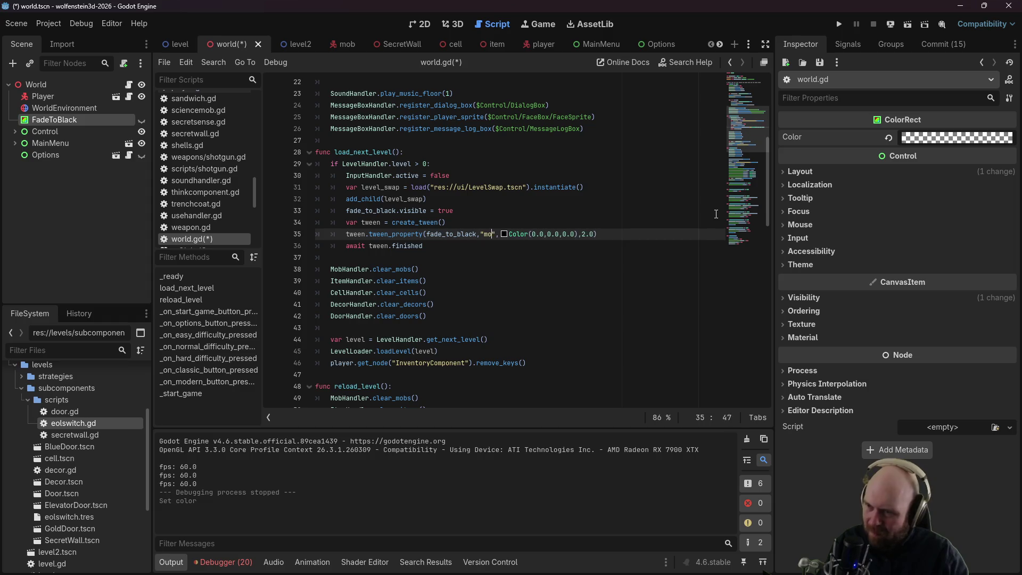
text(color)
key(Right)
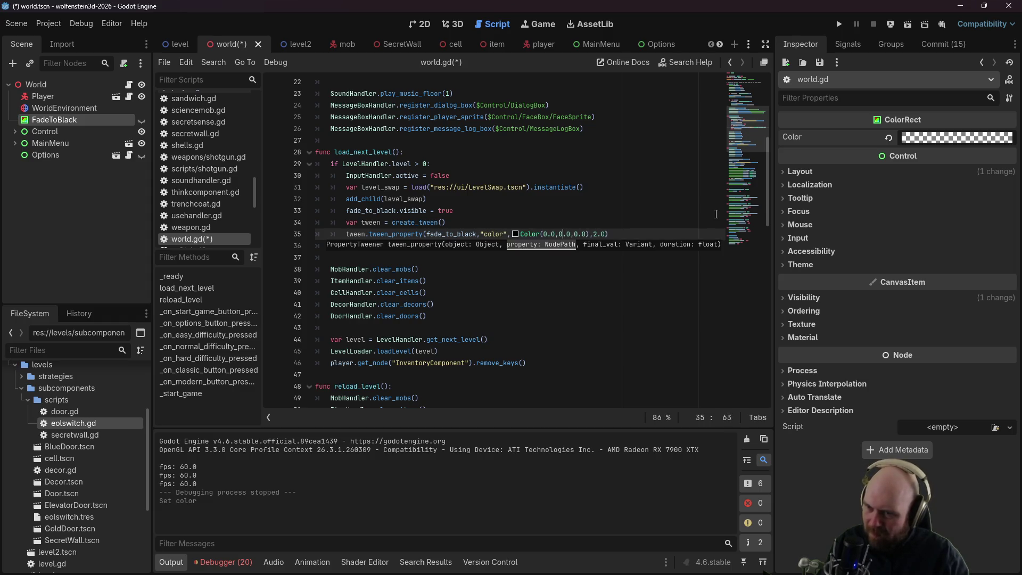
text(1)
key(ctrl+s)
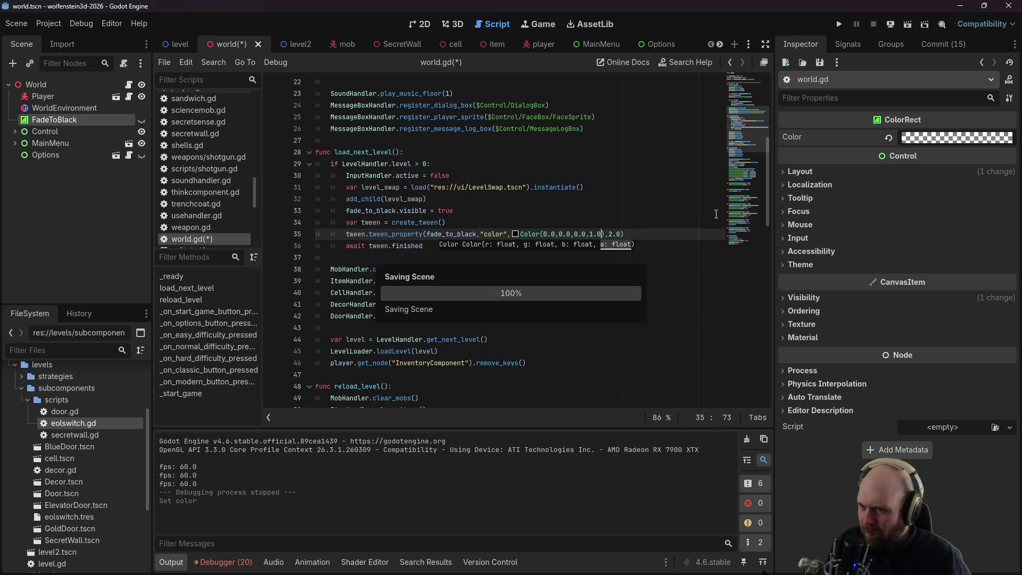
click(665, 199)
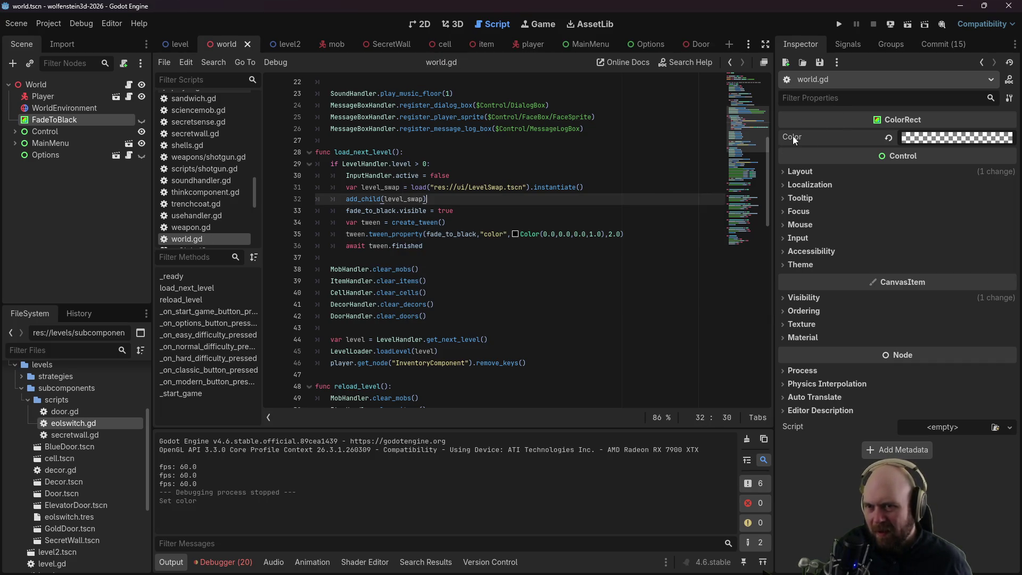
Step: Launch the game, start with a difficulty and Modern Input, and hit the end-of-level switch
click(839, 24)
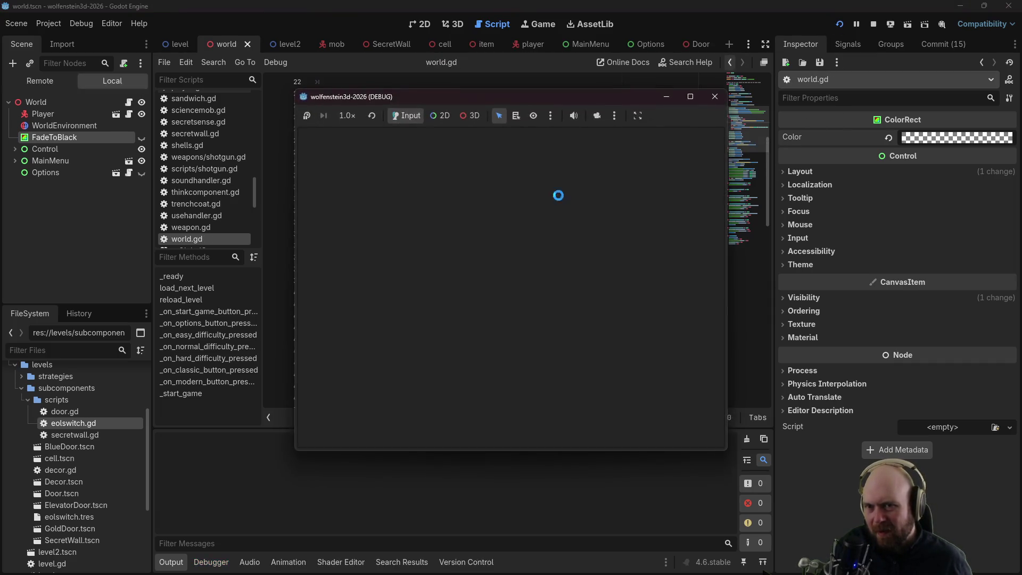
click(512, 285)
click(492, 290)
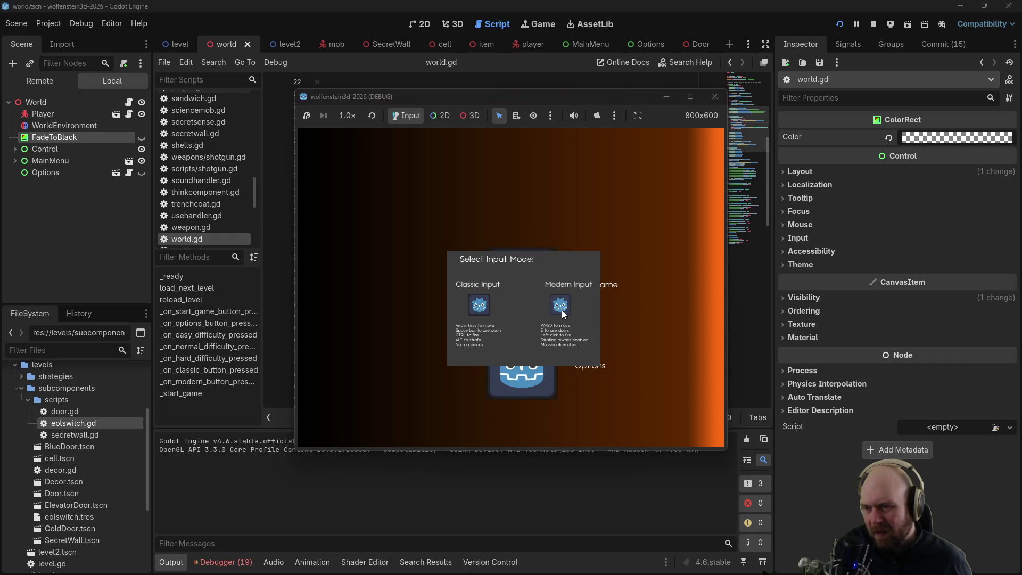
click(561, 310)
key(e)
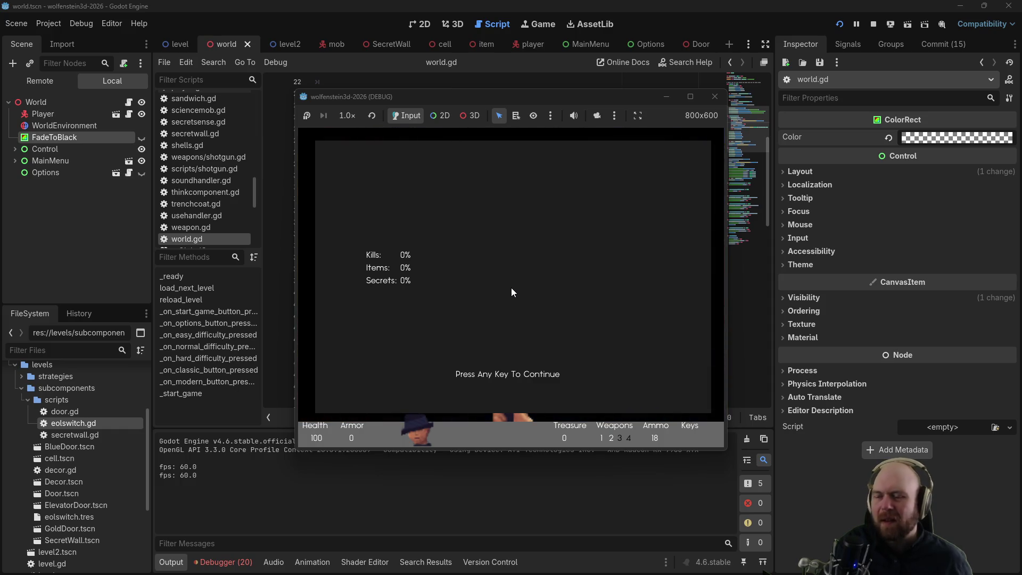
Step: Stop the game and add level_swap.visible = false after the LevelSwap load line
click(715, 97)
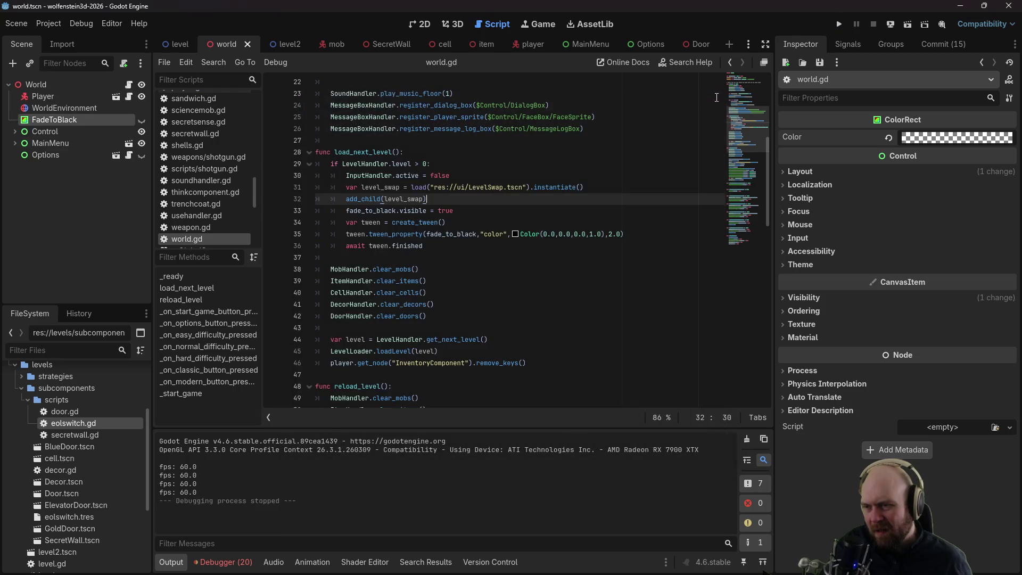
click(552, 247)
click(420, 188)
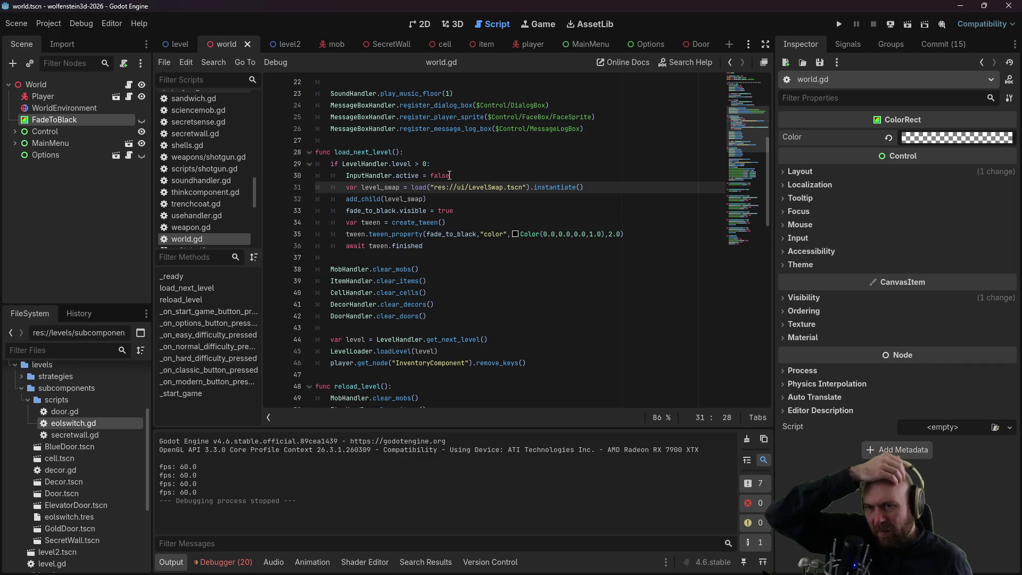
click(613, 187)
key(Return)
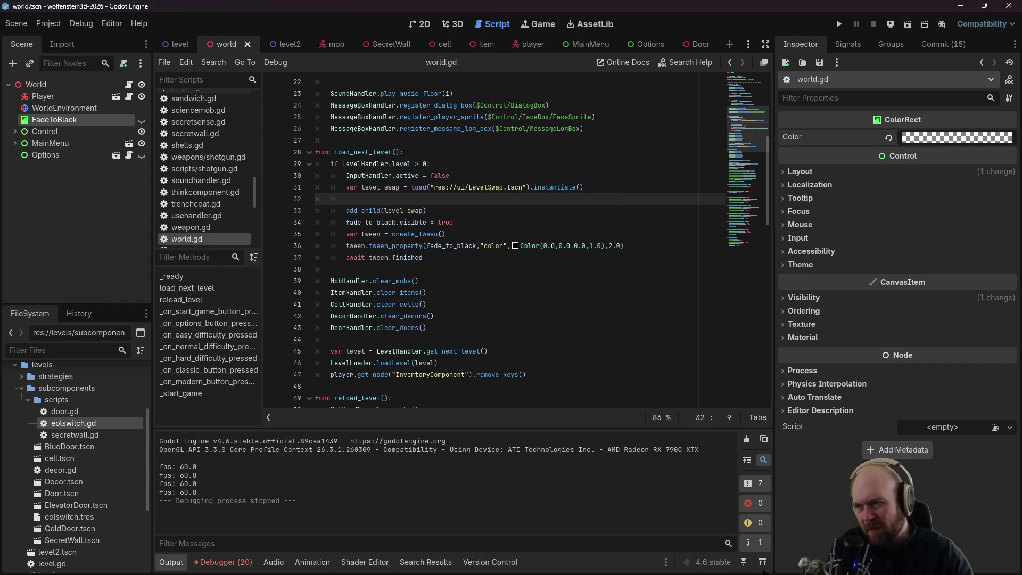
text(l)
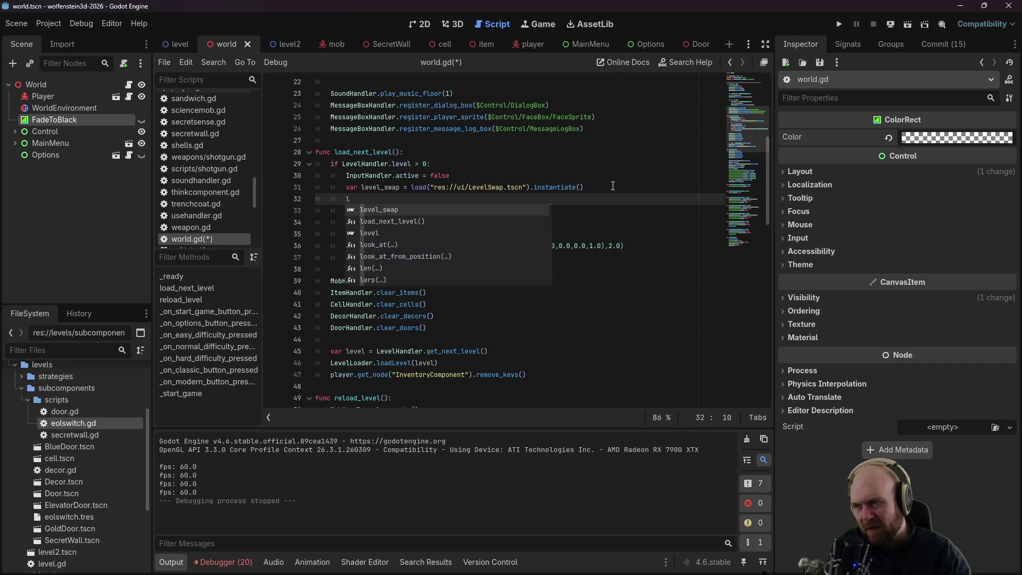
text(evel_swap.vis)
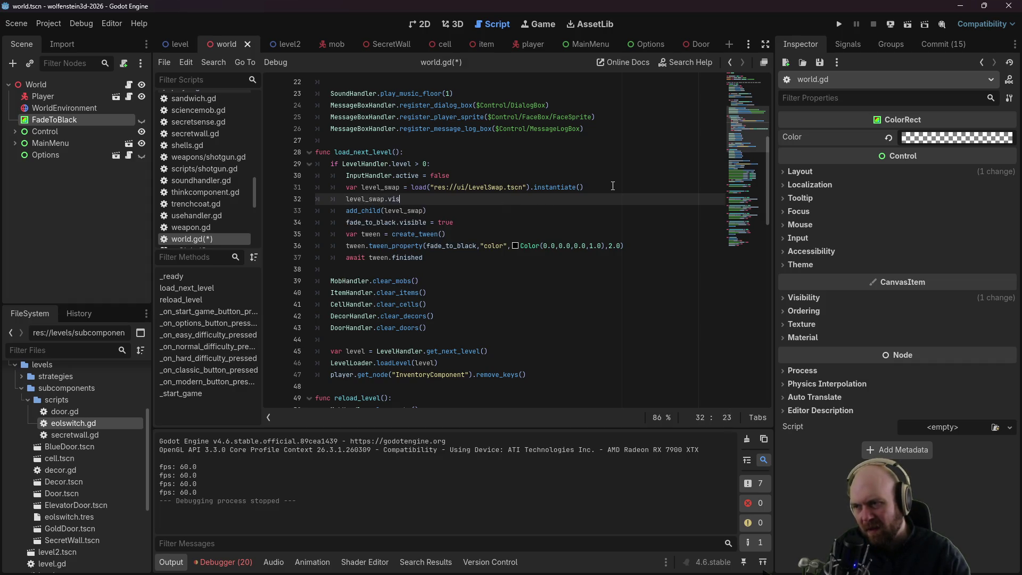
text(ible)
key(Down)
key(Down)
key(Down)
key(Down)
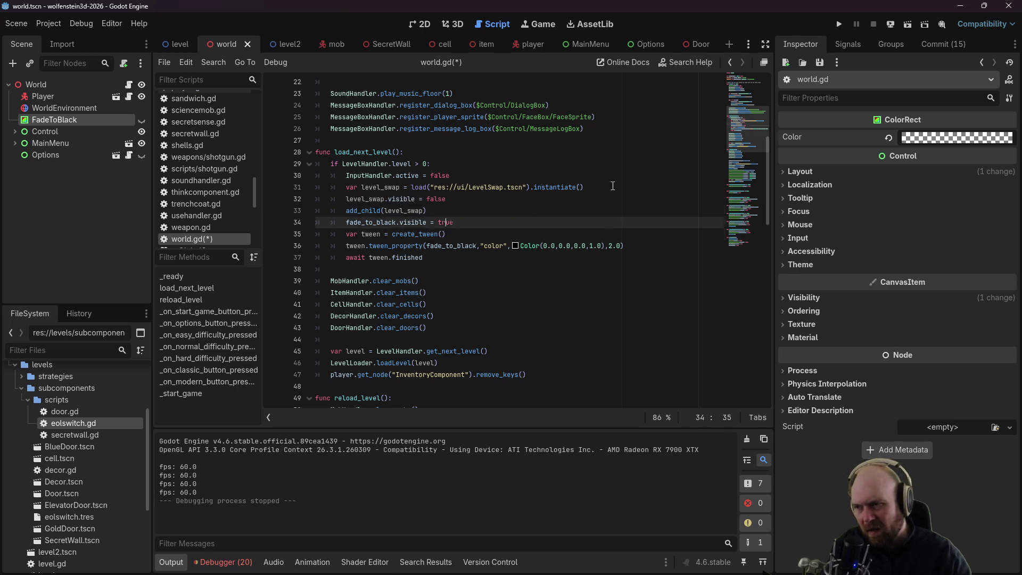
Step: Start a level_swap.modulate = Color line after await tween.finished
key(Up)
key(Up)
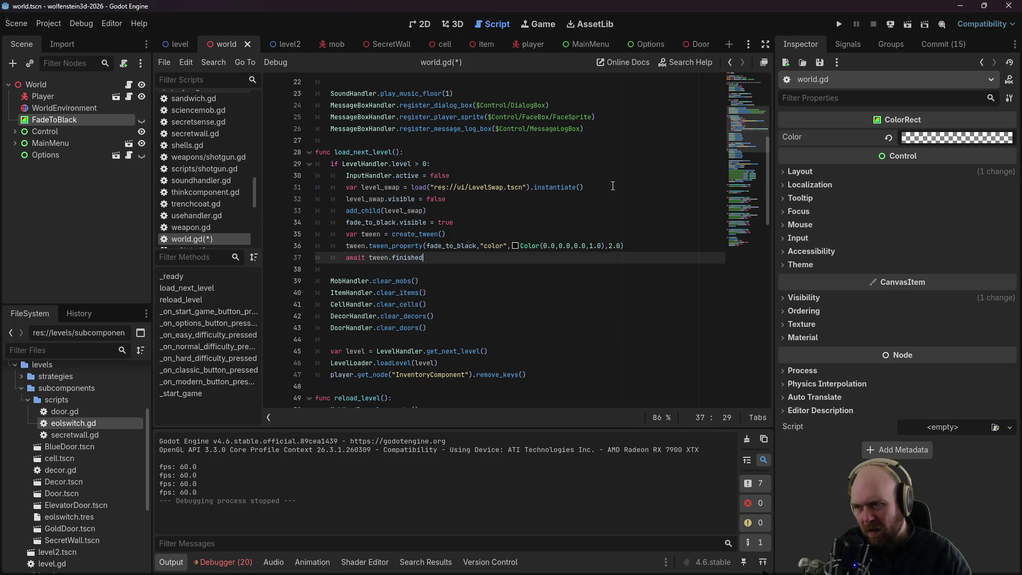
key(Return)
text(level_swap)
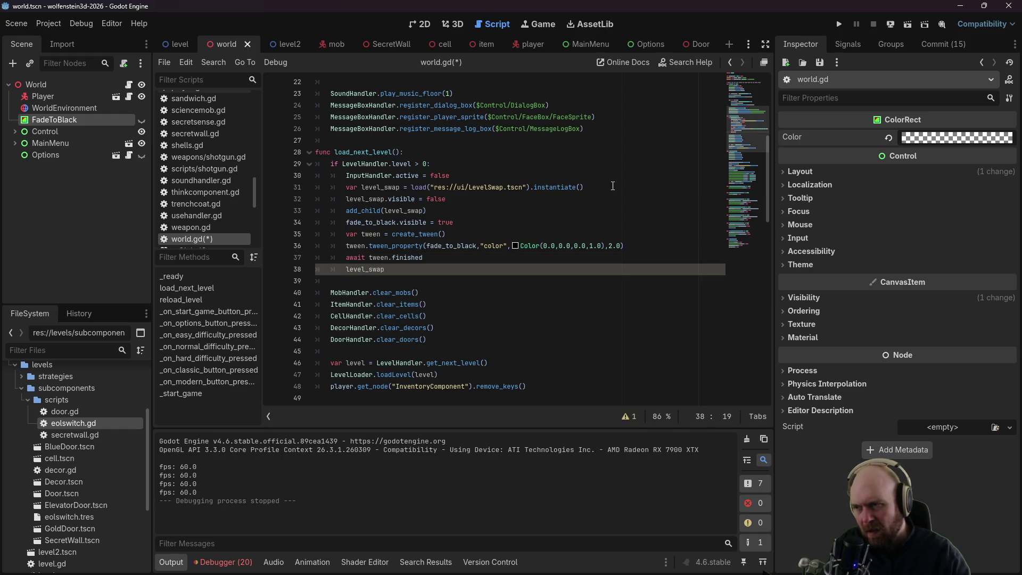
text(.modulate()
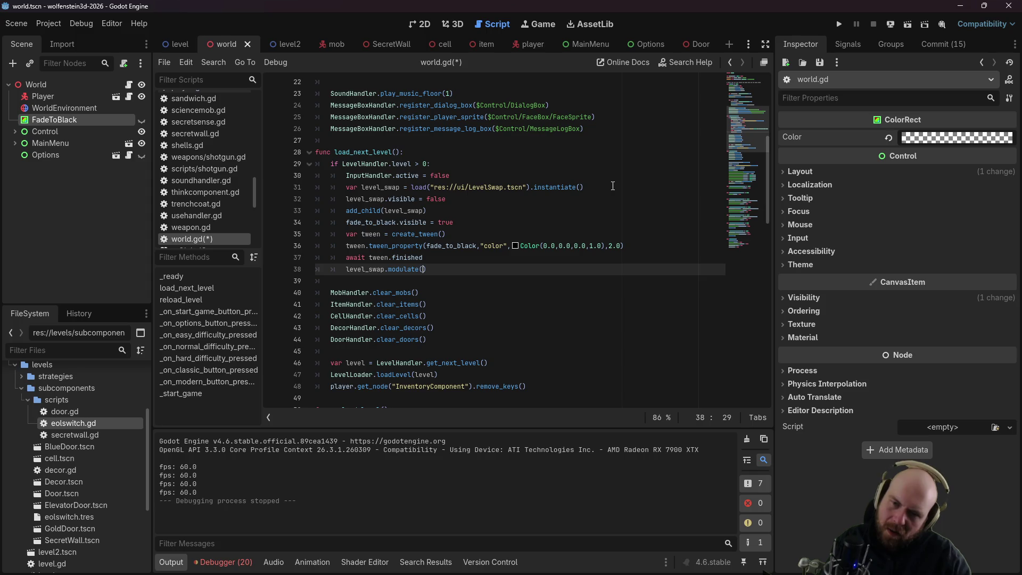
key(BackSpace)
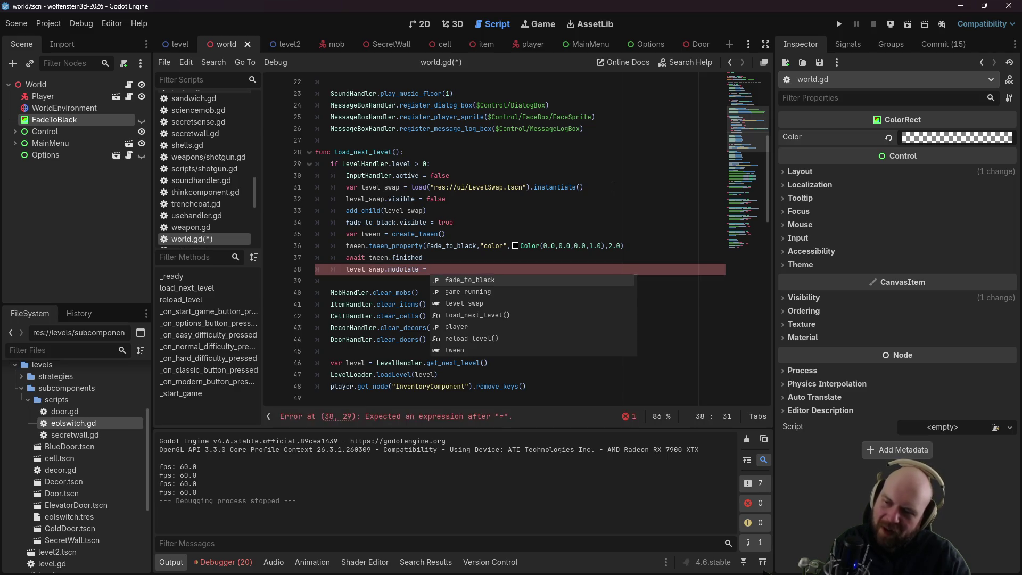
text(Color)
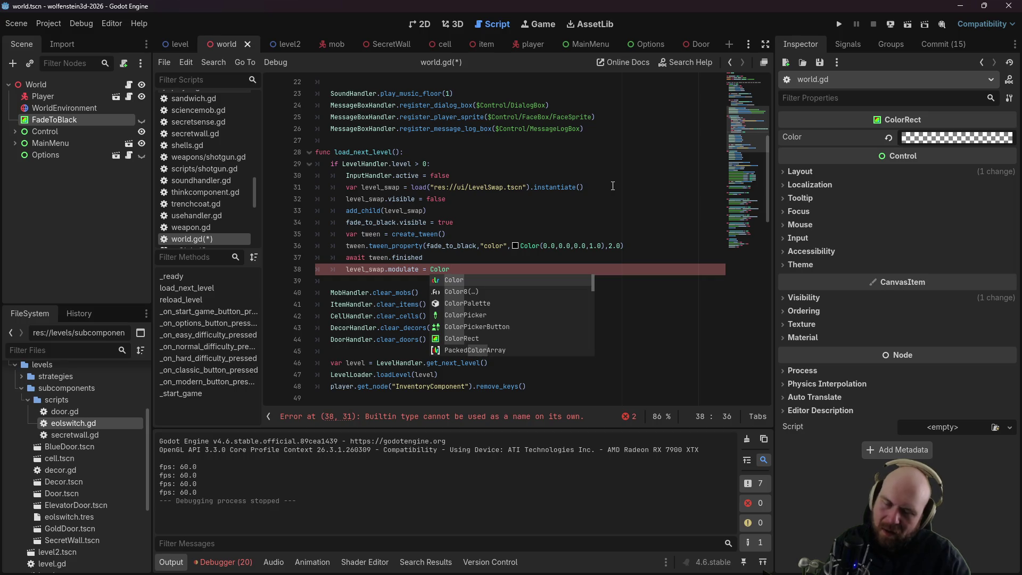
key(alt+Tab)
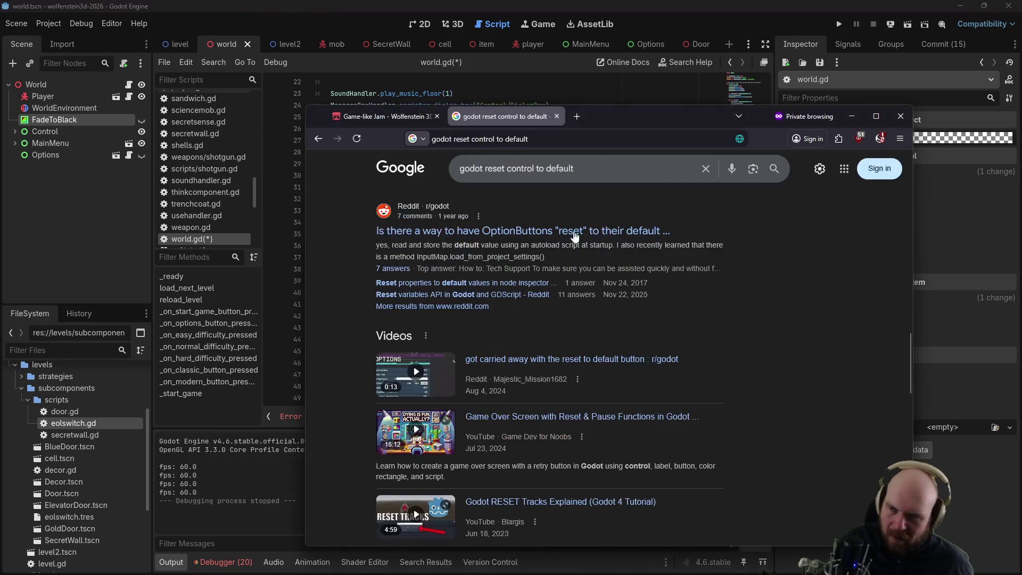
Step: Search Google for 'godot modulate only alpha' and open the Godot Forum answer
text(godot modulate only alph)
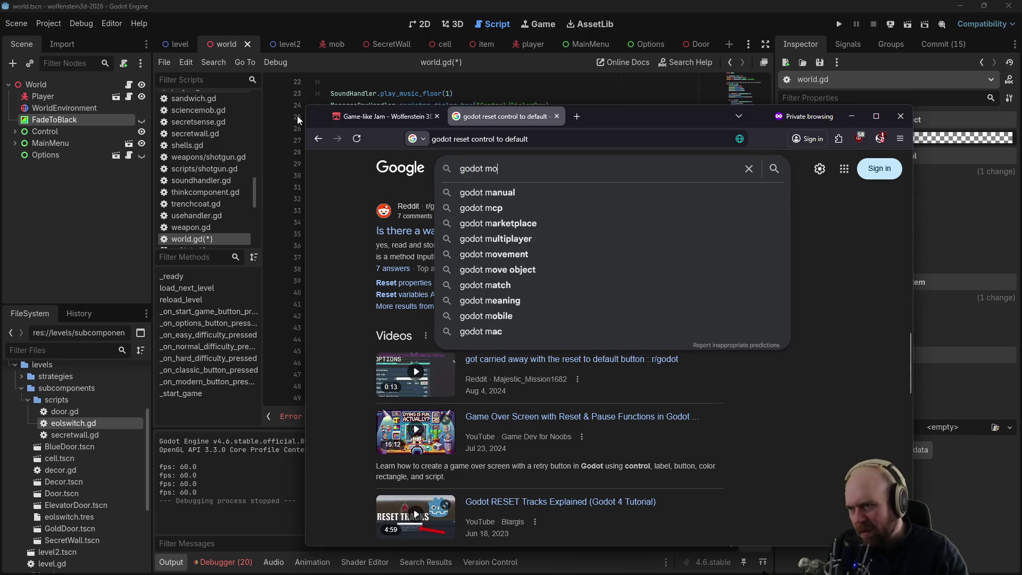
text(a)
key(Return)
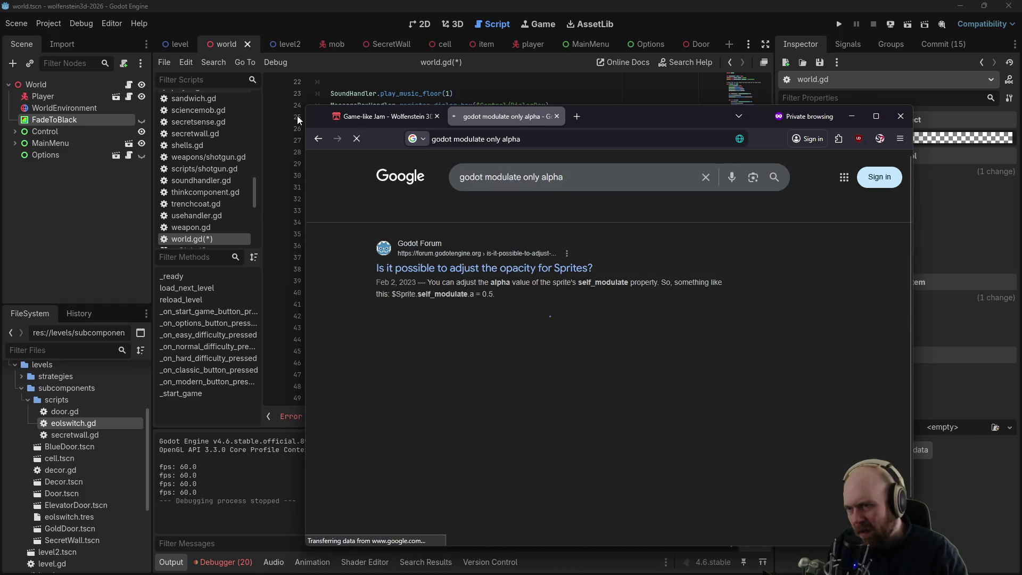
click(509, 268)
key(alt+Tab)
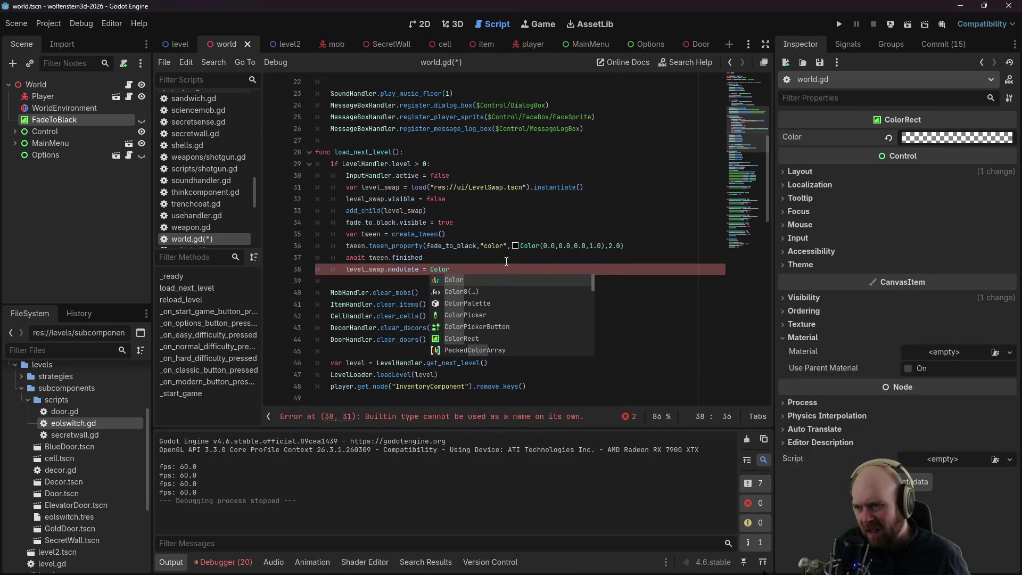
Step: Rewrite line 38 as level_swap.modulate.a = 0.0 and save
click(472, 268)
drag(453, 270, 431, 270)
click(385, 268)
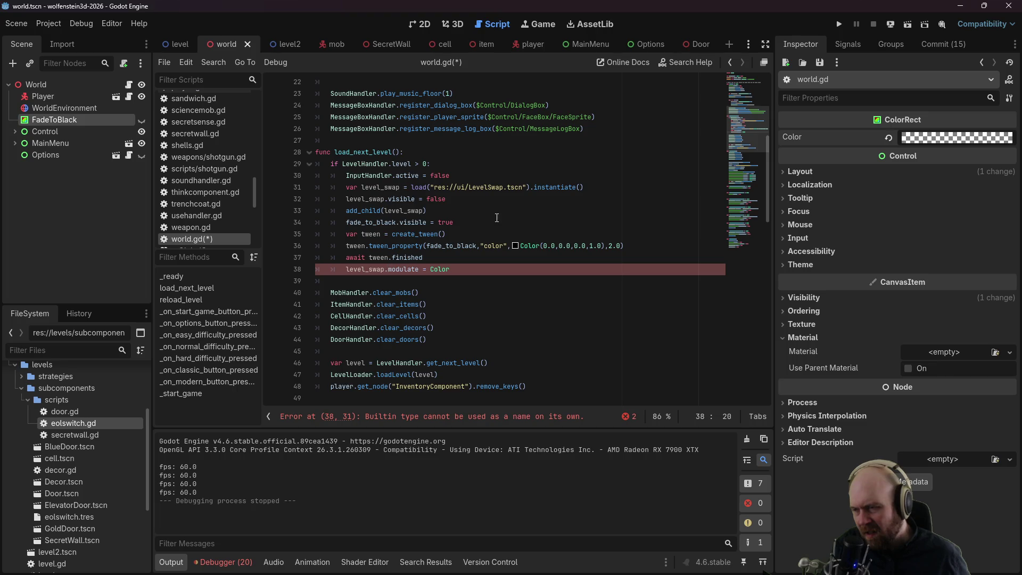
text(self_)
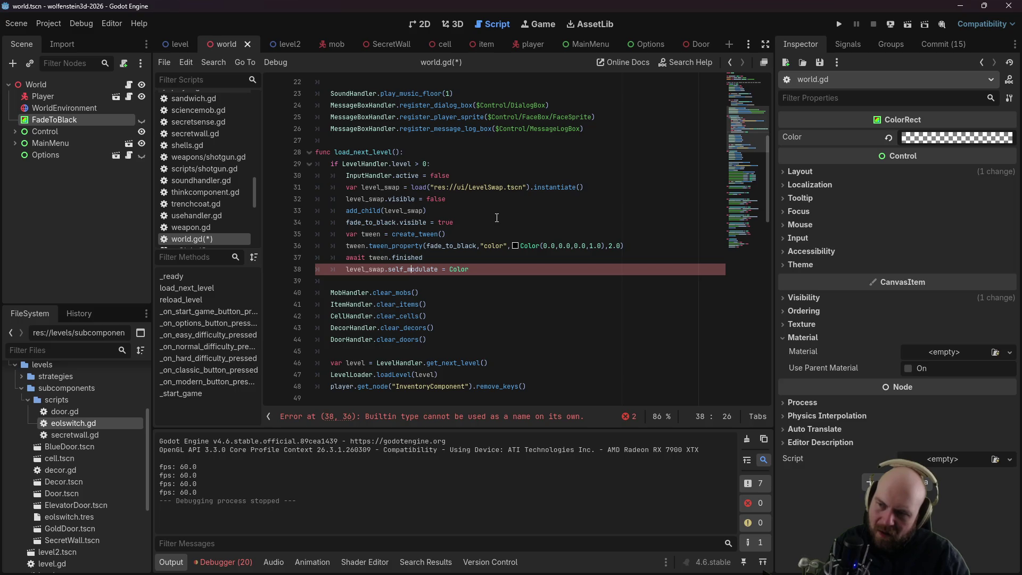
text(.a)
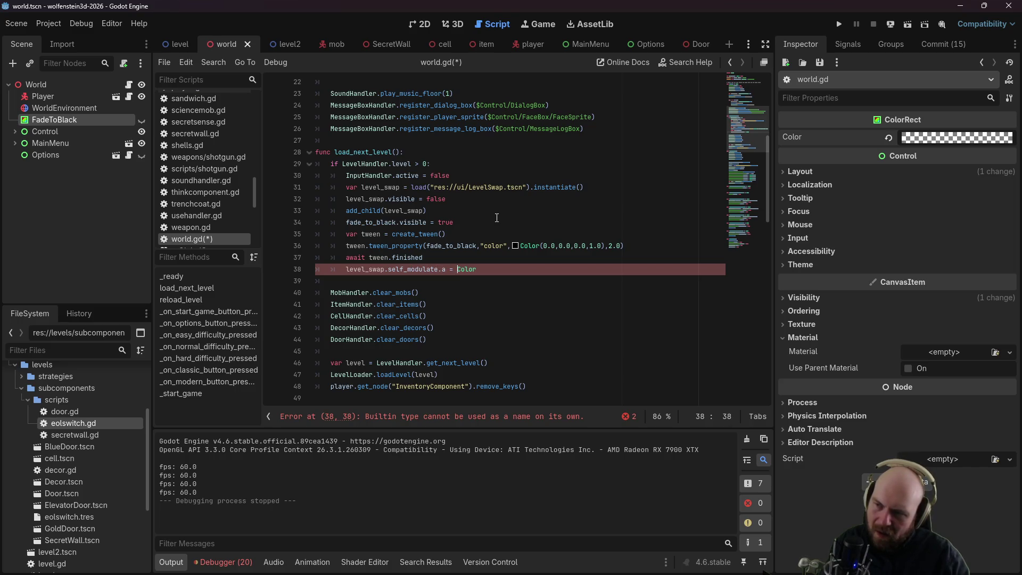
key(BackSpace)
key(BackSpace)
key(BackSpace)
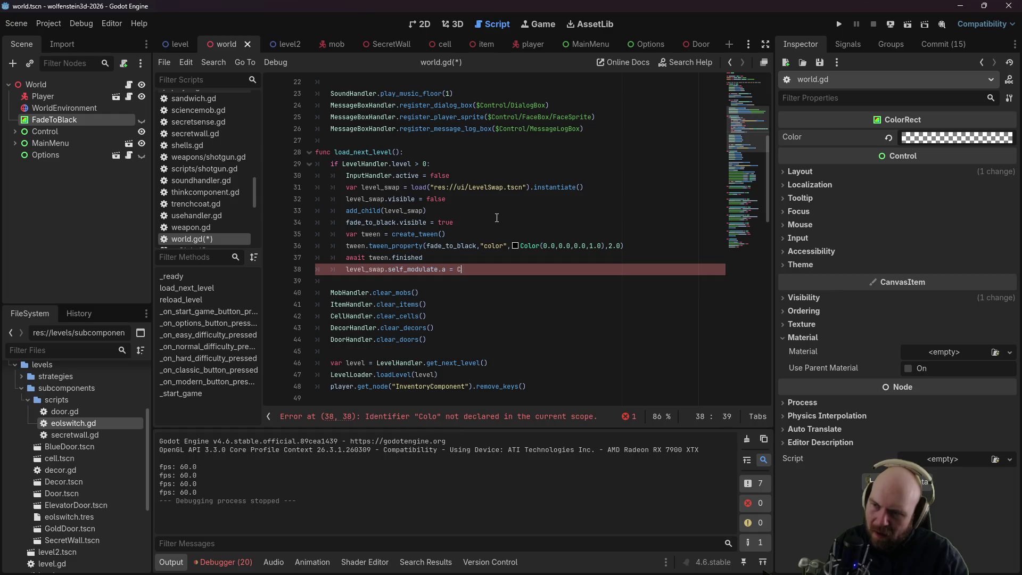
key(Left)
key(ctrl+s)
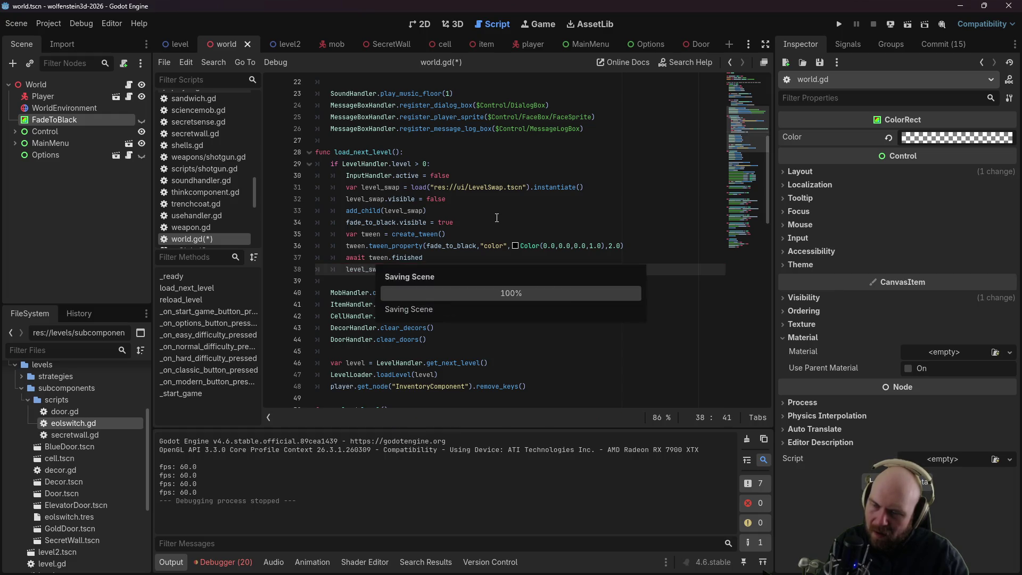
key(BackSpace)
key(BackSpace)
key(BackSpace)
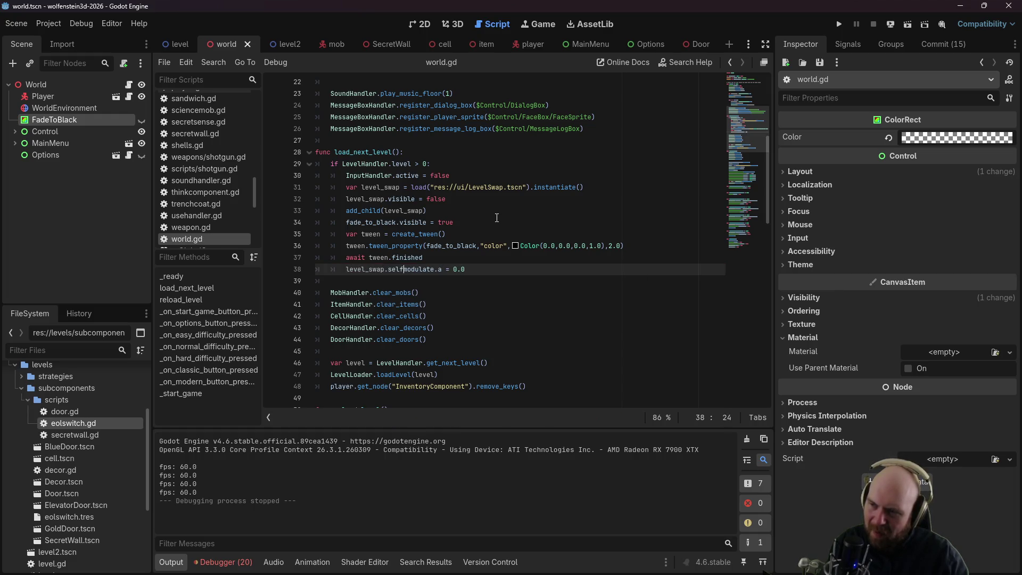
key(Right)
key(Right)
key(Right)
key(ctrl+s)
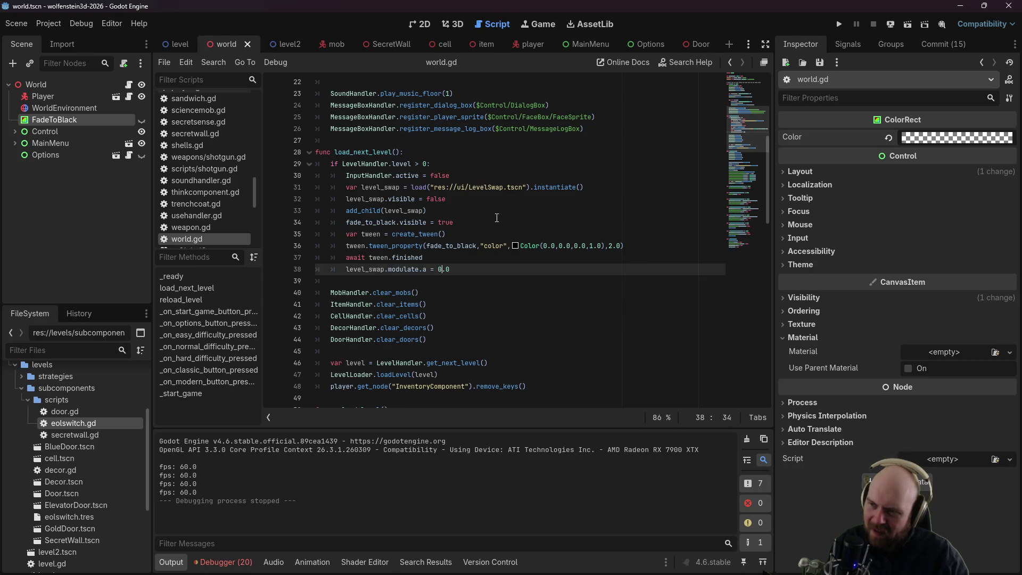
Step: Add a tween fading level_swap's modulate to Color(1,1,1,1) over 2.0 seconds, then await tween.finished
key(Return)
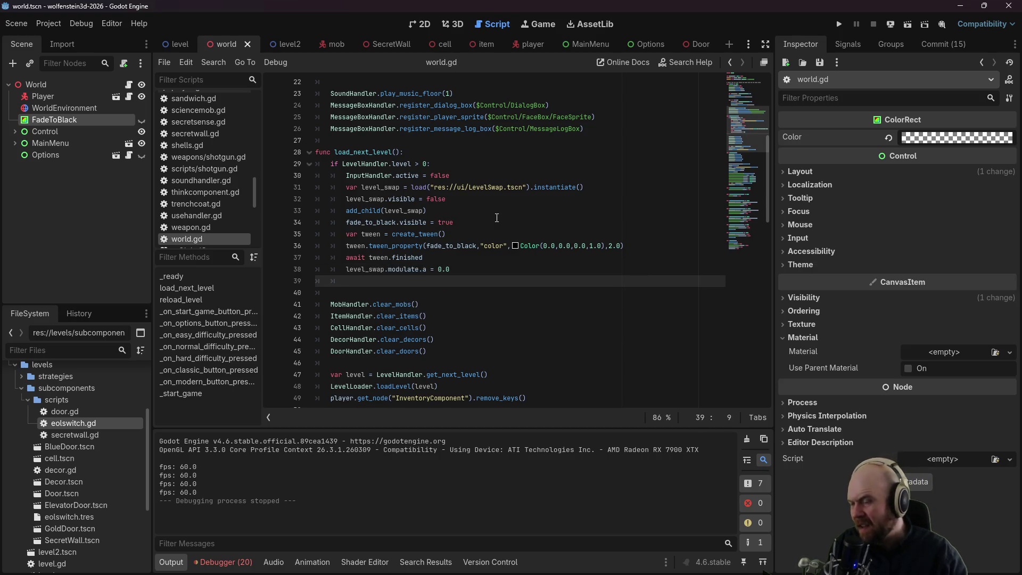
text(tween = create_tween())
key(Return)
text(t)
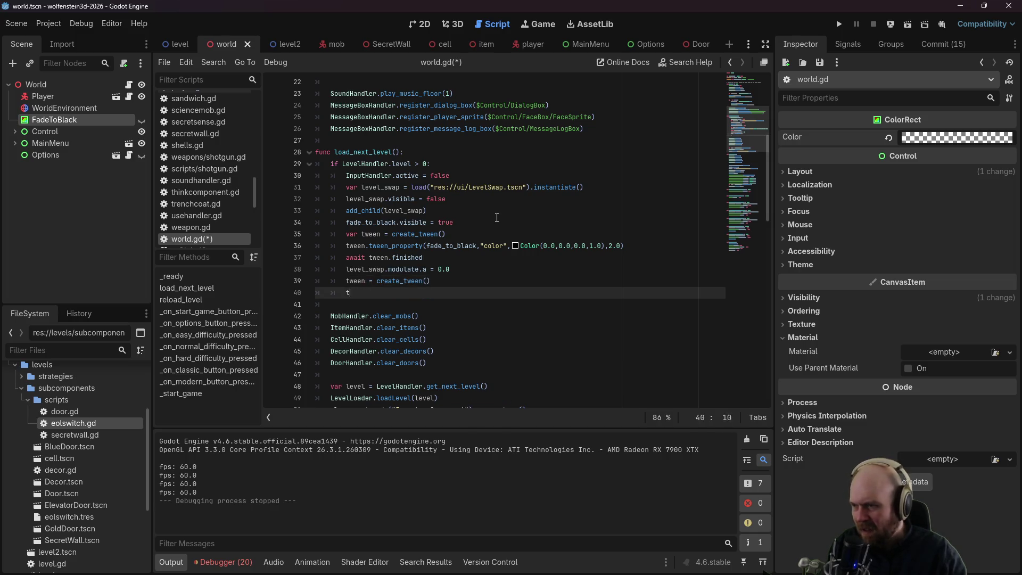
text(ween.tween_property(level_swap,"modulate",Color(1,1,1)
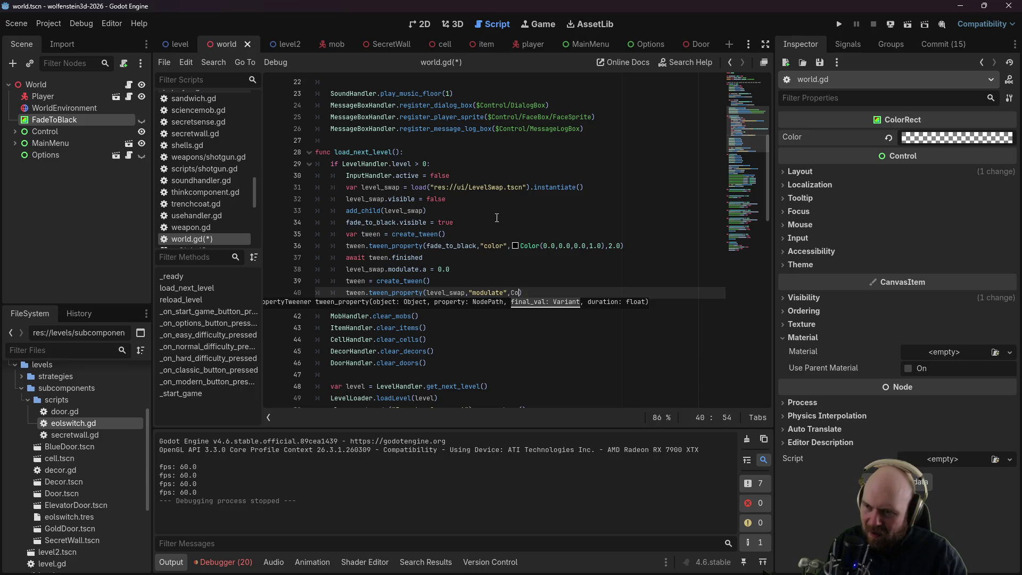
text(,1),)
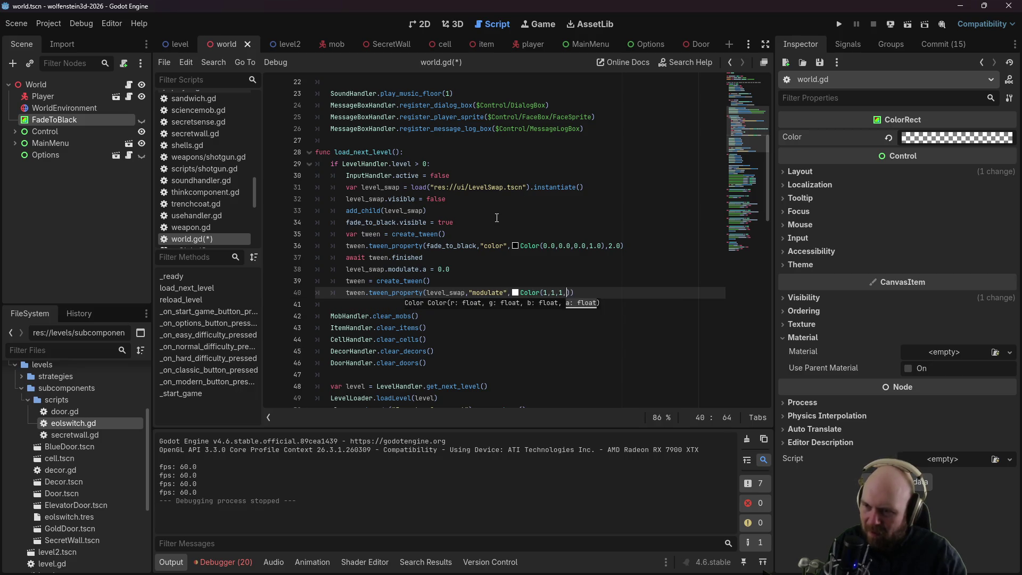
text(2.0)
key(ctrl+s)
key(Return)
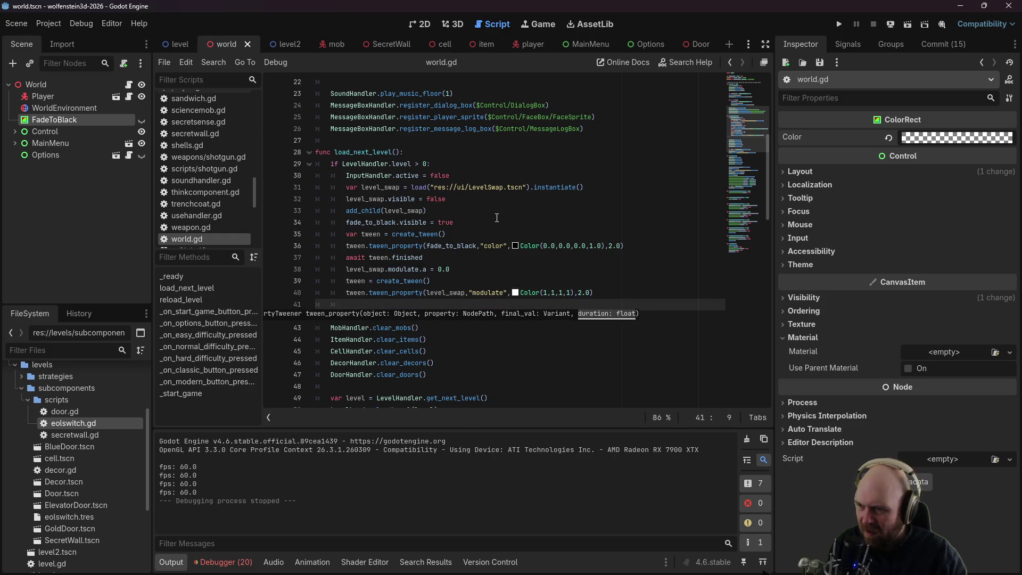
text(await tween.f)
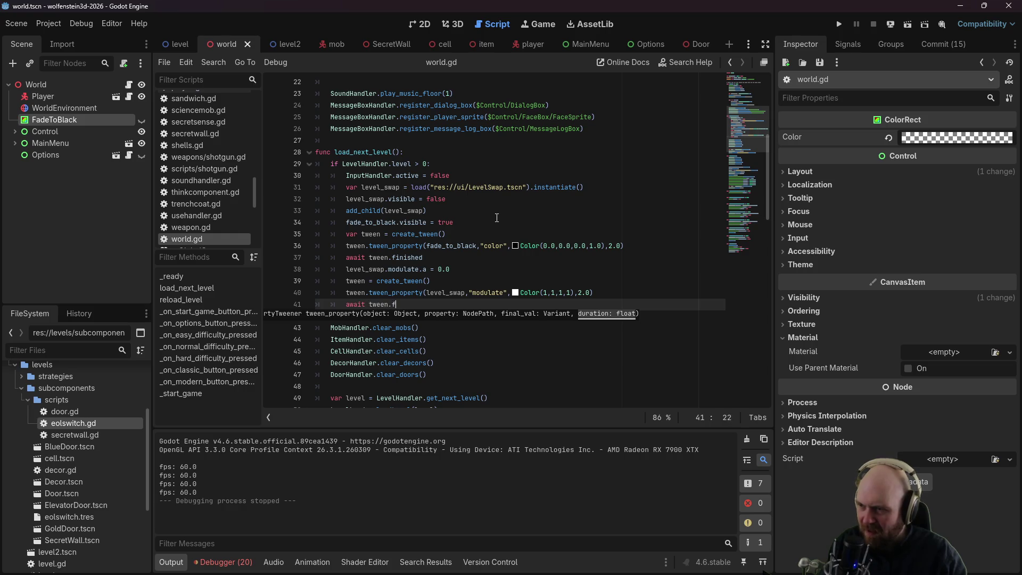
text(inished)
click(532, 198)
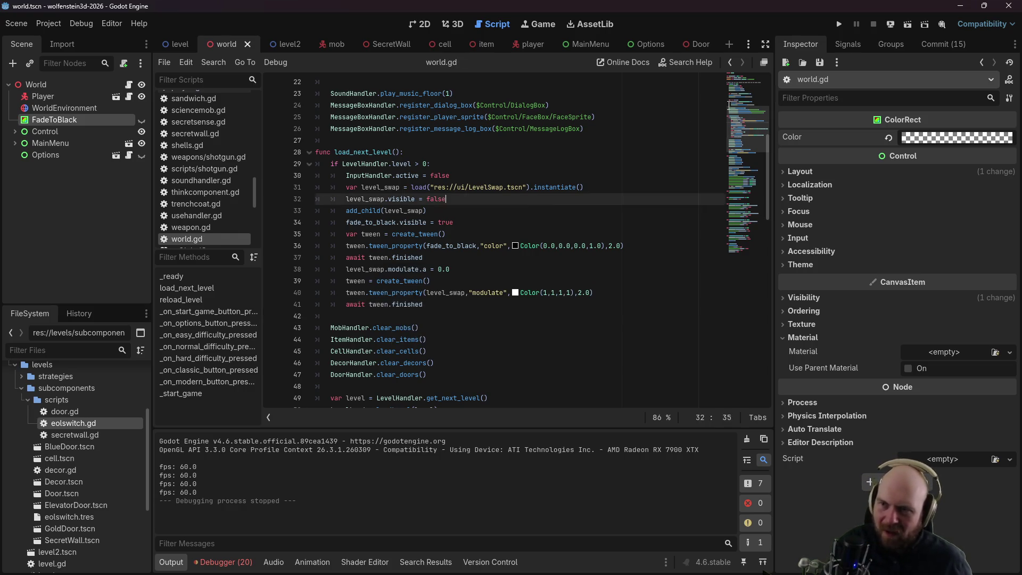
click(841, 24)
click(542, 285)
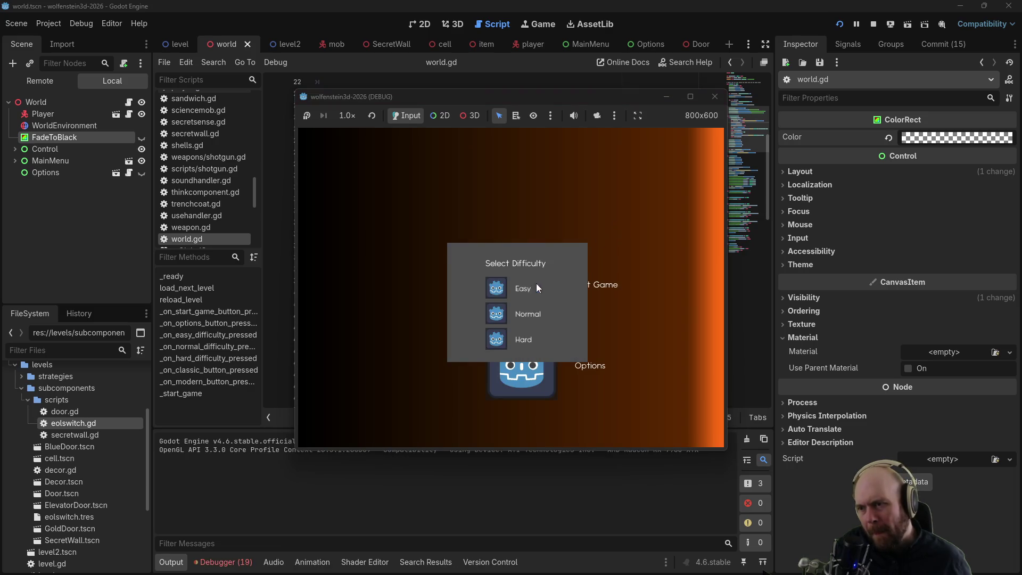
click(496, 313)
click(553, 316)
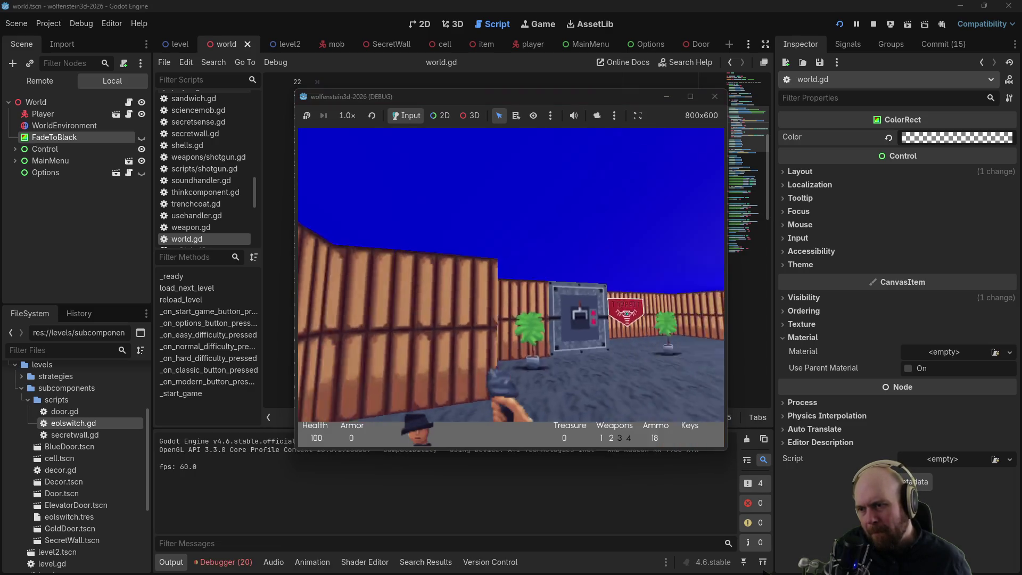
key(Up)
key(space)
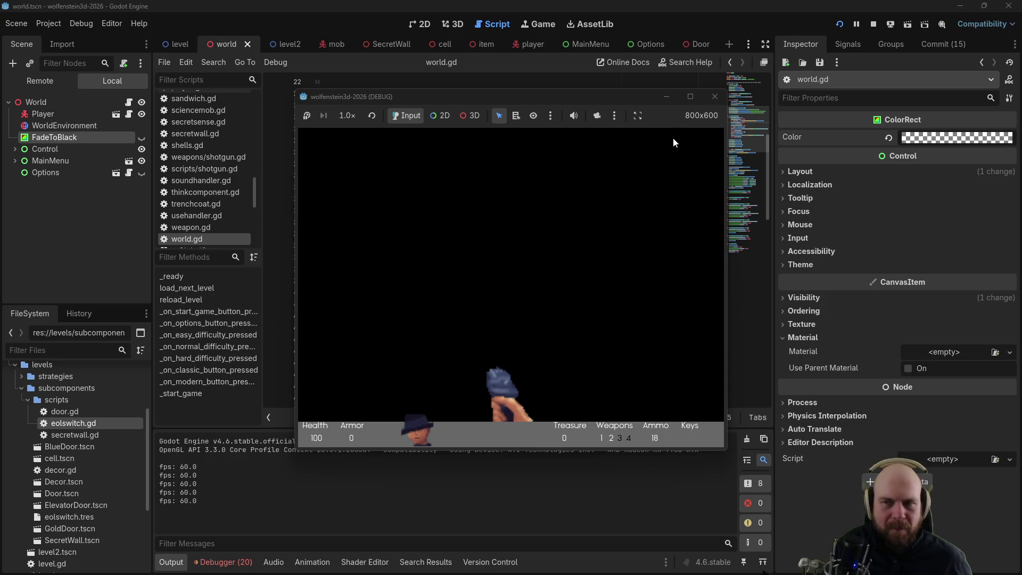
click(712, 99)
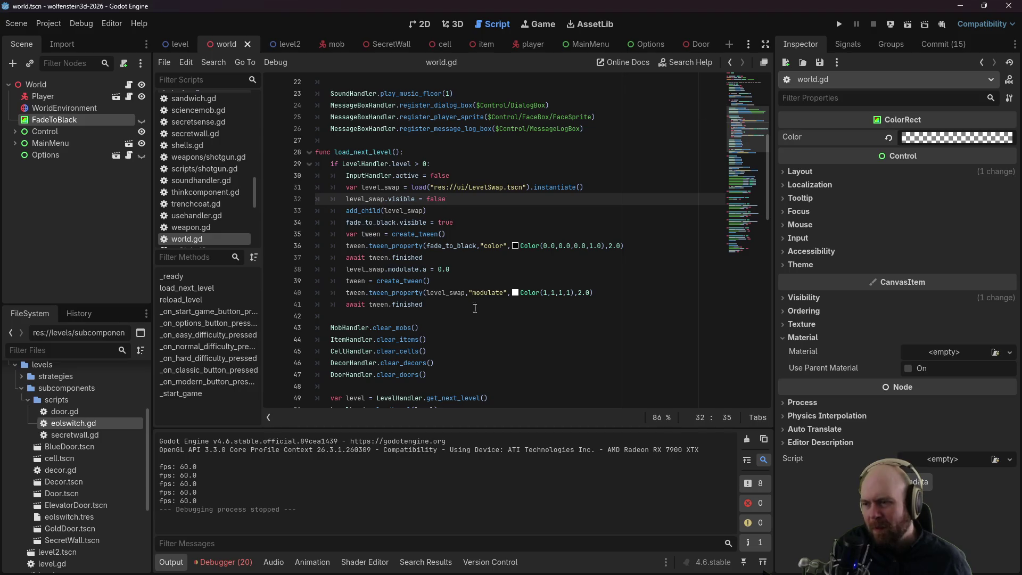
Step: Add level_swap.visible = true after the modulate alpha reset line and save
click(455, 280)
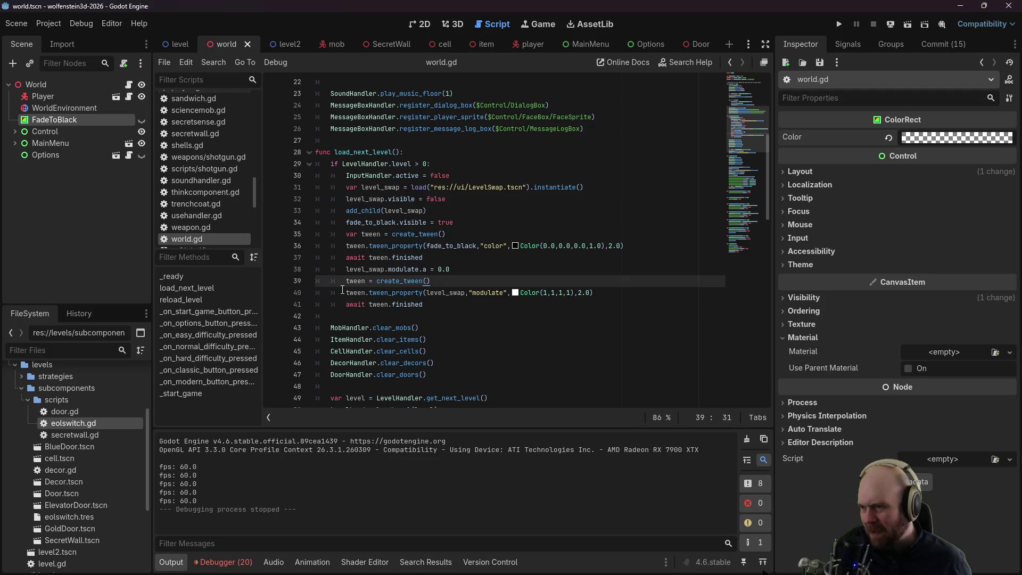
click(347, 269)
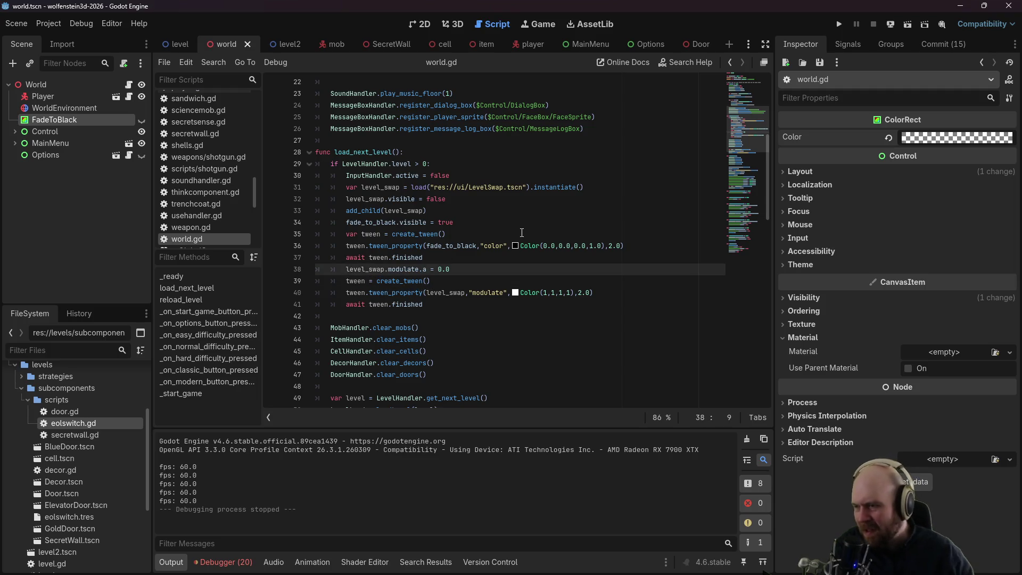
key(Return)
key(Up)
key(ctrl+z)
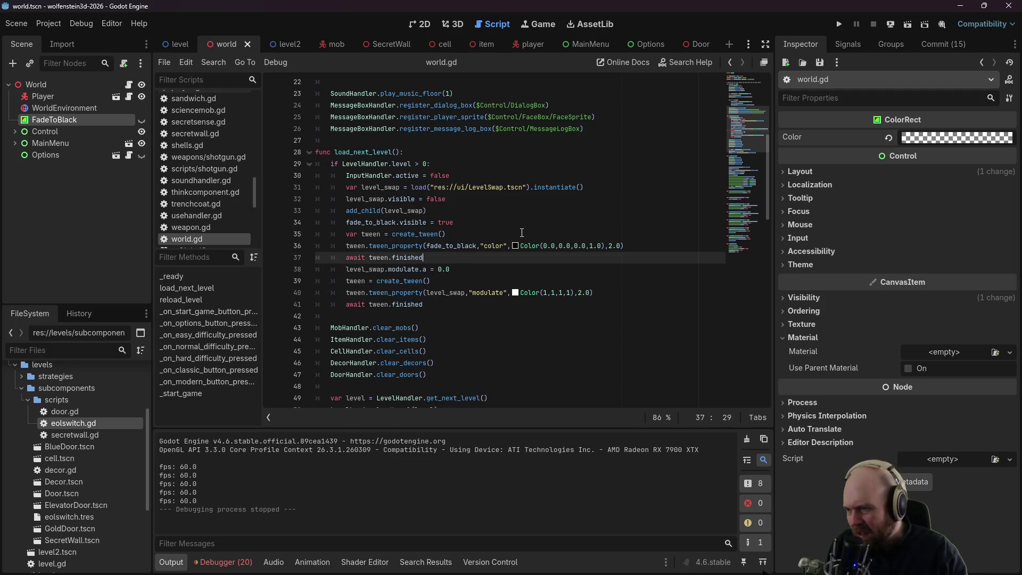
key(End)
key(Left)
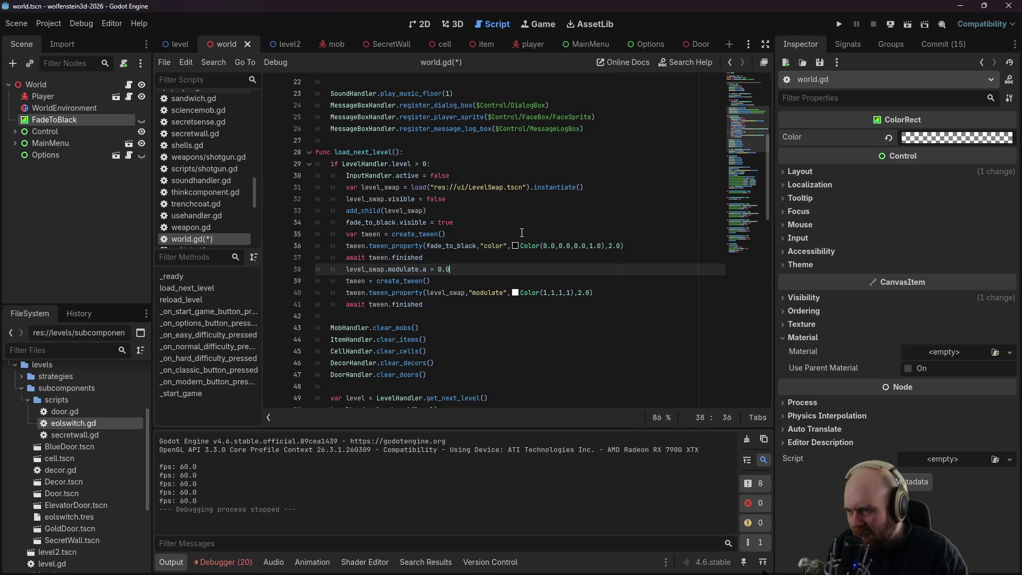
key(Return)
text(level_swap.visible = true)
key(ctrl+s)
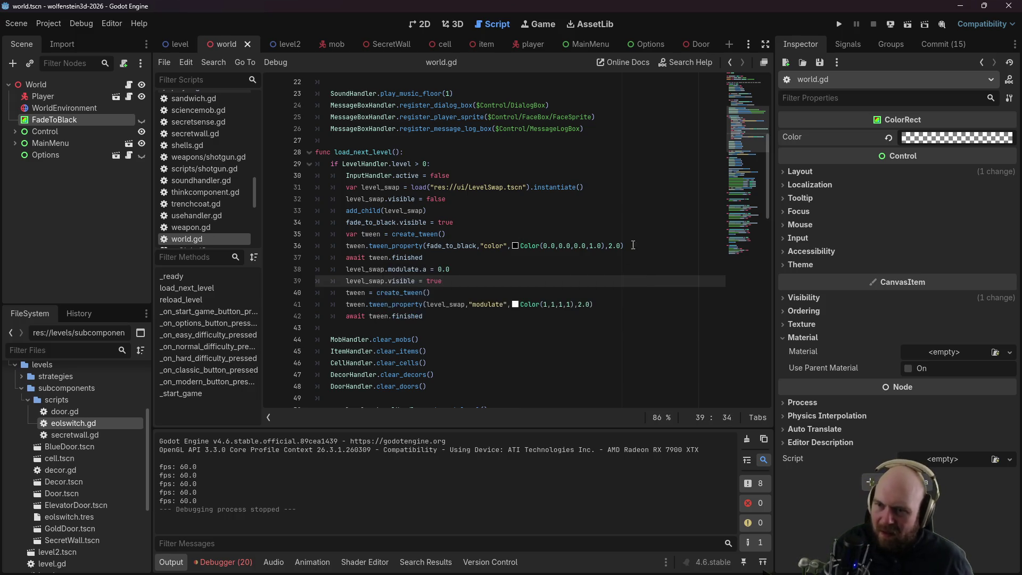
Step: Shorten the fade-to-black tween duration from 2.0 to 1.0 and run the game
double_click(611, 245)
text(1)
click(581, 304)
key(F5)
Step: Play with Modern Input to the exit switch, pass the Kills/Items/Secrets screen, then stop the game
click(520, 280)
click(492, 293)
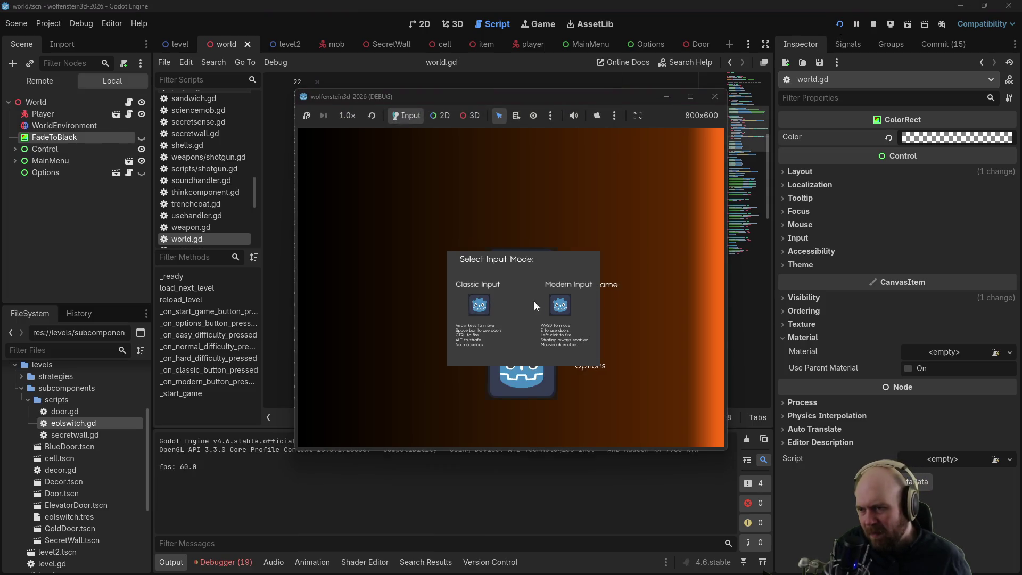
click(558, 305)
key(w)
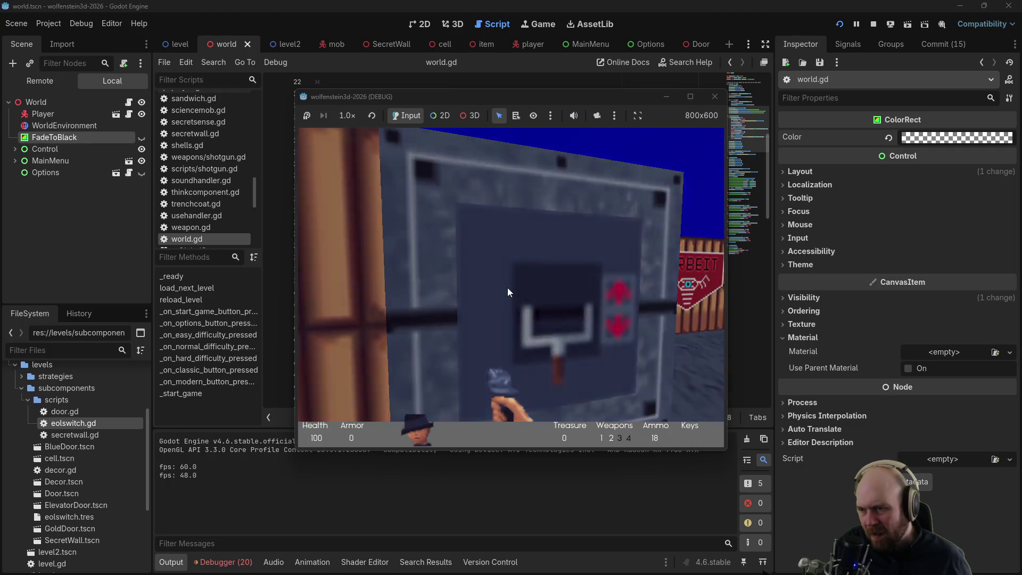
key(e)
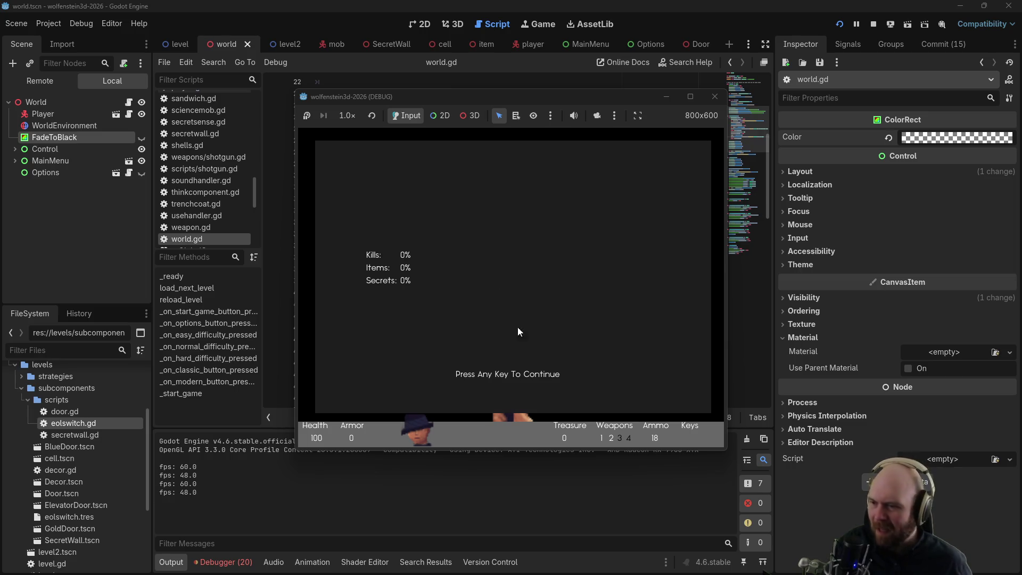
click(507, 373)
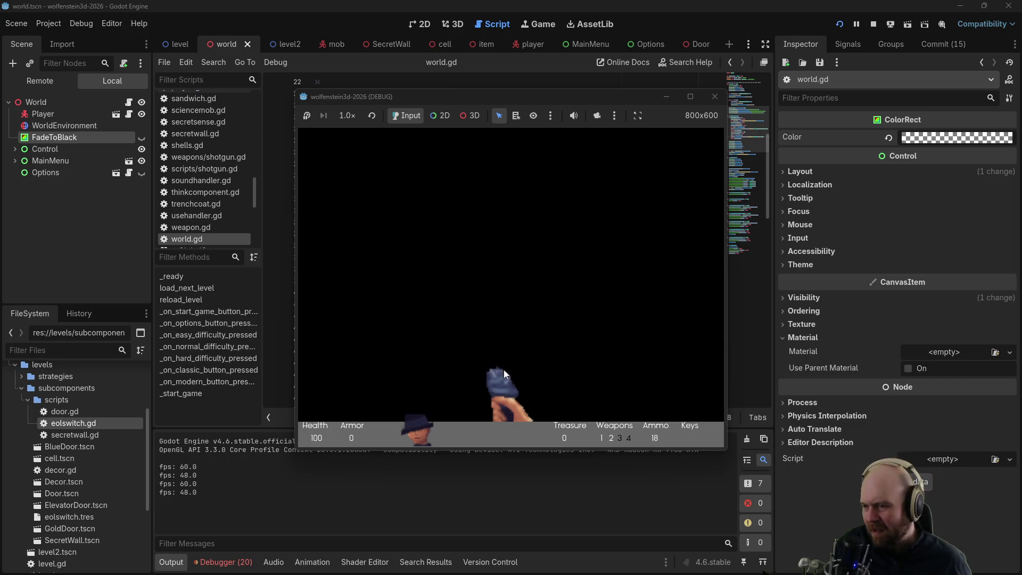
click(714, 96)
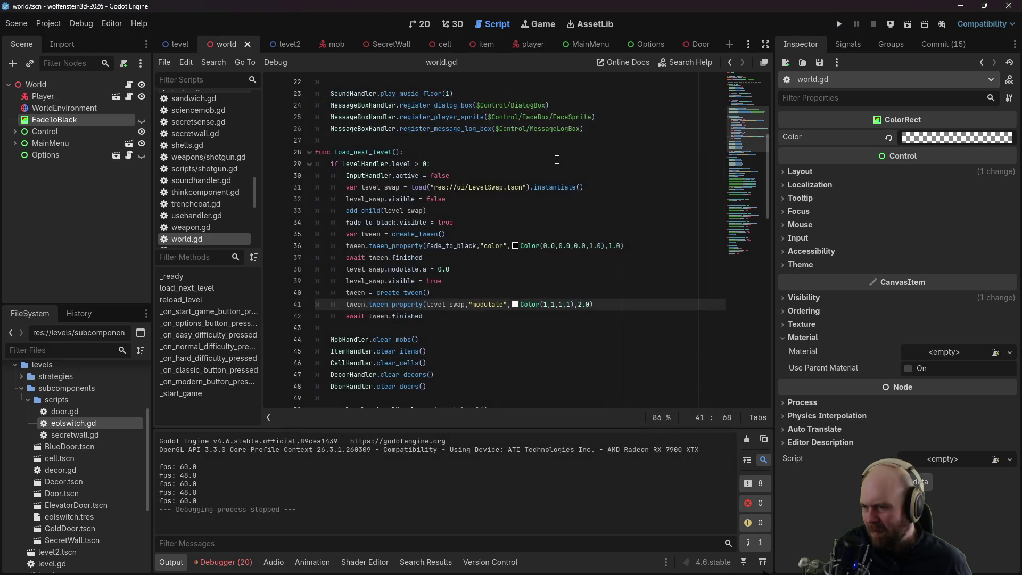
scroll(484, 267, down, 3)
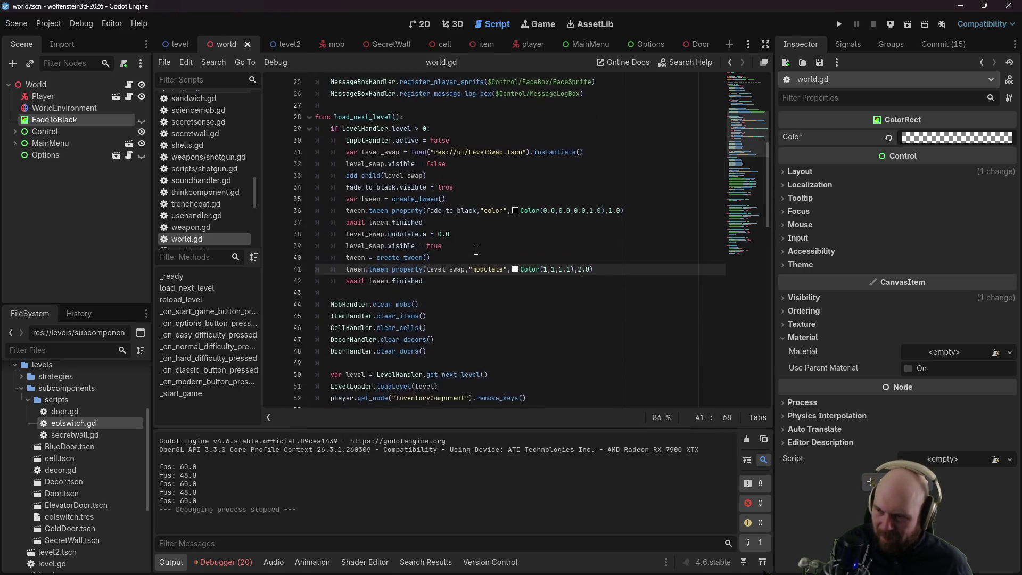
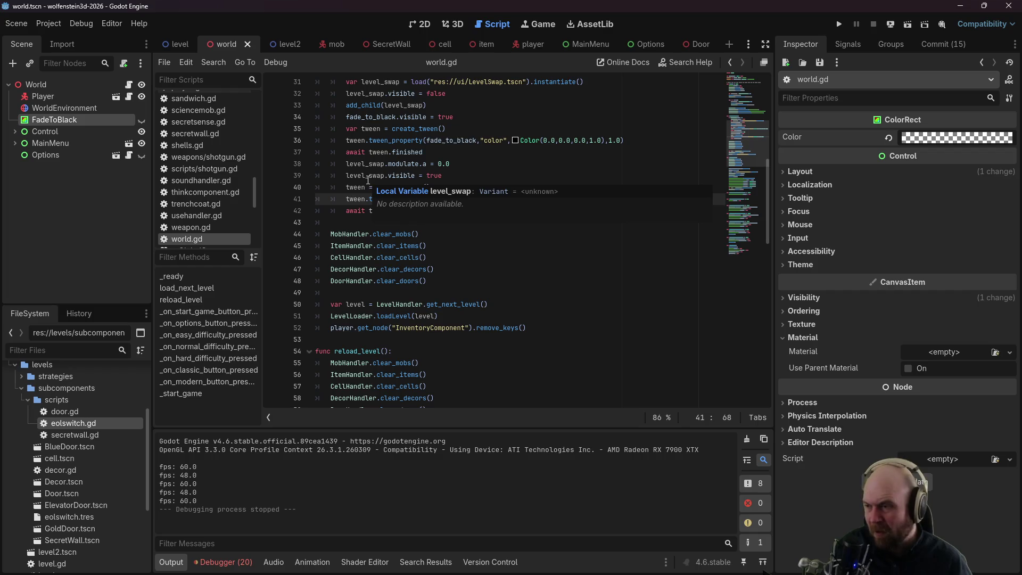
Step: Review the fade and level-swap lines in load_next_level, then expand the res://ui folder
scroll(407, 162, up, 4)
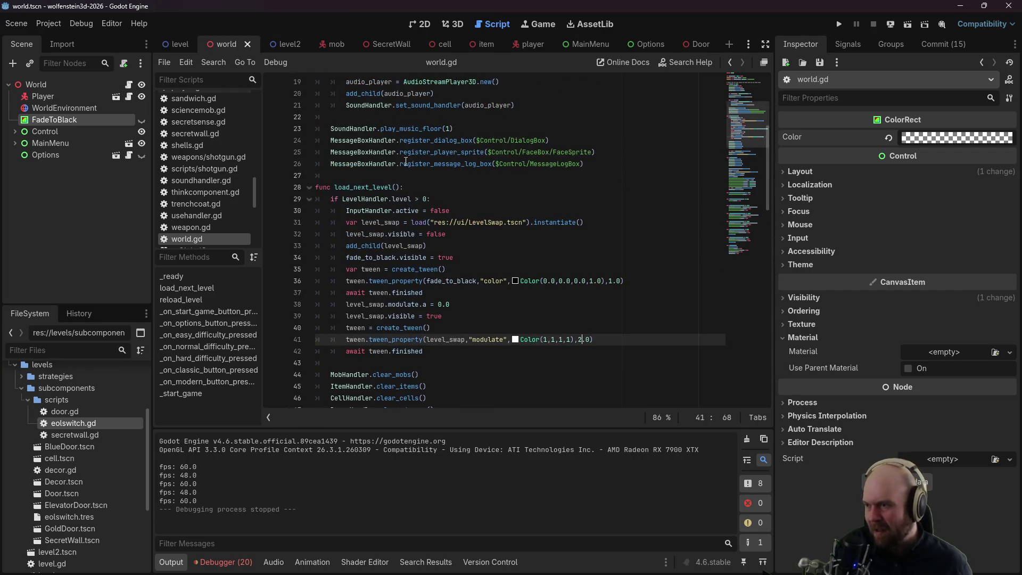
click(415, 234)
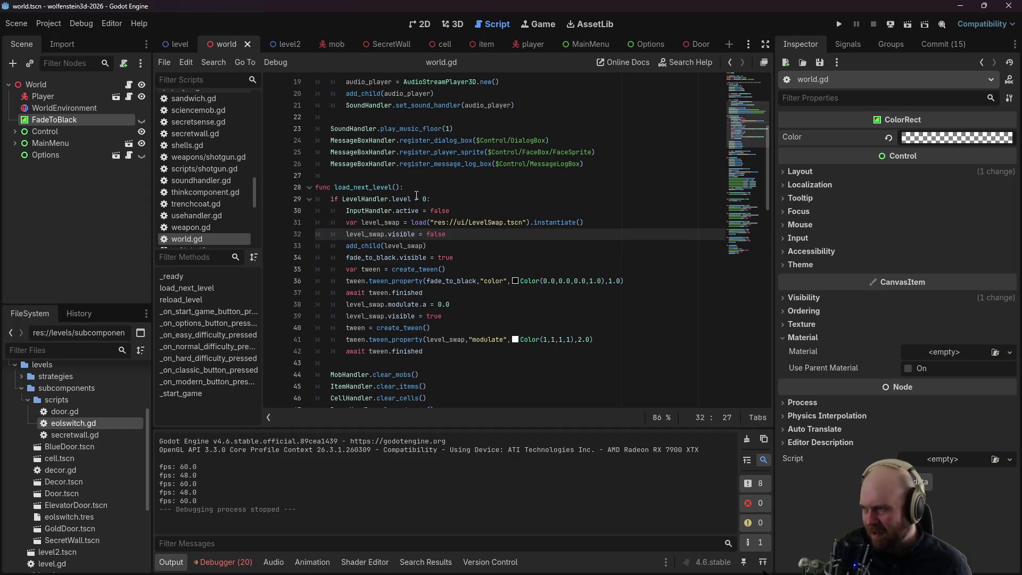
scroll(391, 235, down, 4)
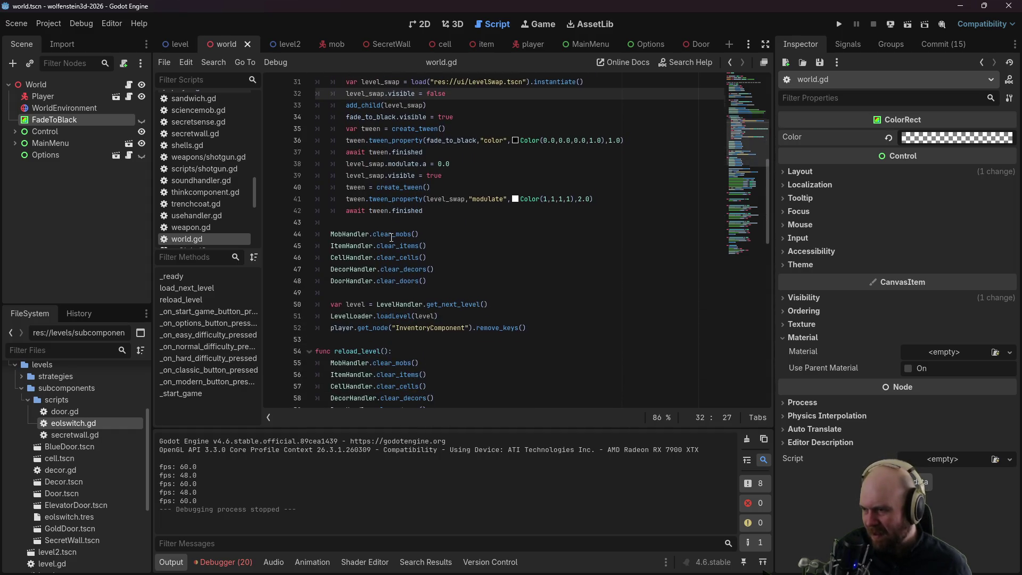
scroll(390, 237, up, 2)
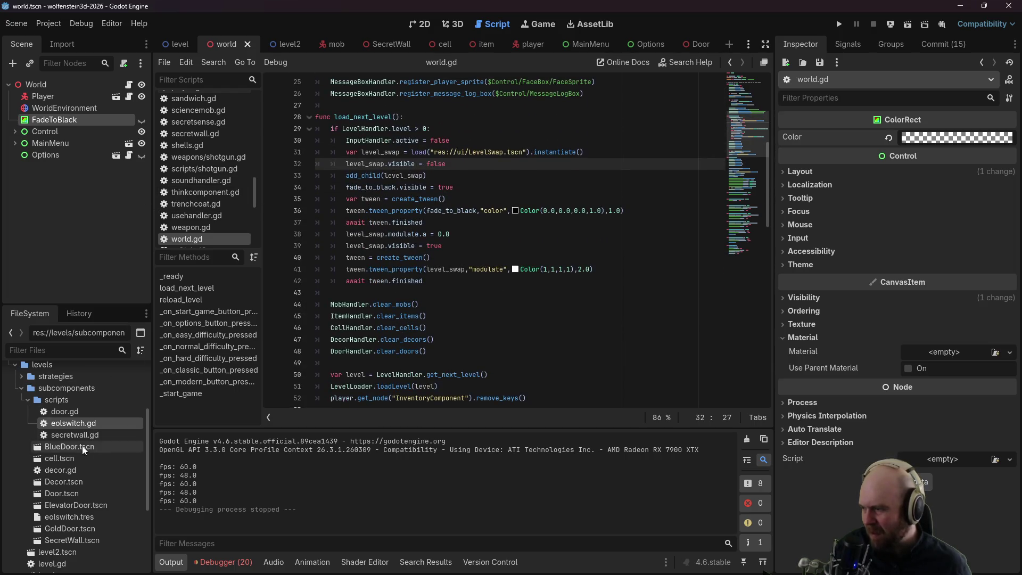
scroll(84, 458, down, 5)
click(15, 484)
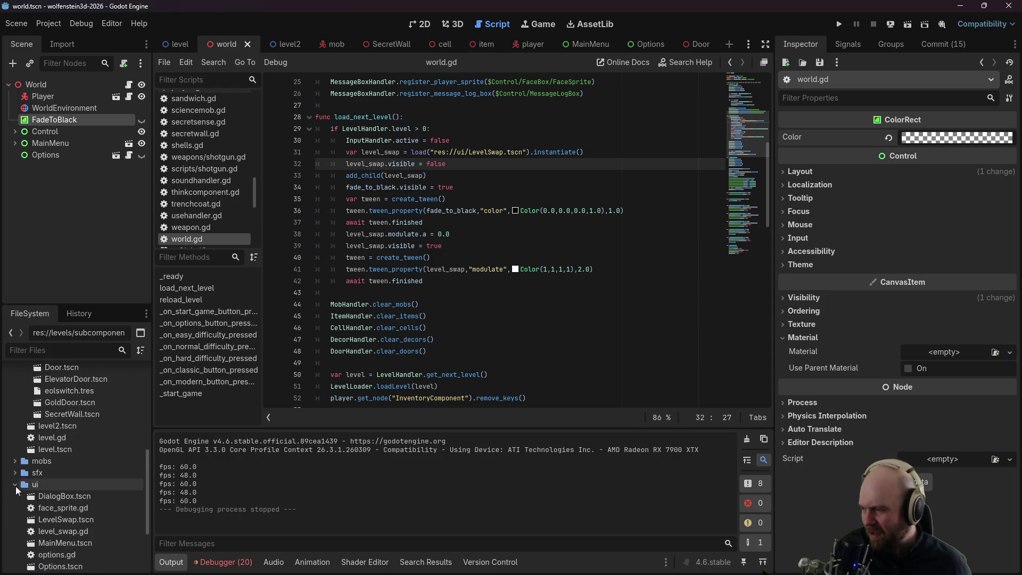
Step: Open ui/level_swap.gd and declare 'signal done' below the clicks variable
scroll(69, 506, down, 1)
double_click(76, 503)
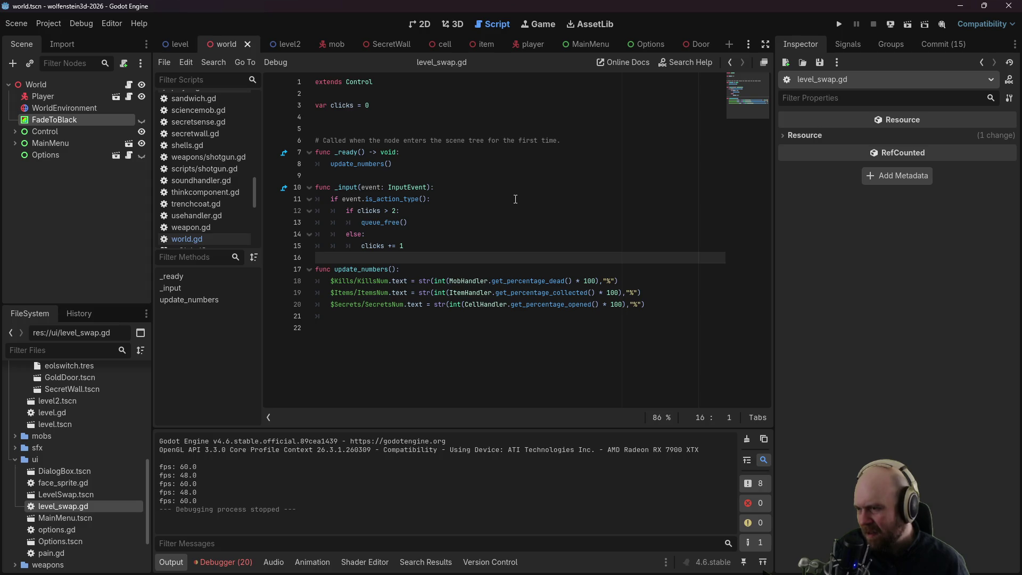
click(485, 123)
key(Return)
key(Up)
text(signal done)
Step: Add an emit_signal(done) line under 'if clicks > 2:' and save
key(Down)
key(Down)
key(Down)
key(Up)
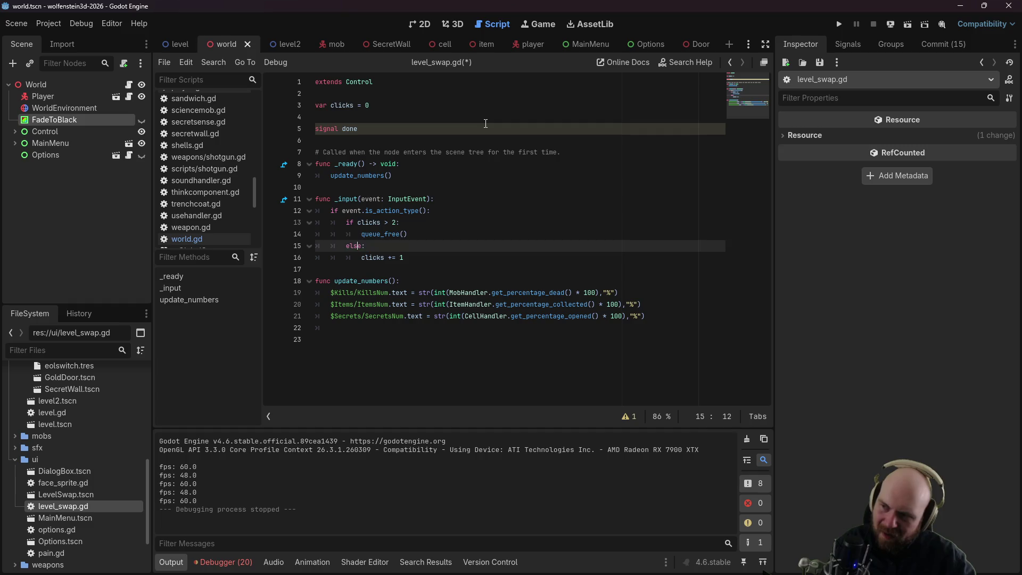
key(Up)
key(End)
key(Up)
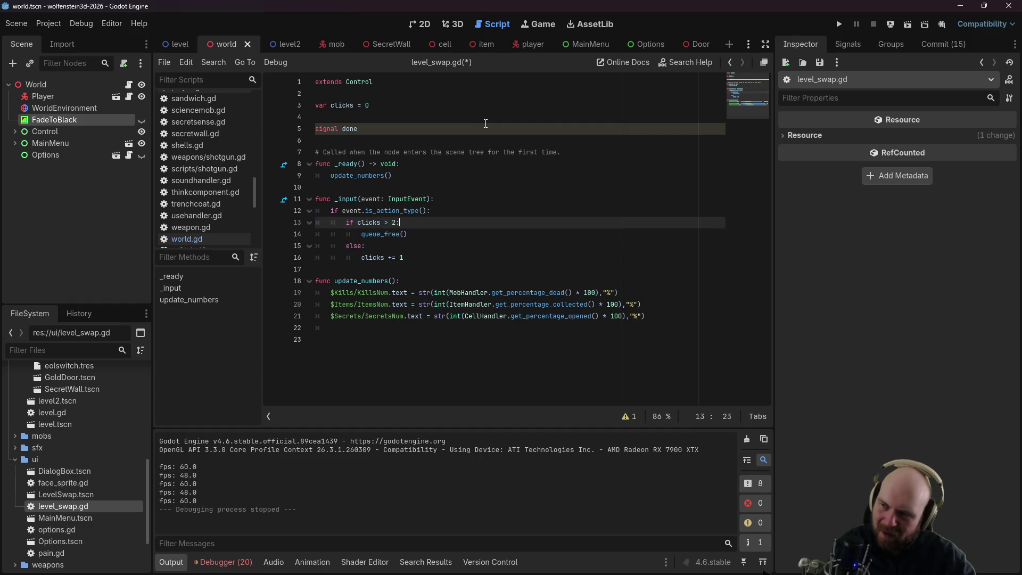
key(Return)
text(e)
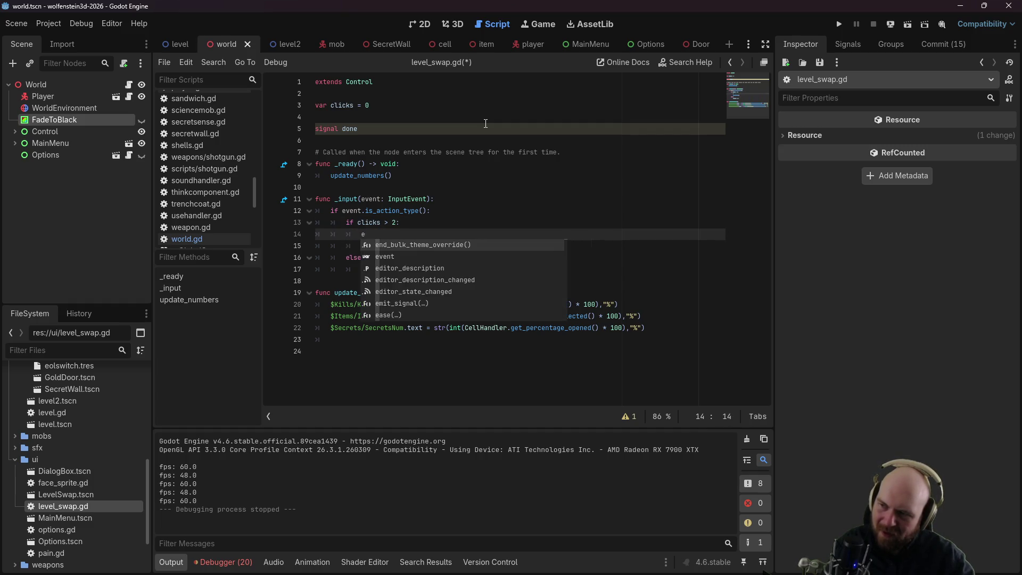
text(mit_signal)
key(Return)
text(done)
key(ctrl+s)
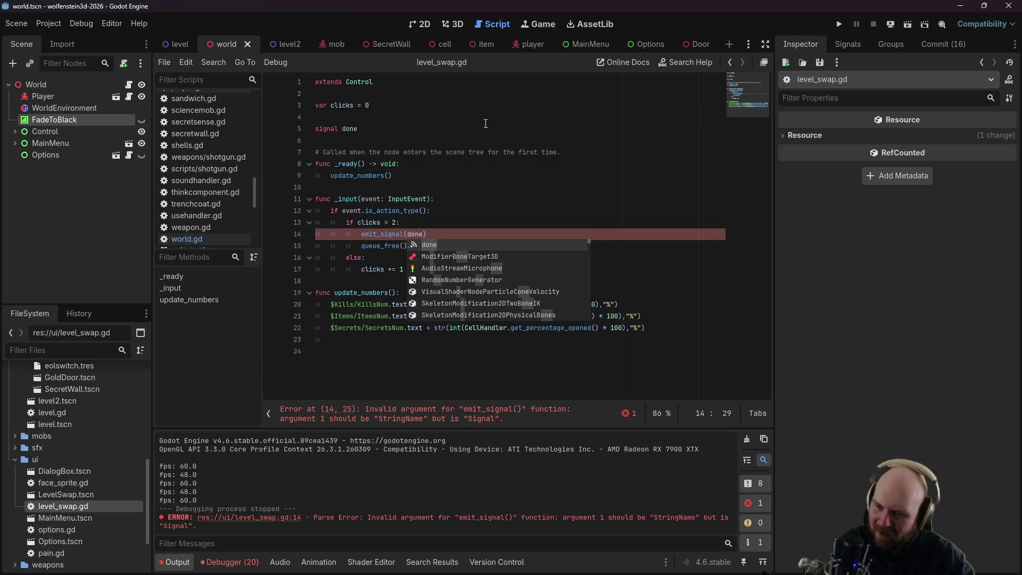
Step: Quote the argument as emit_signal("done"), save, and delete the queue_free() call
key(Left)
key(Left)
key(Left)
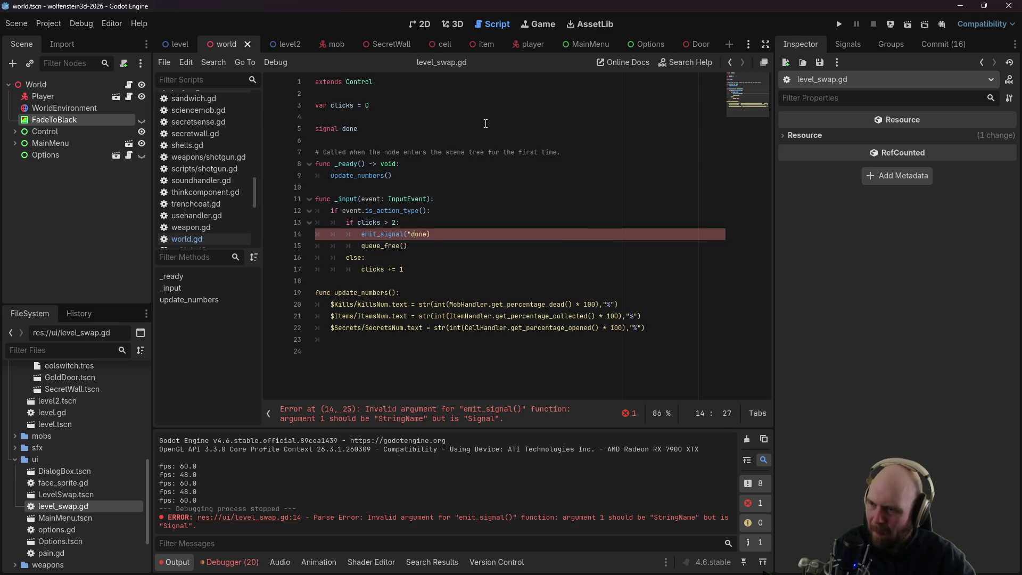
text(")
key(Right)
key(Right)
key(Right)
text(")
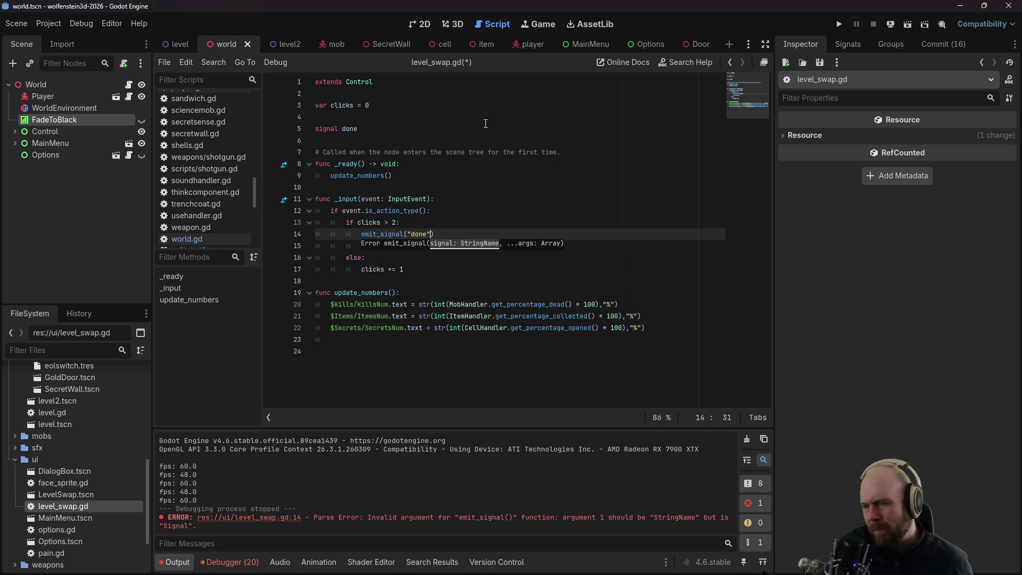
click(487, 140)
key(ctrl+s)
click(496, 113)
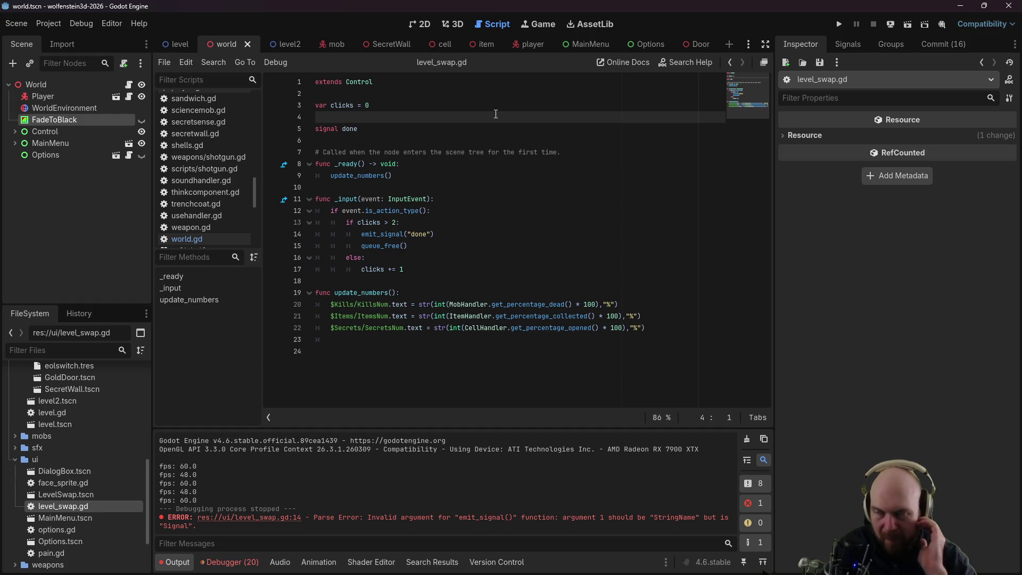
triple_click(439, 244)
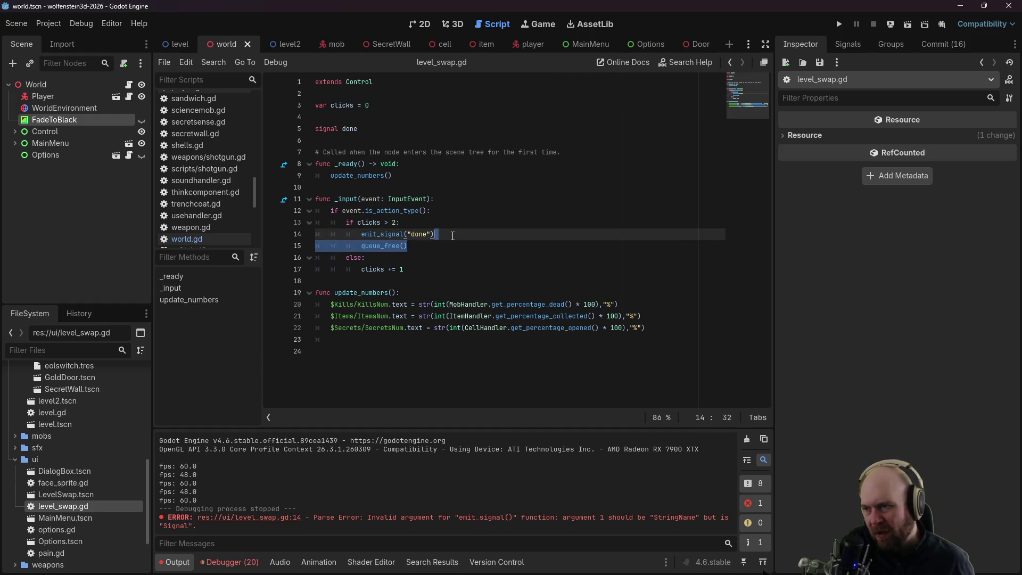
key(BackSpace)
key(BackSpace)
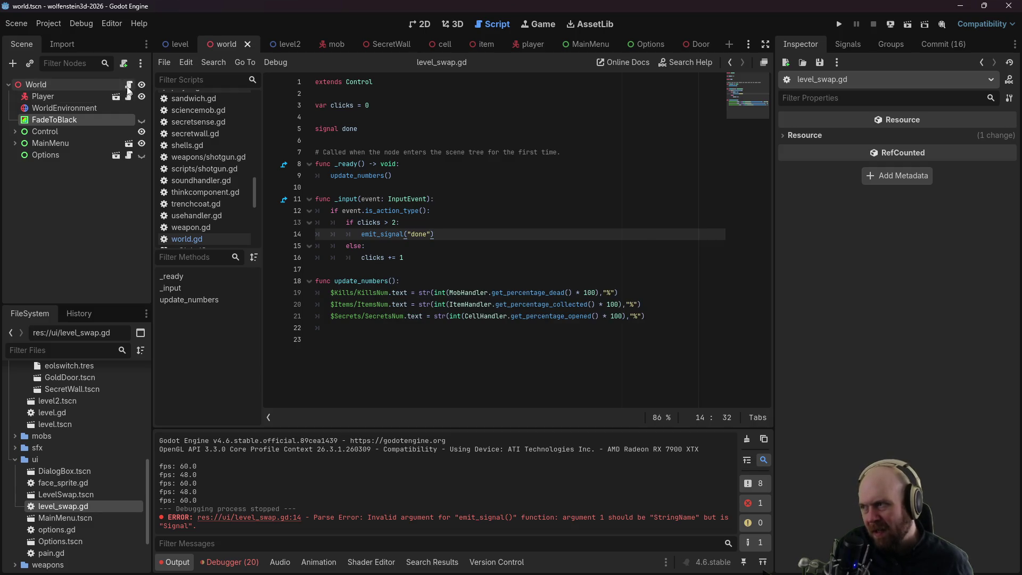
click(128, 84)
Step: Add 'await level_swap.done' after the remove_keys() line in load_next_level
scroll(439, 264, down, 2)
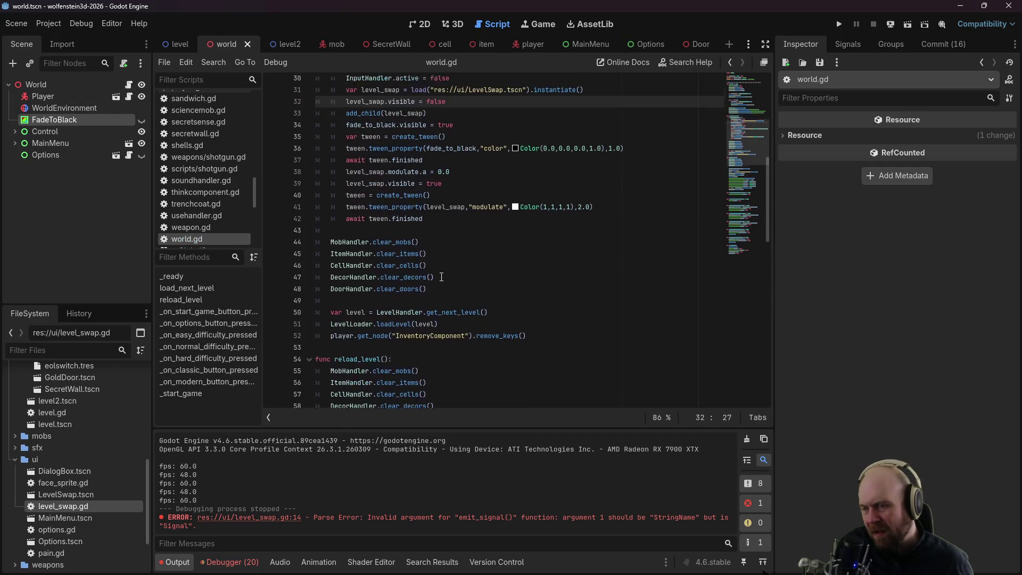
click(455, 212)
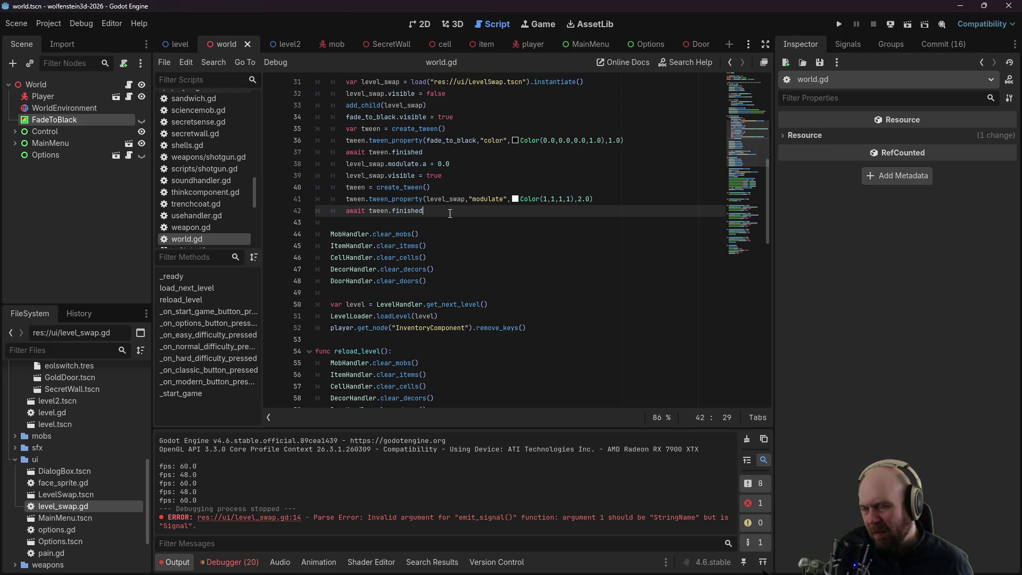
scroll(452, 229, down, 1)
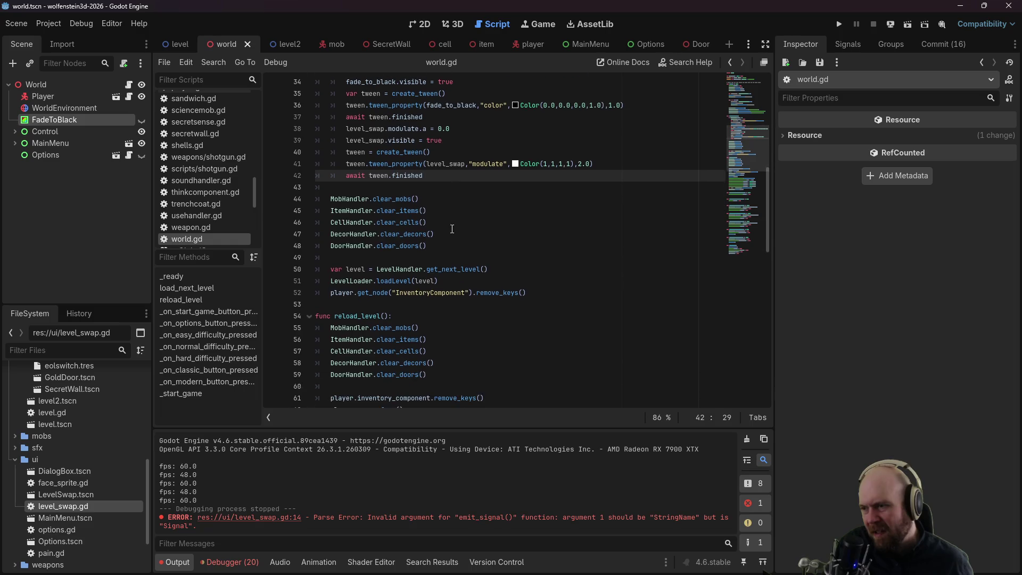
click(552, 289)
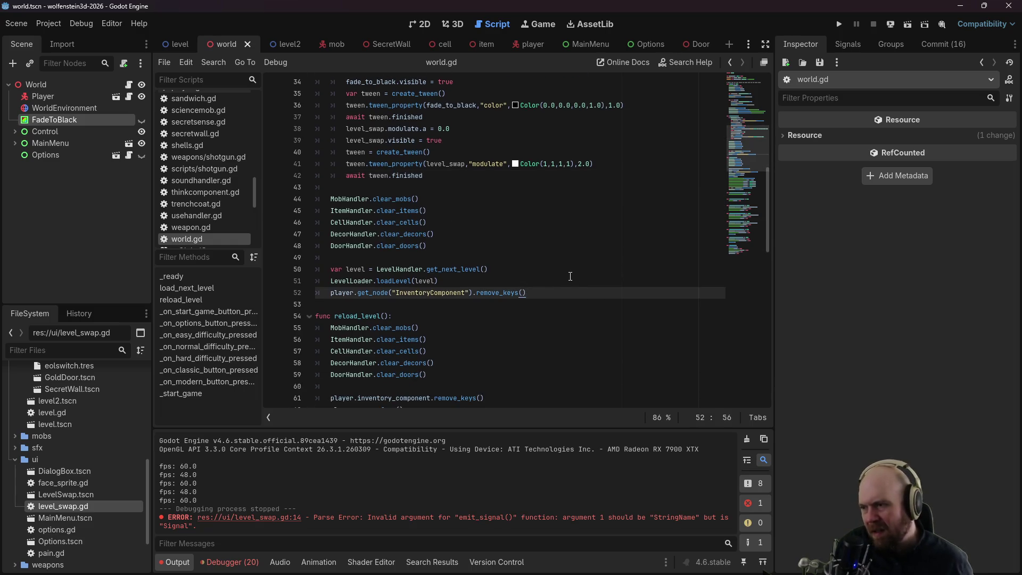
scroll(570, 276, up, 2)
scroll(570, 277, down, 2)
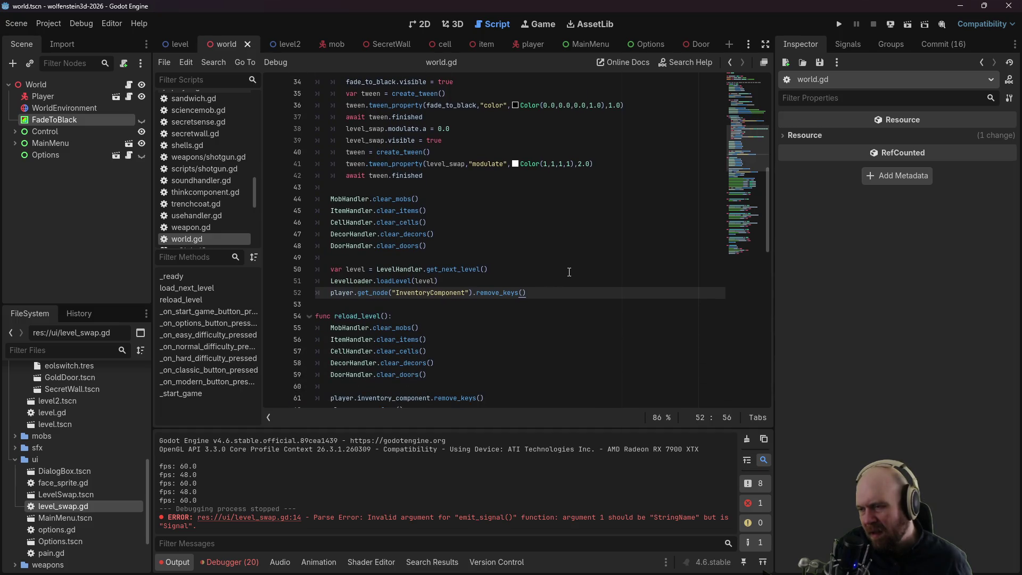
key(Return)
key(Return)
text(await)
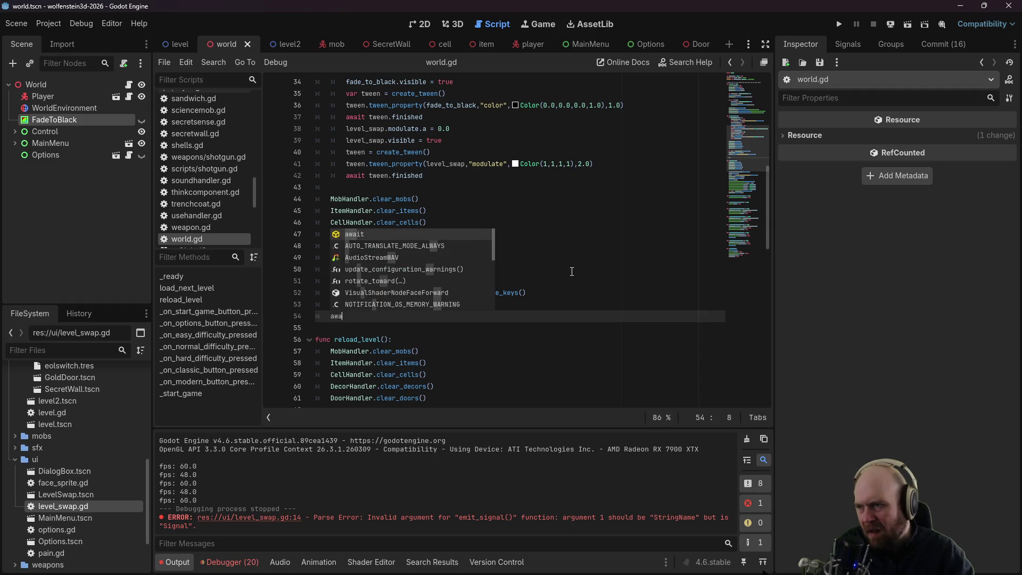
text( level_swap.)
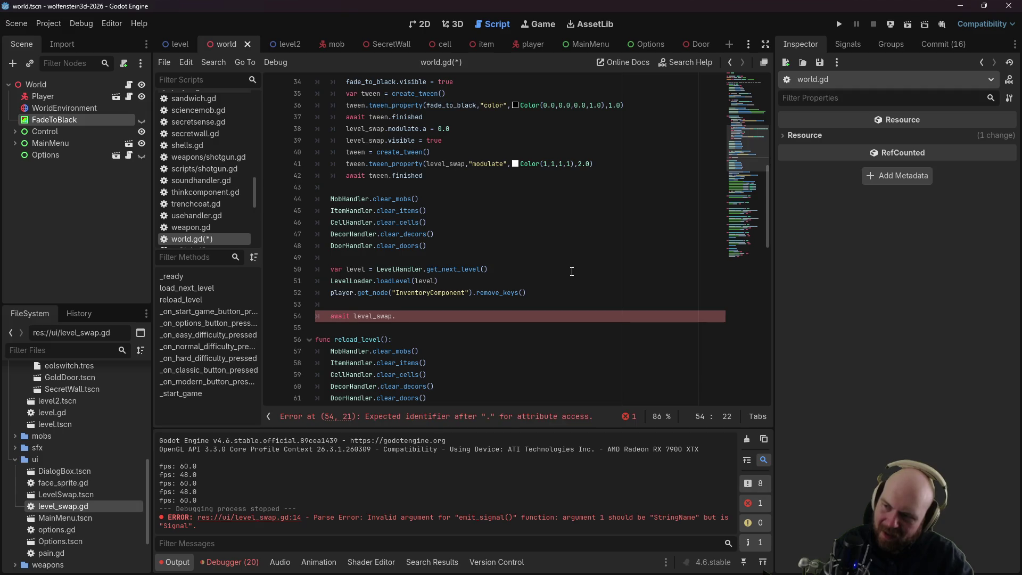
text(done)
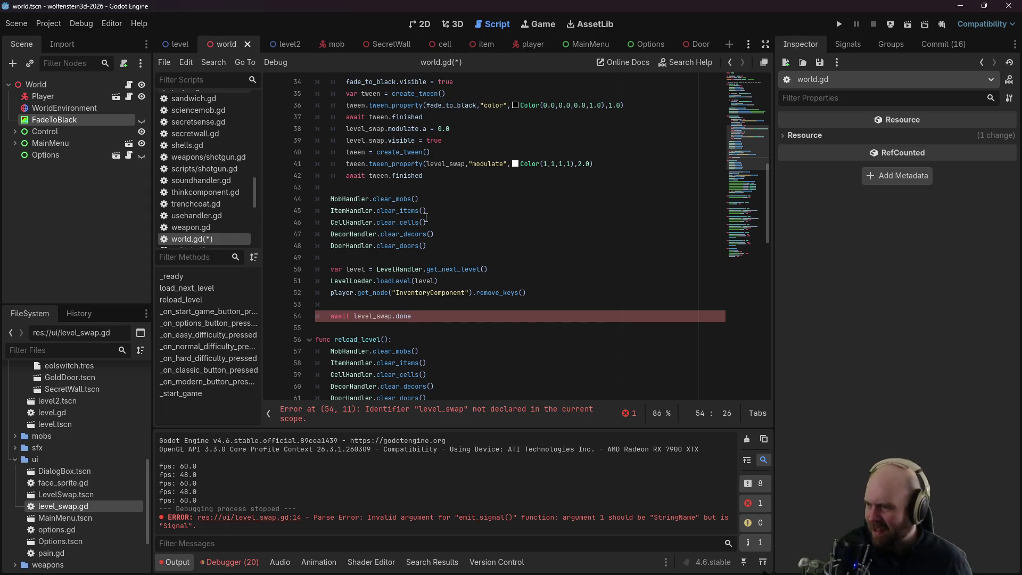
scroll(399, 187, up, 4)
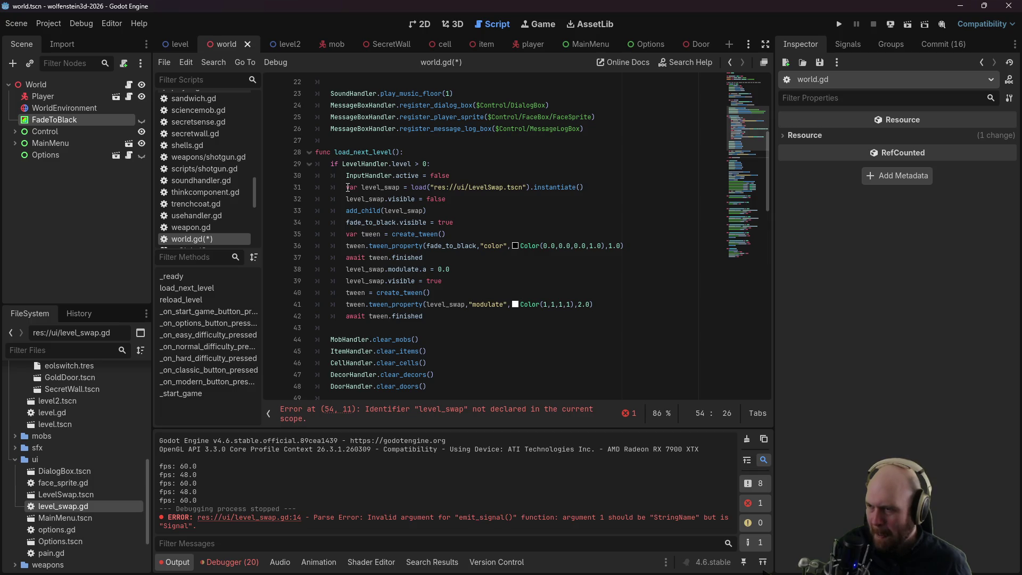
Step: Move the level_swap declaration to the top of load_next_level and save world.gd
drag(347, 188, 399, 187)
key(ctrl+c)
click(453, 149)
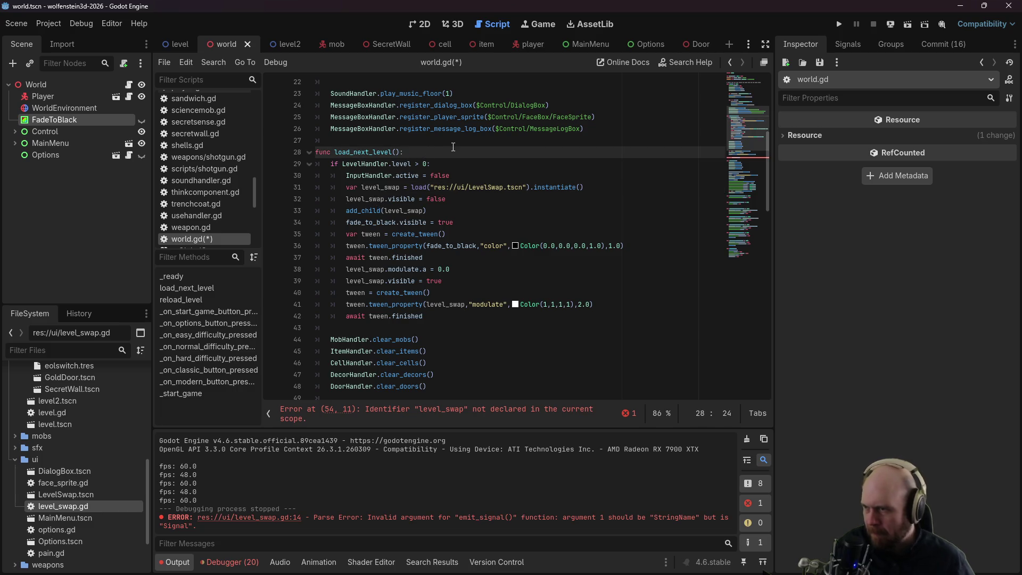
key(Return)
key(ctrl+v)
key(Down)
key(Down)
key(Down)
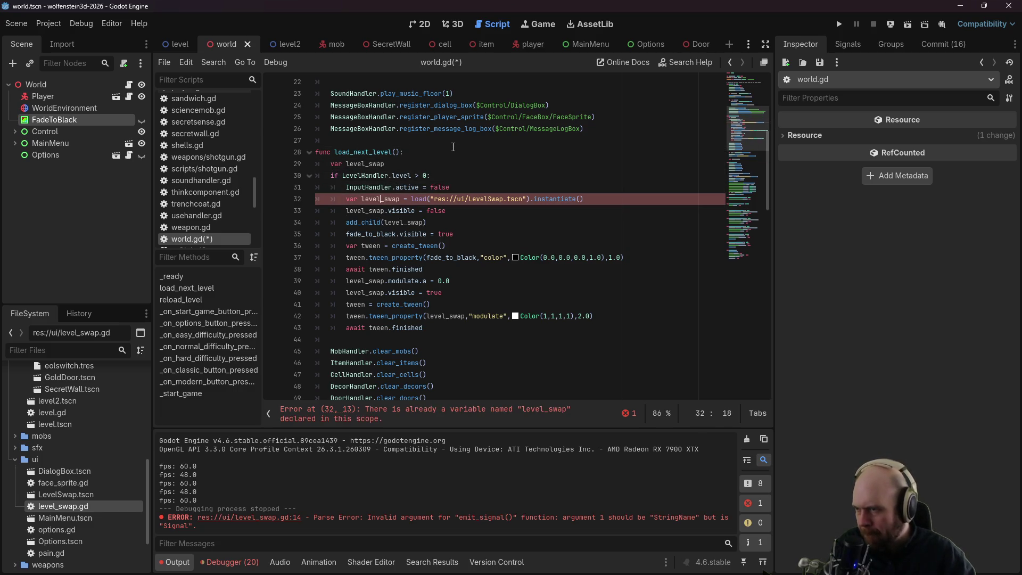
key(Home)
key(Delete)
key(Delete)
key(Delete)
key(ctrl+s)
Step: Nest 'await level_swap.done' under 'if level_swap:' and add a blank line below
click(449, 176)
scroll(448, 190, down, 6)
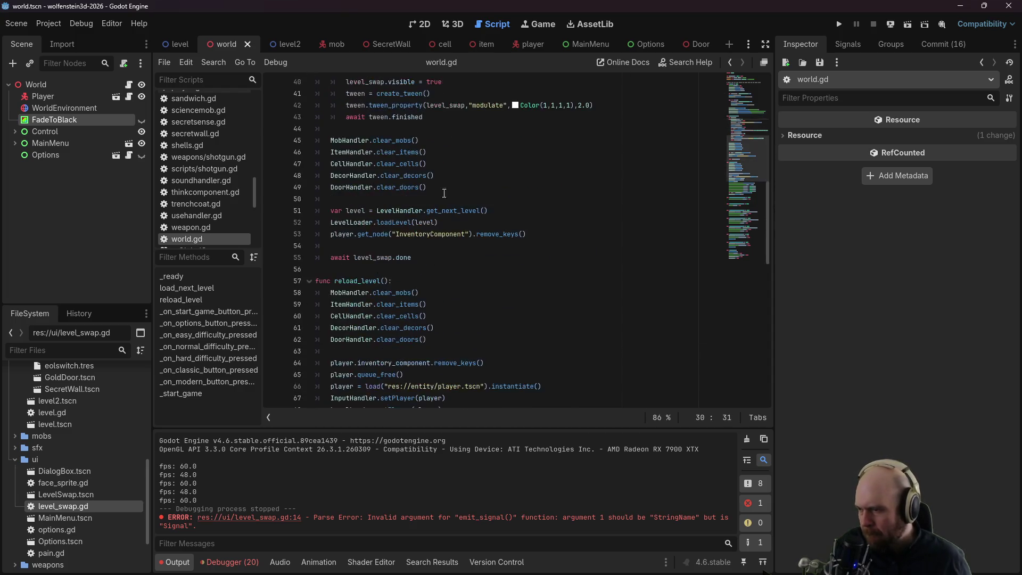
click(391, 244)
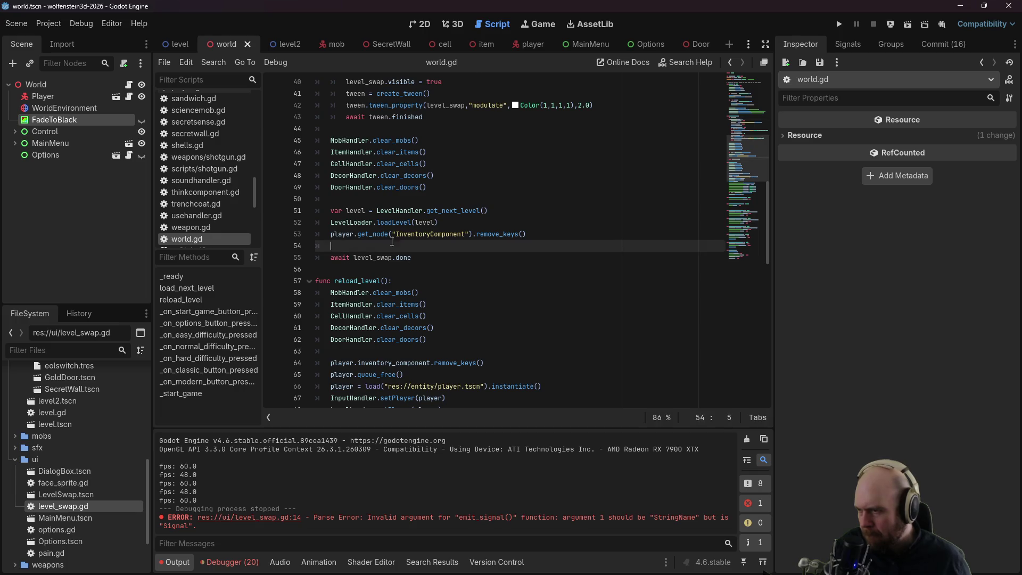
key(Return)
text(if level_swap:)
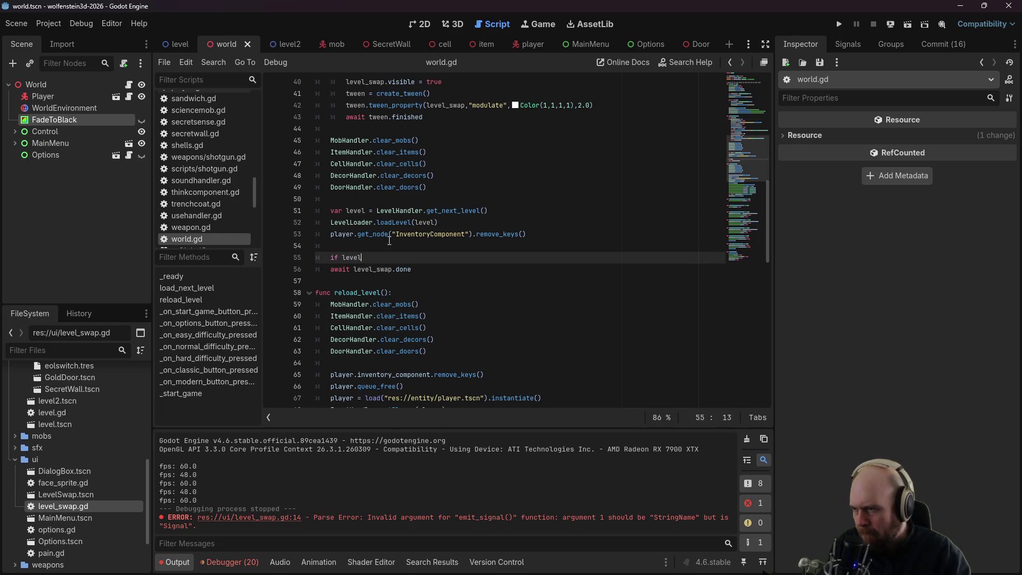
key(Down)
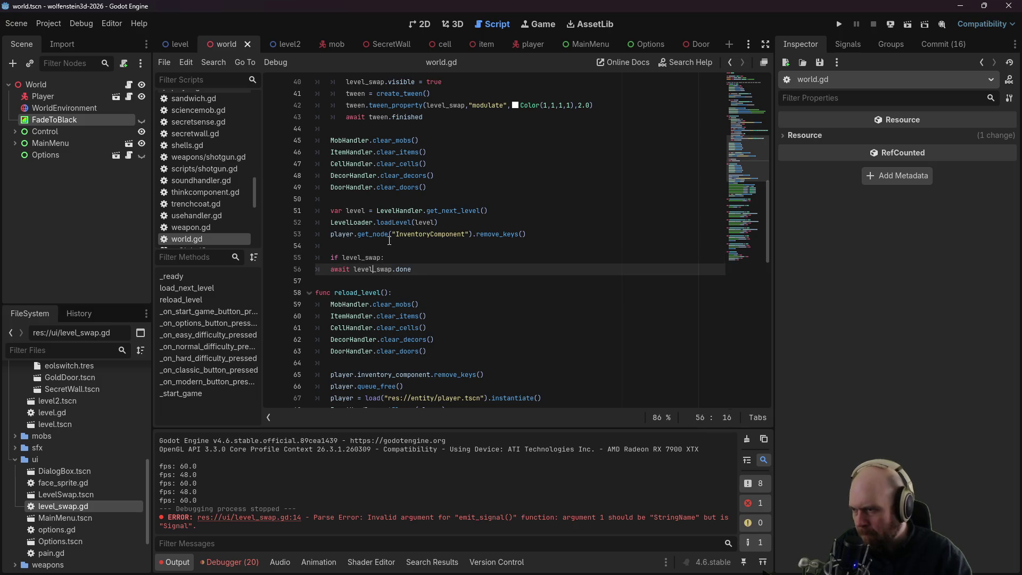
key(Tab)
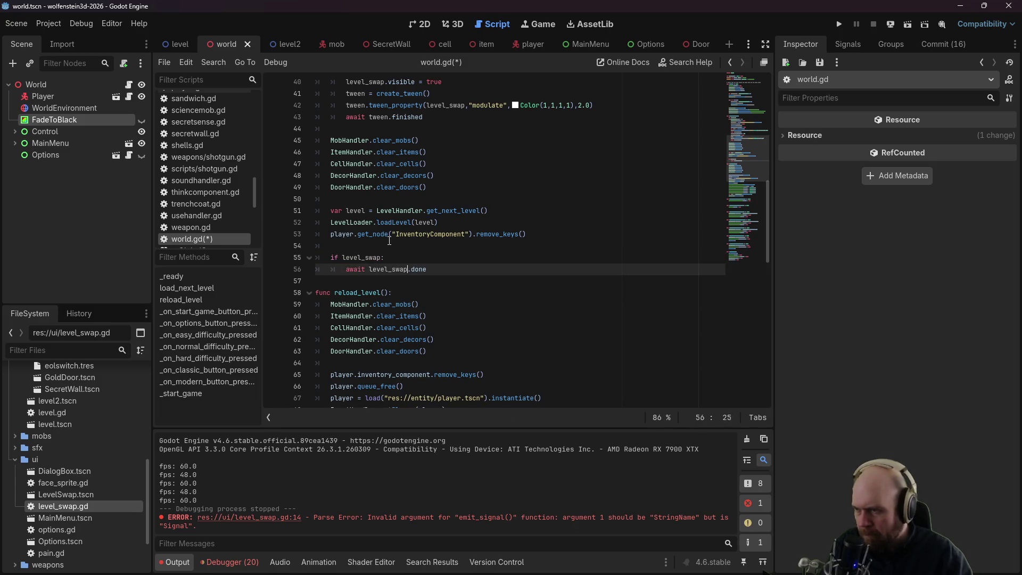
key(Down)
key(Down)
key(Up)
key(Up)
key(End)
key(Return)
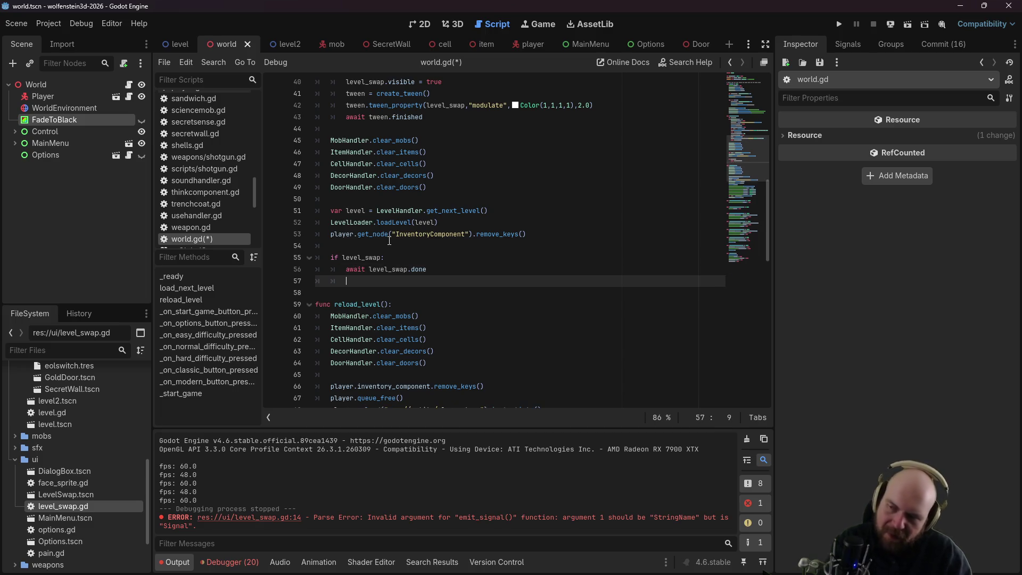
scroll(404, 203, up, 4)
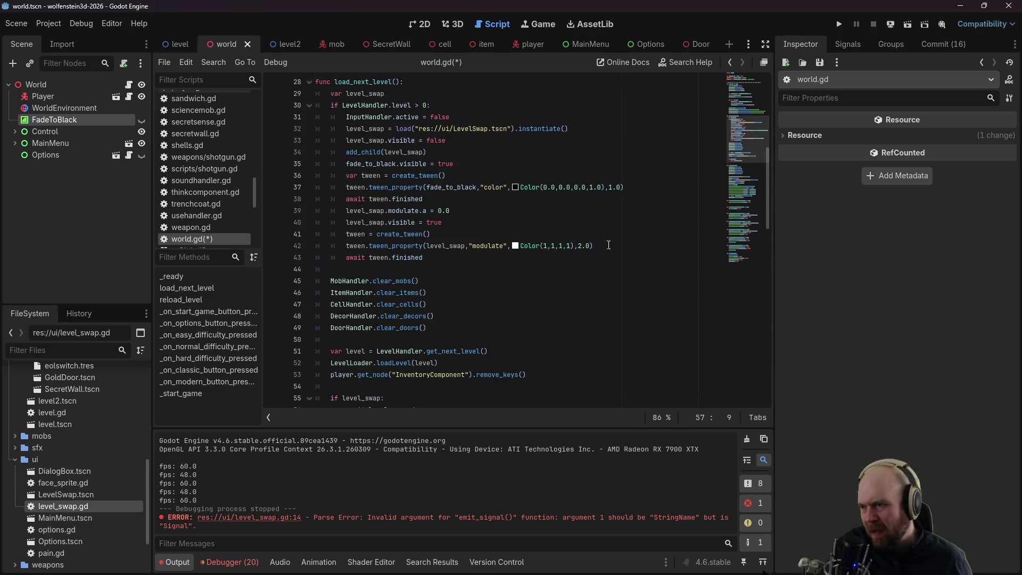
Step: Create a parallel tween fading level_swap's modulate to Color(1,1,1,0) over 2 seconds
scroll(495, 260, down, 3)
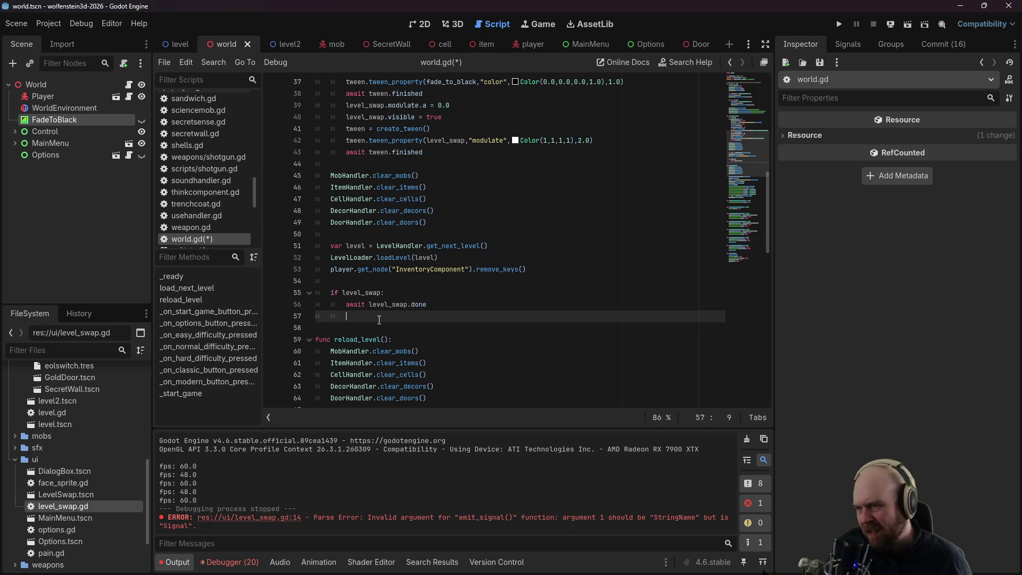
text(v)
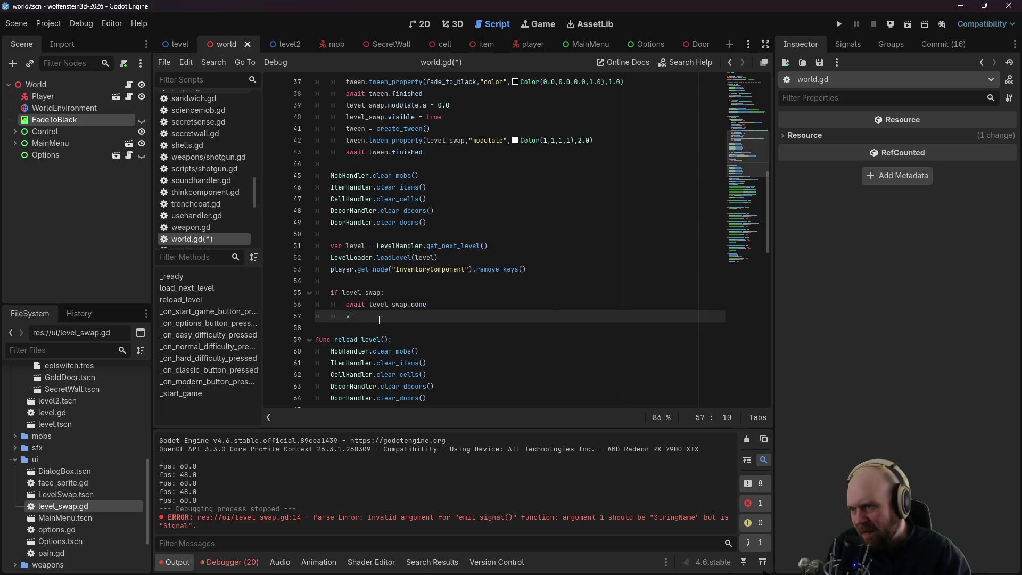
text(ar tween = create_tween)
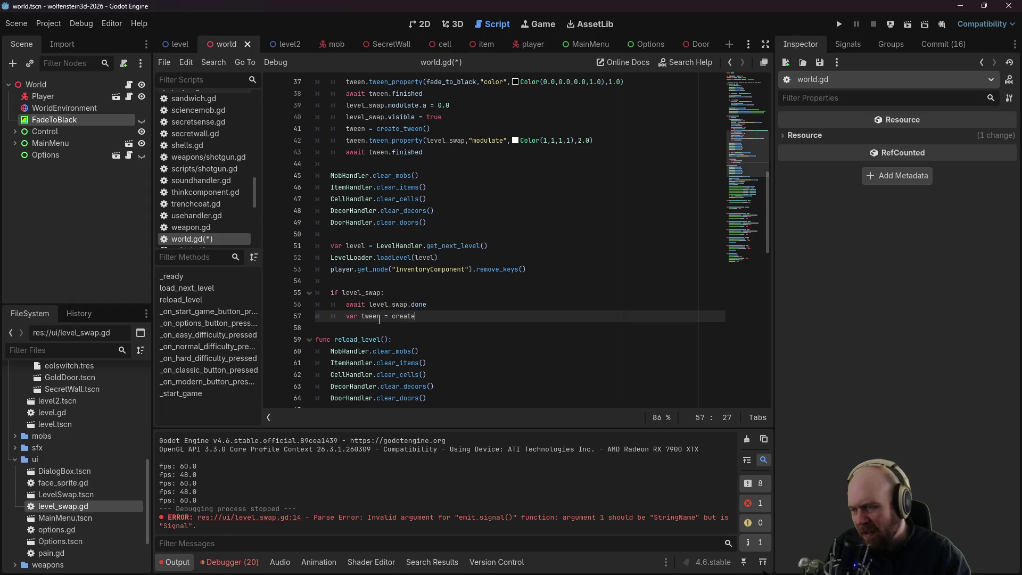
key(Return)
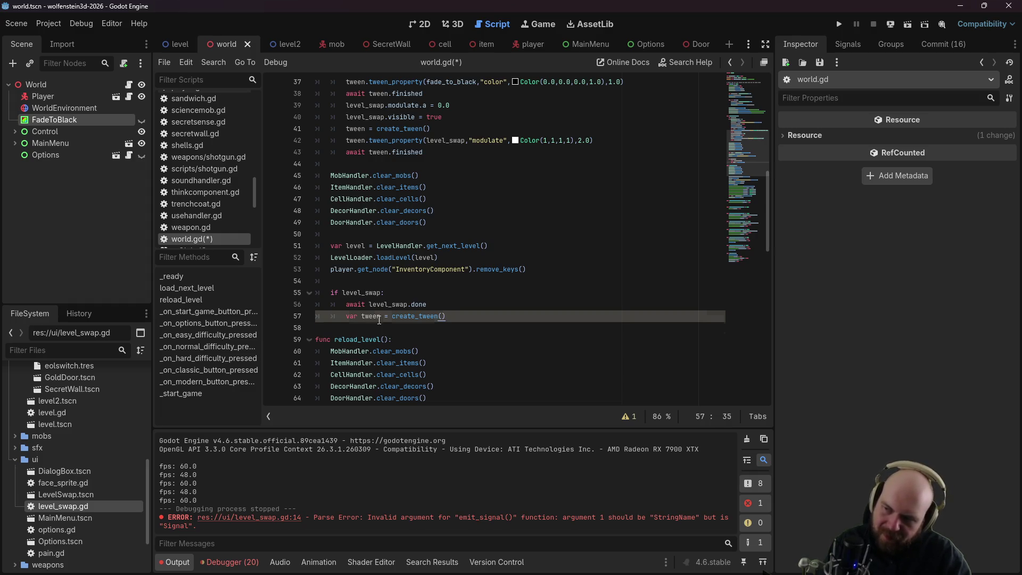
key(Return)
text(tween.tween_property)
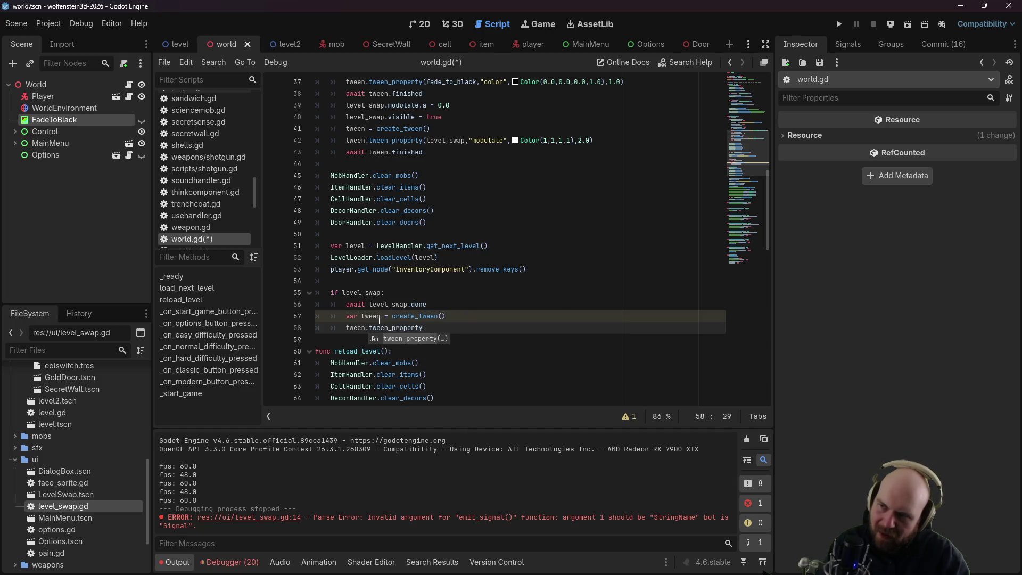
text((level_)
text(swap)
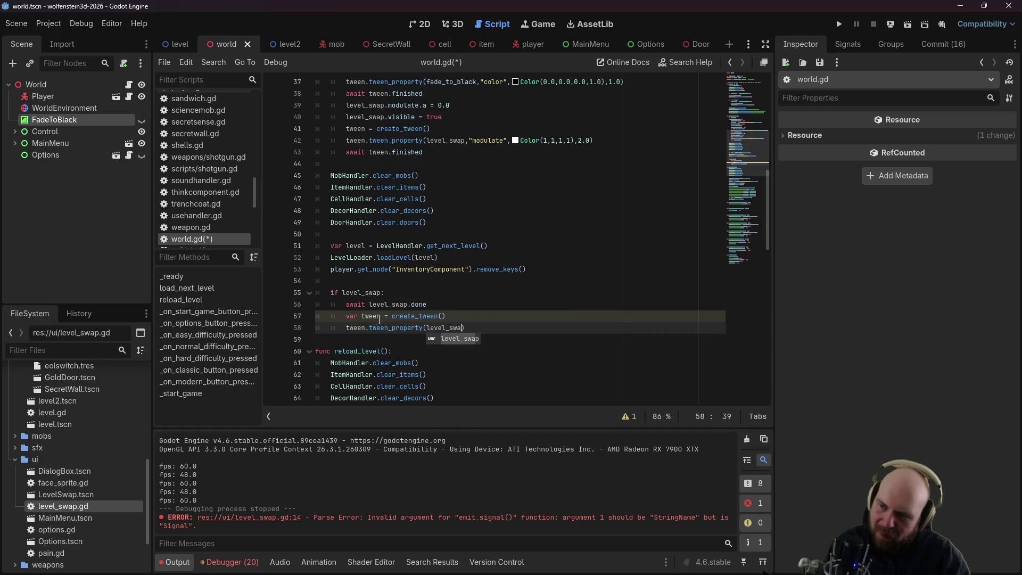
text(,"modulate",)
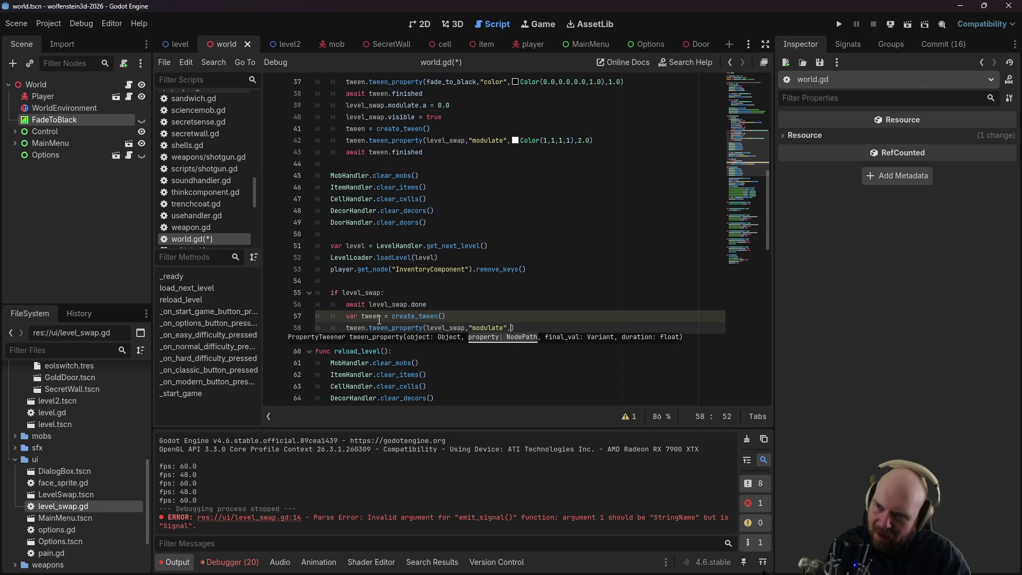
text(Color(1,1,1,0),2.0)
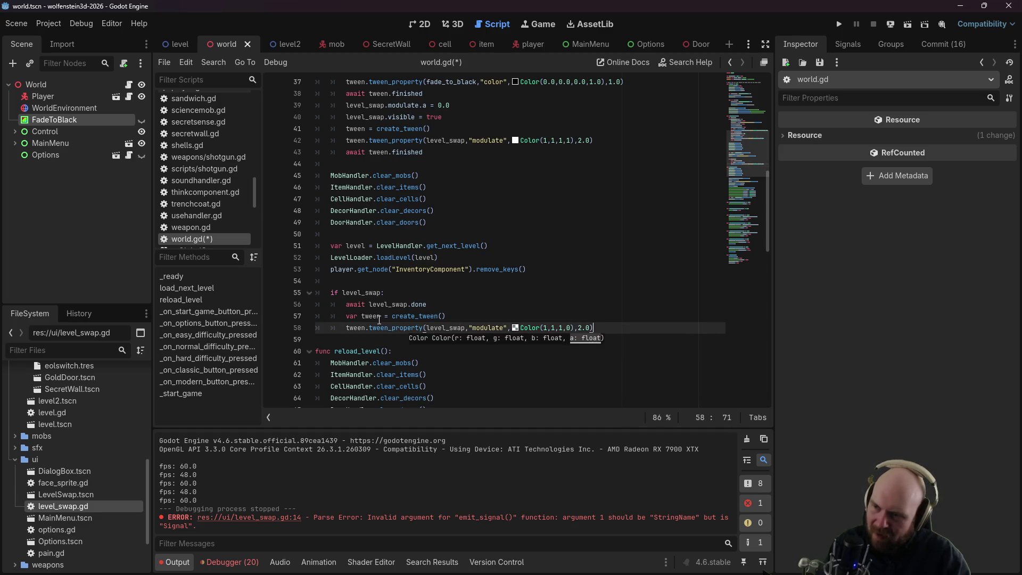
key(Return)
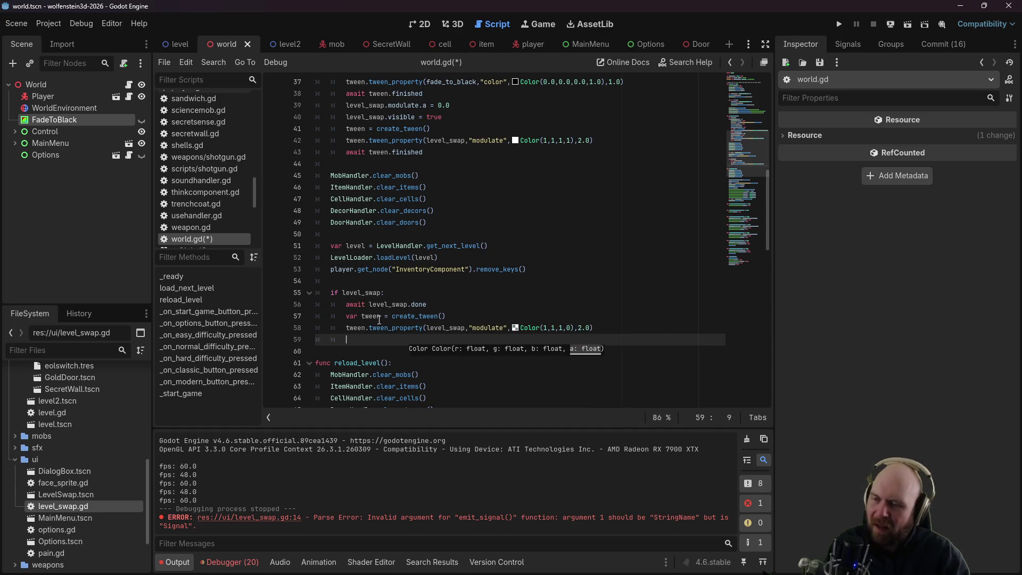
text(await)
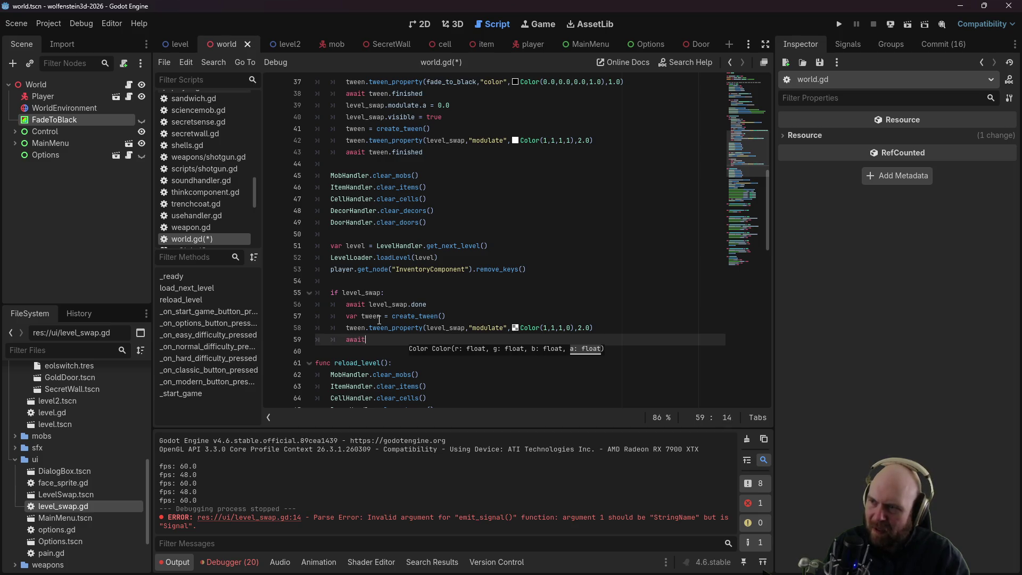
text(d)
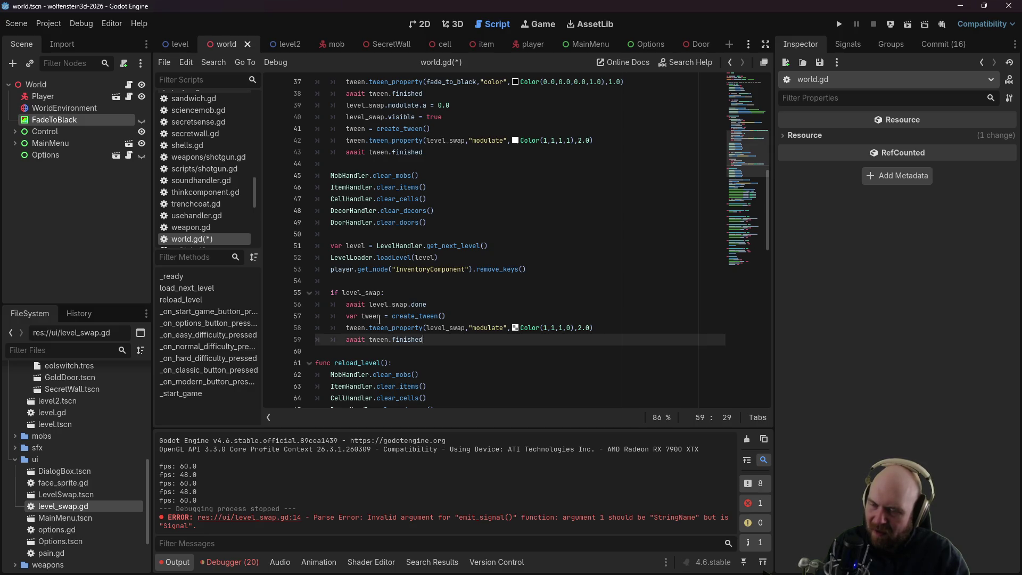
key(BackSpace)
key(BackSpace)
key(BackSpace)
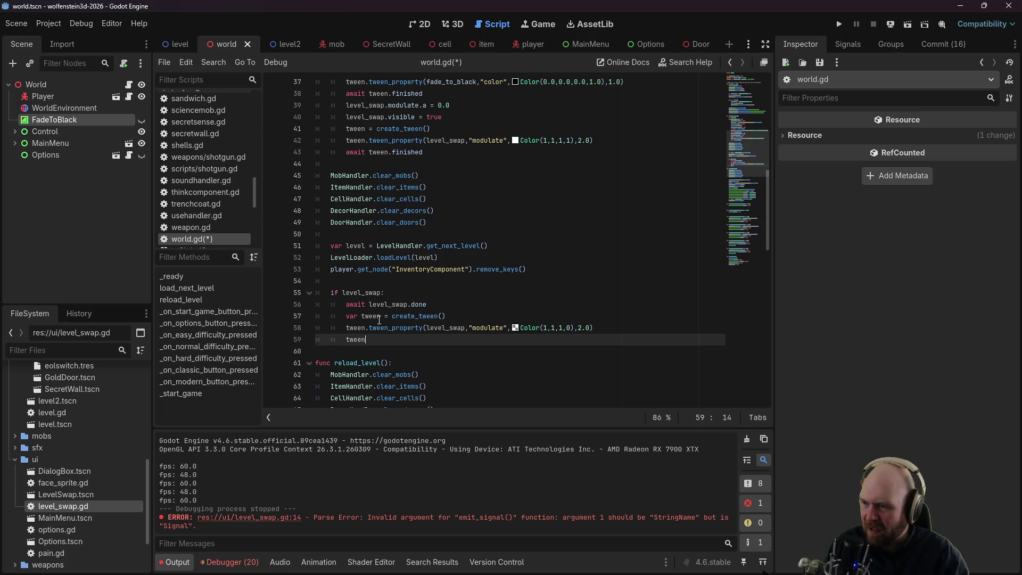
key(Escape)
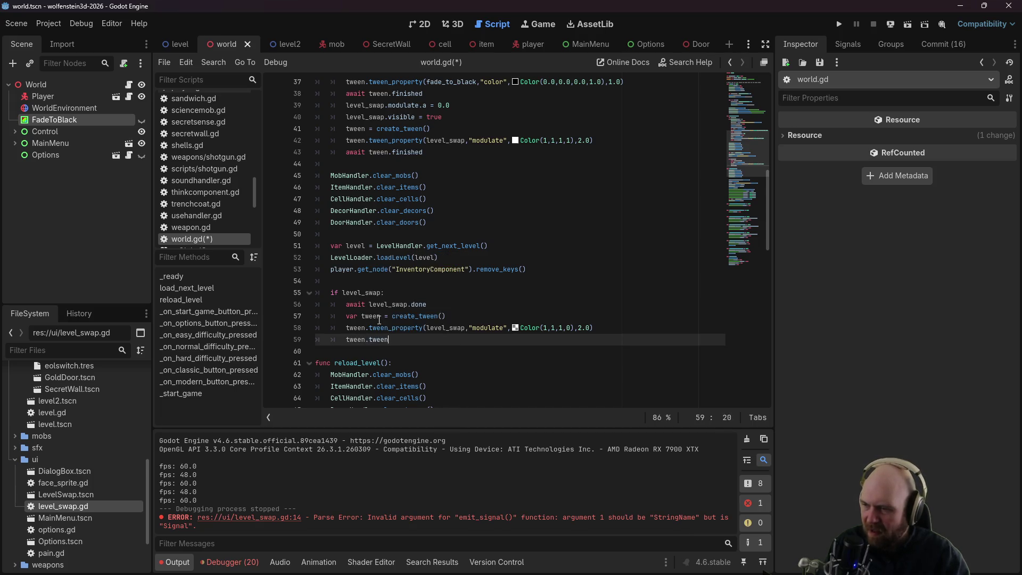
key(Up)
key(Up)
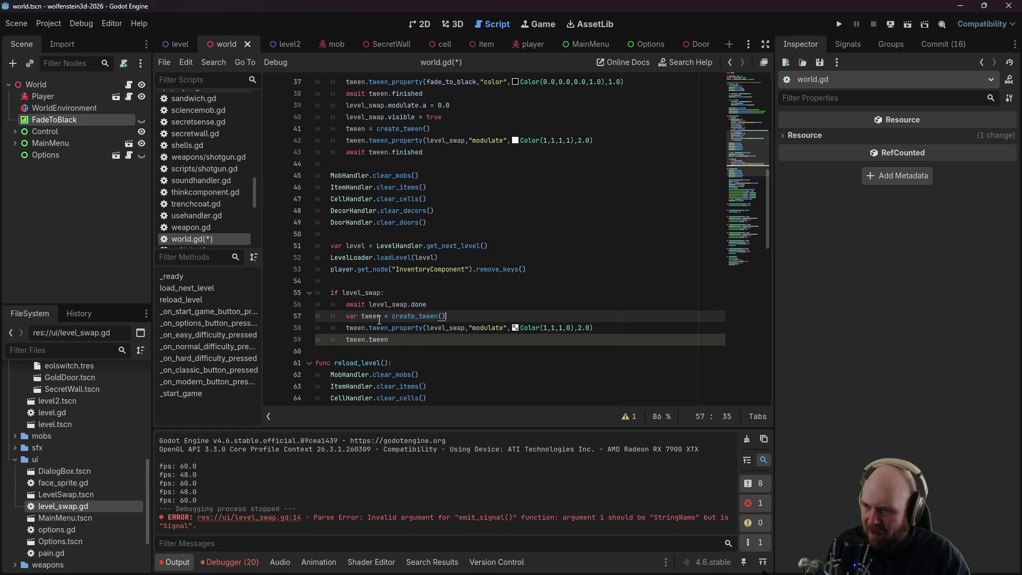
text(l)
key(Return)
key(Down)
key(Down)
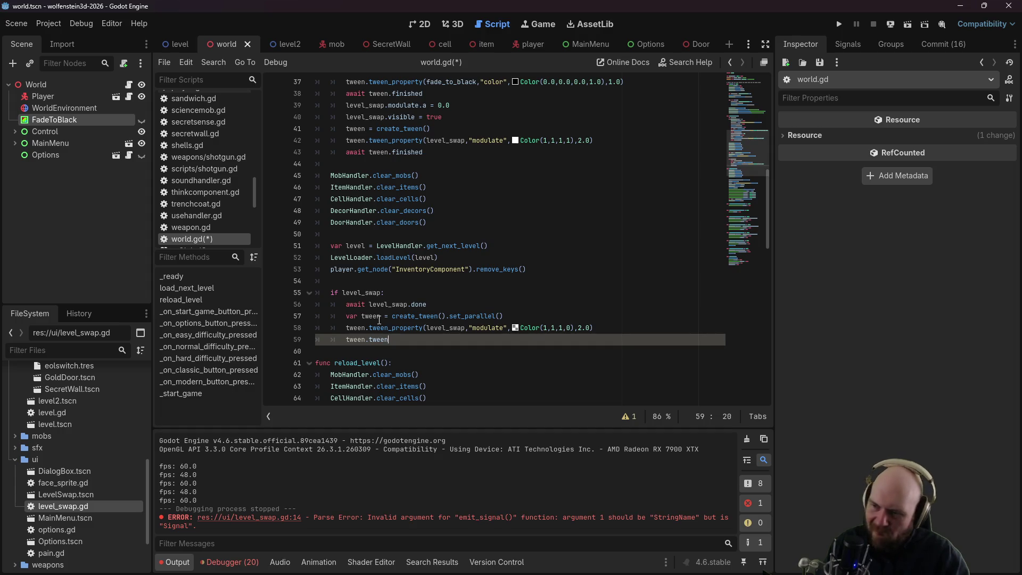
text(_propert)
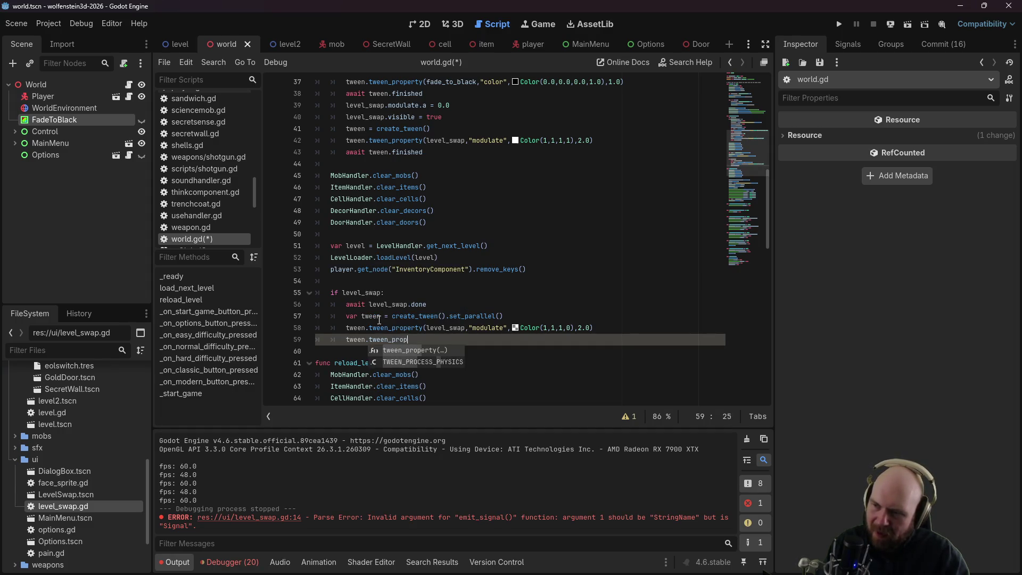
key(Return)
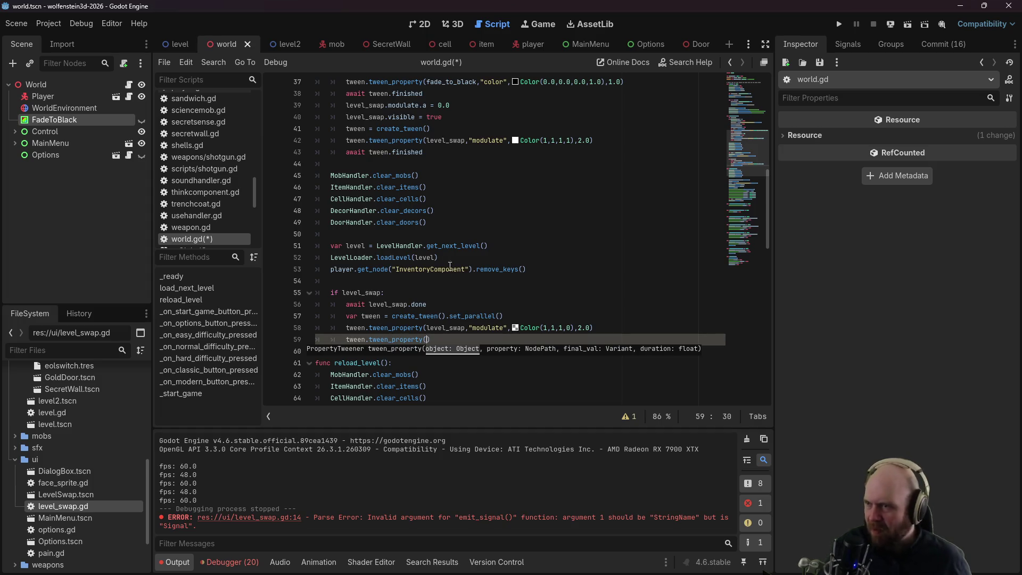
Step: Also fade fade_to_black's color to (0,0,0,0) over 2.0 seconds and await tween.finished
scroll(417, 261, up, 1)
scroll(417, 261, down, 1)
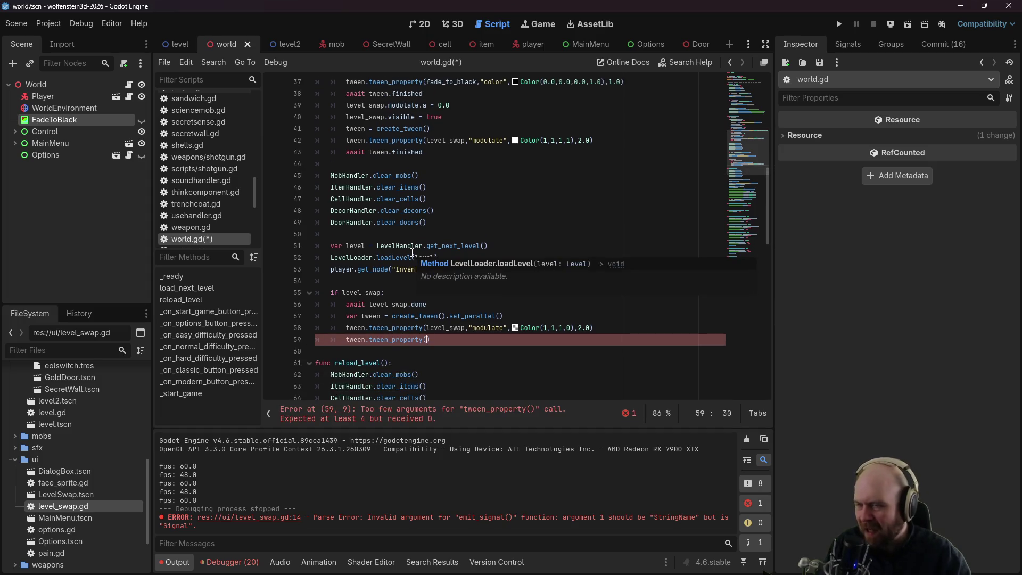
text(fade_to_black)
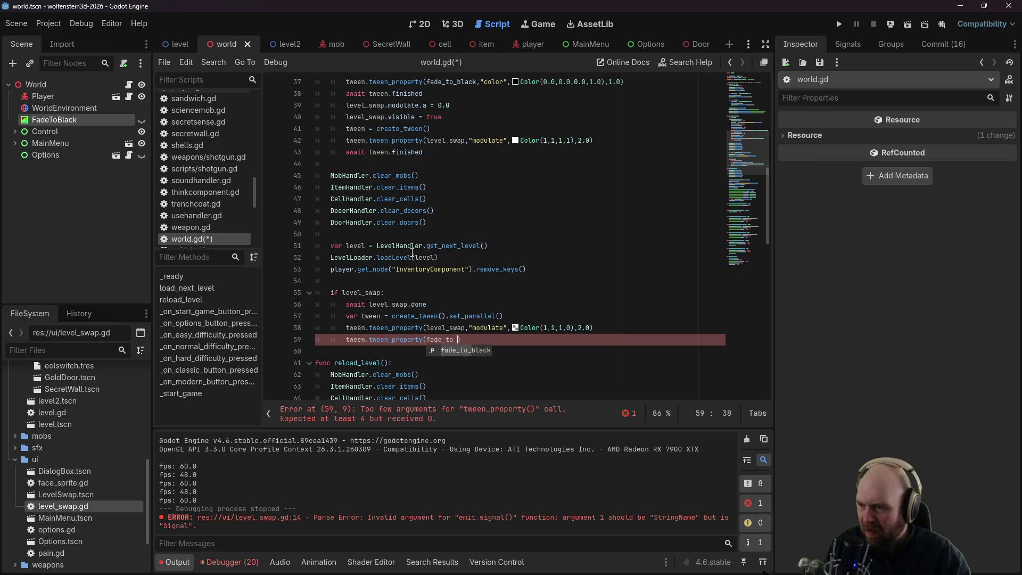
text(color,)
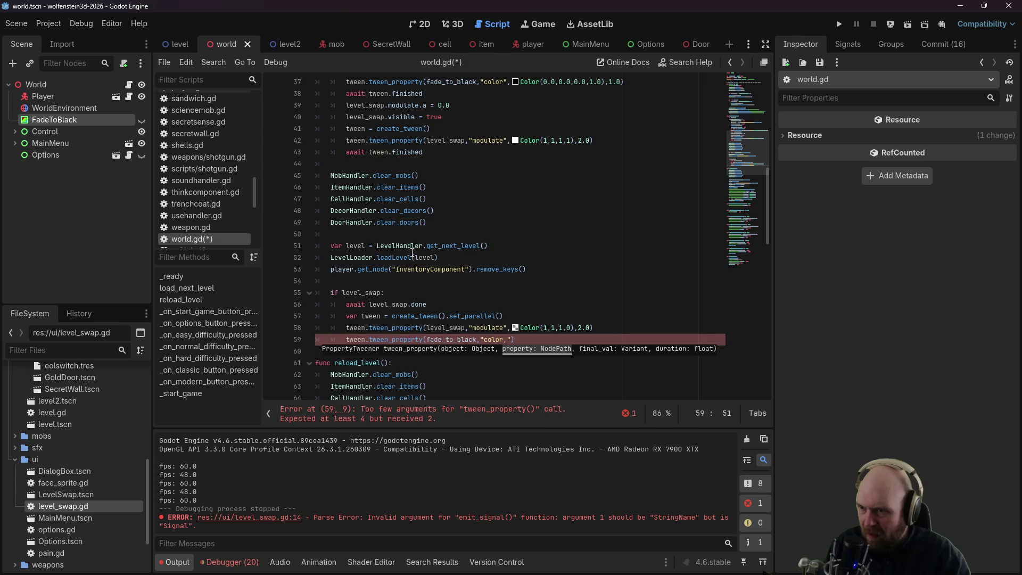
text(,)
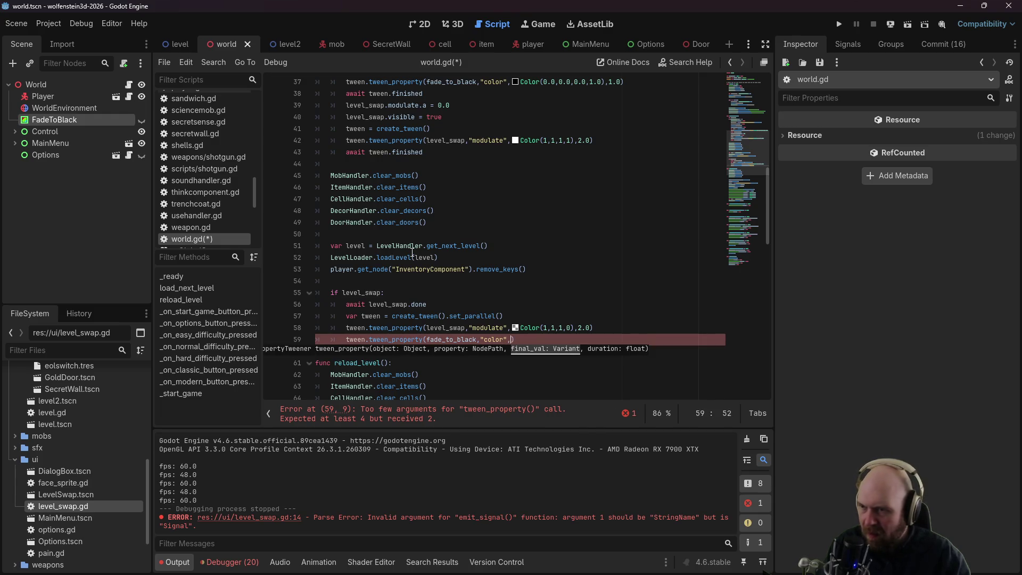
text((0,0,0,0))
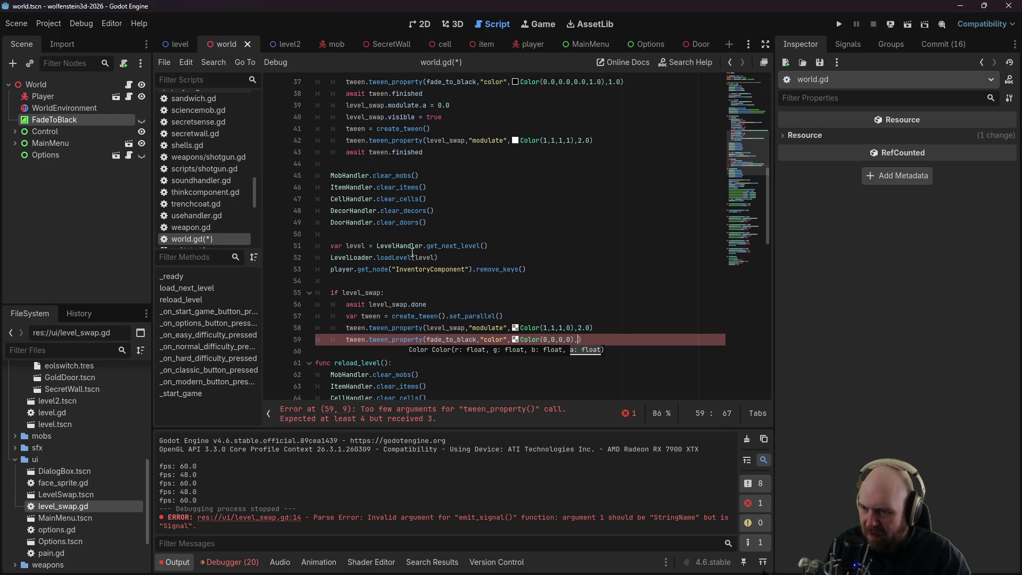
text(2.0))
key(Return)
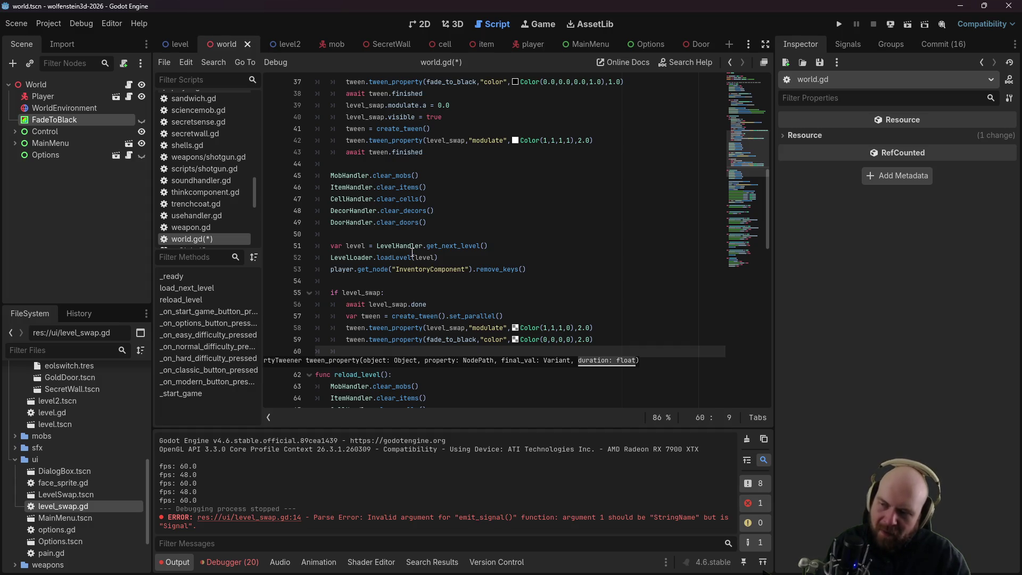
text(await tween.finished)
key(Return)
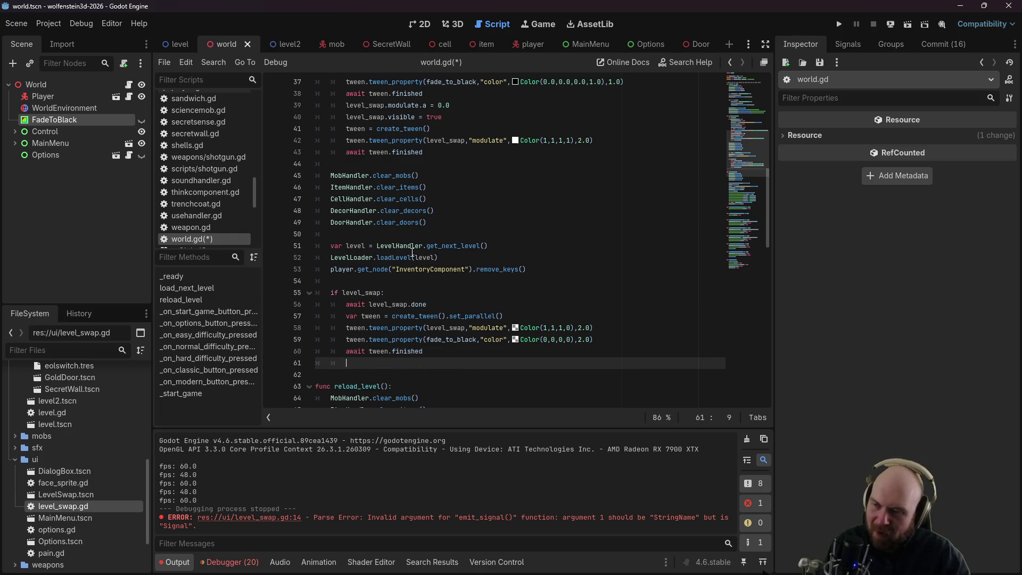
Step: Free level_swap, set fade_to_black.visible = false and InputHandler.active = true, then save
text(level_swap.queue)
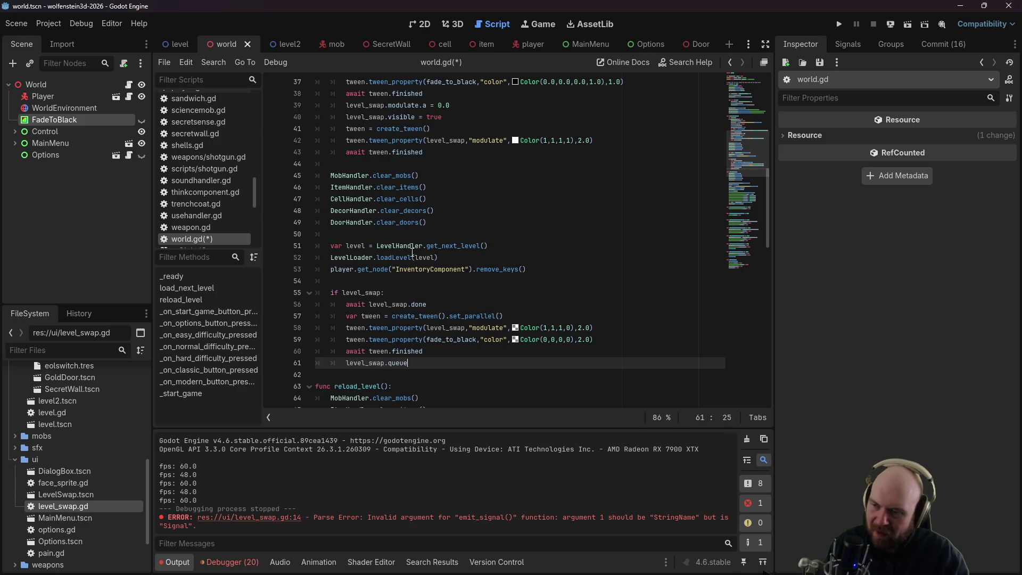
text(_free())
key(Return)
text(fade_to_black.v)
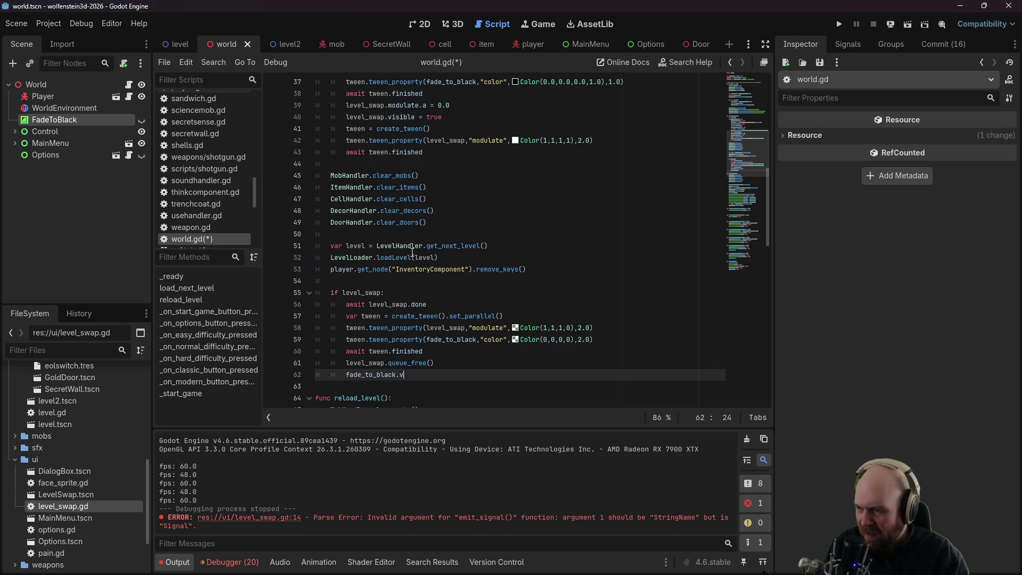
text(isible = fa)
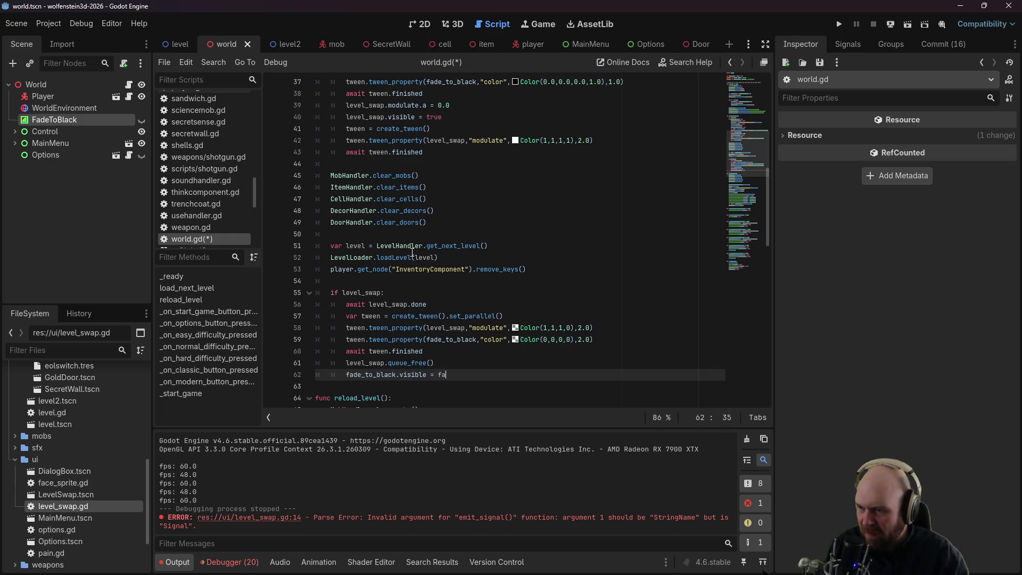
text(lse)
key(Return)
text(InputH)
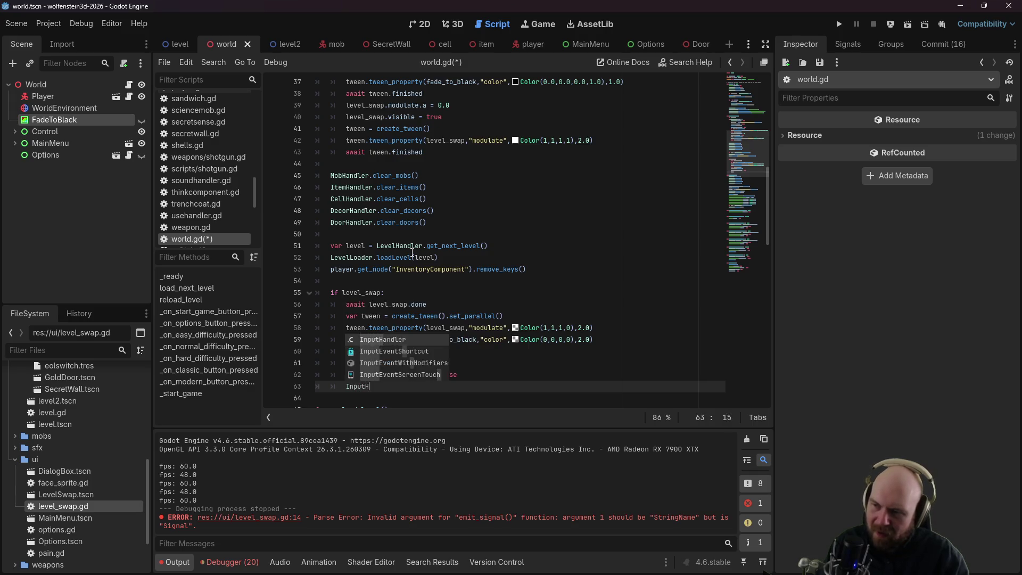
key(Return)
text(.active = true)
key(ctrl+s)
click(494, 222)
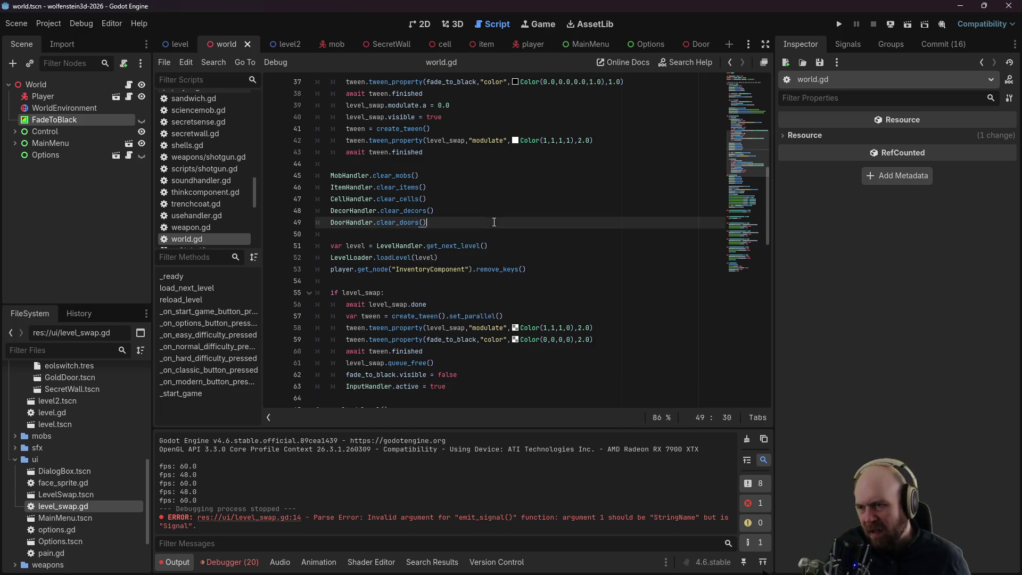
click(839, 24)
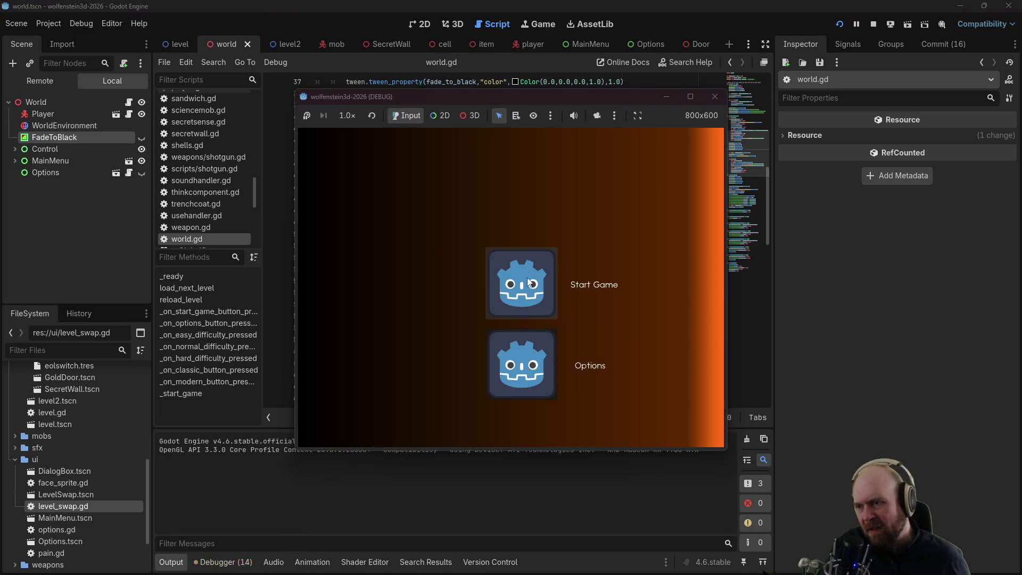
click(528, 279)
click(526, 286)
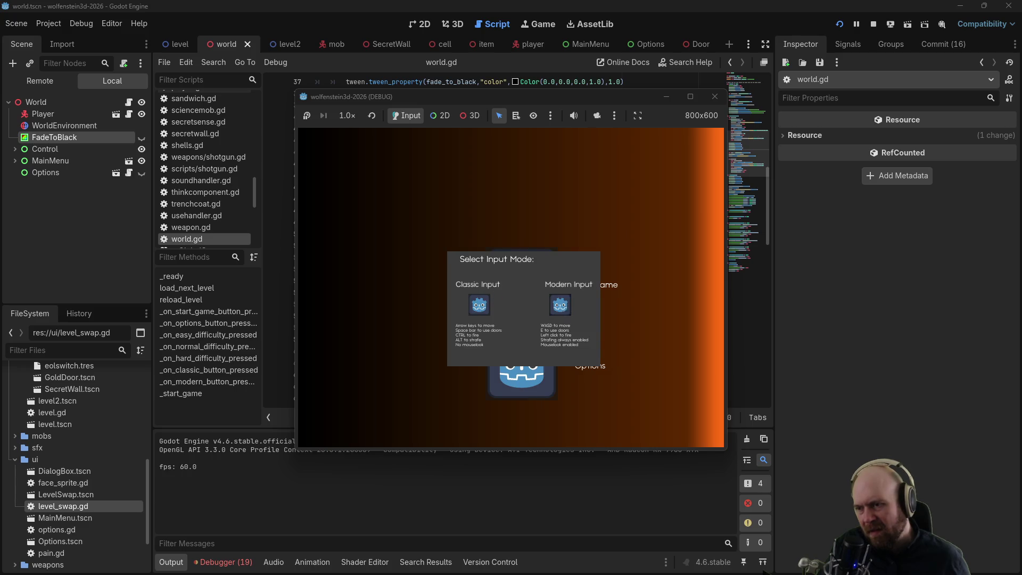
click(546, 322)
key(w)
key(e)
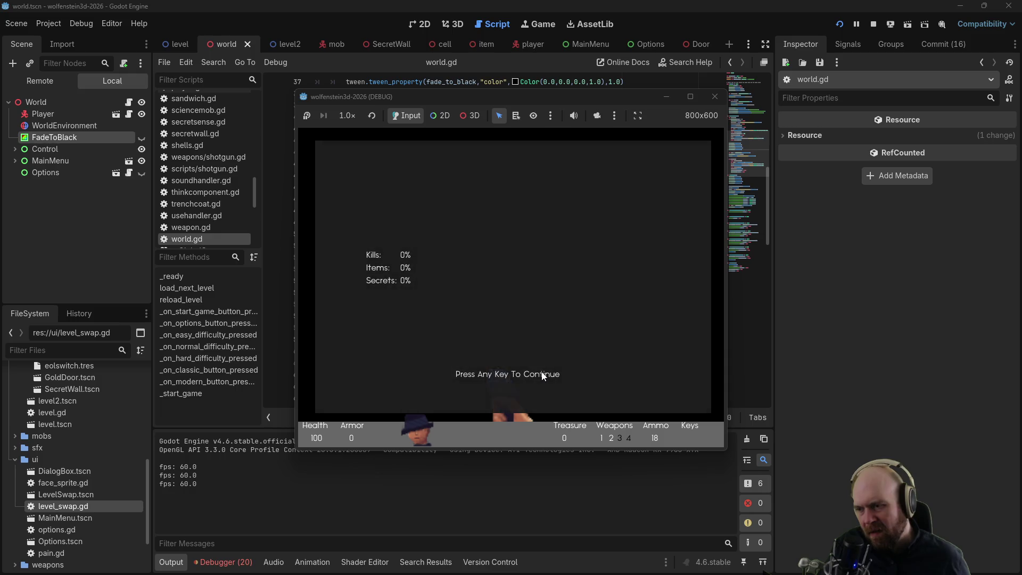
click(541, 370)
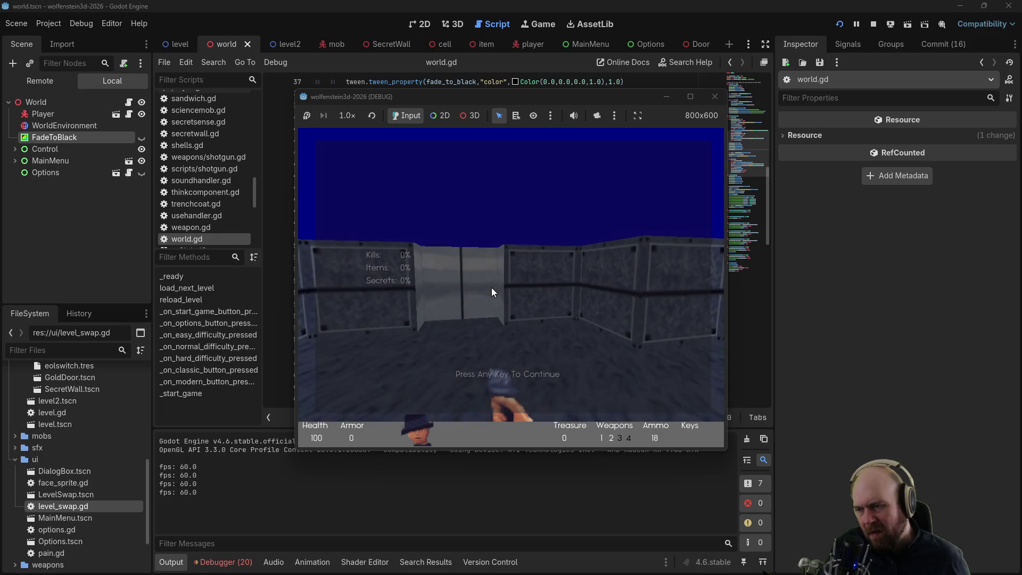
key(Left)
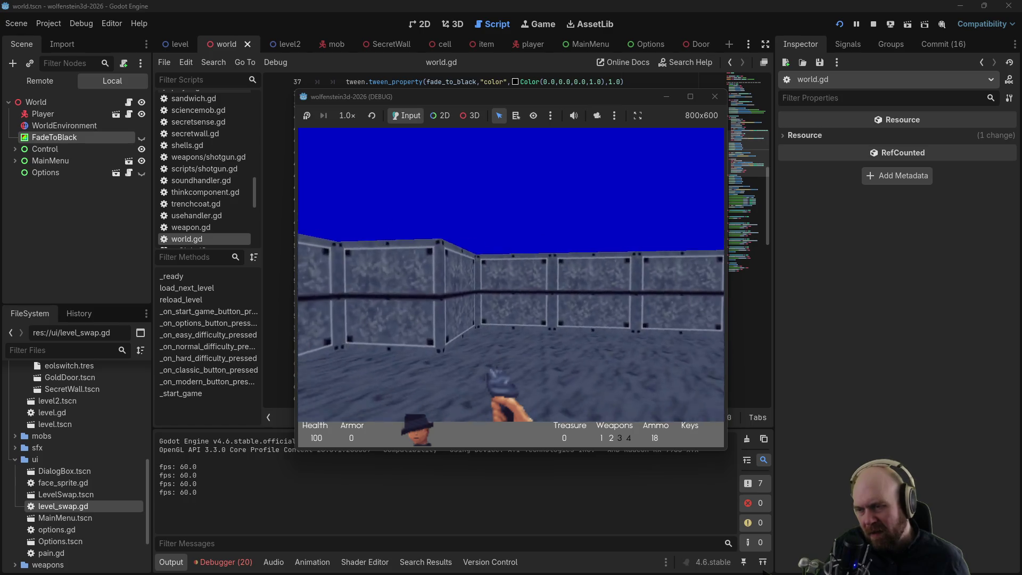
key(Left)
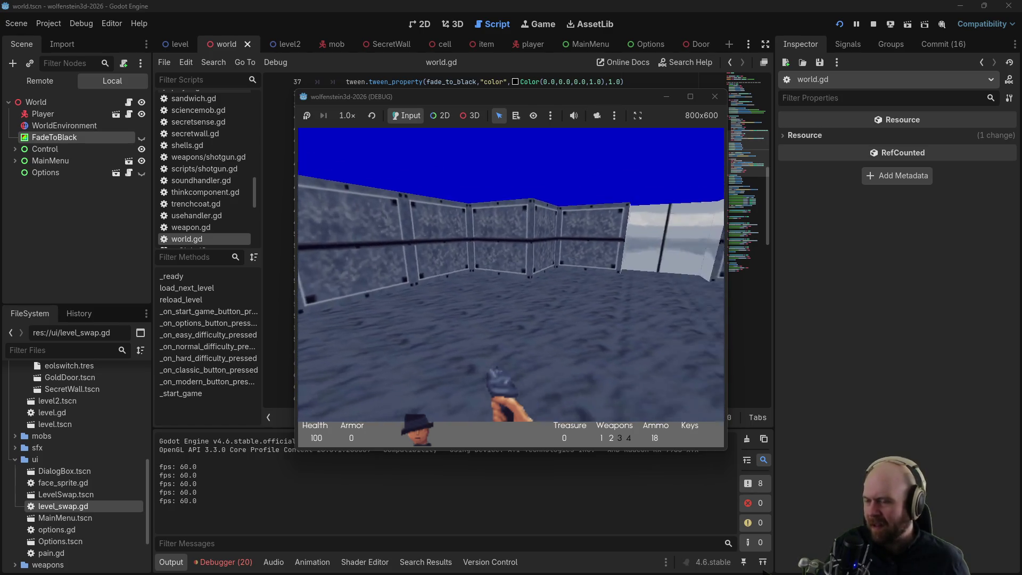
key(Right)
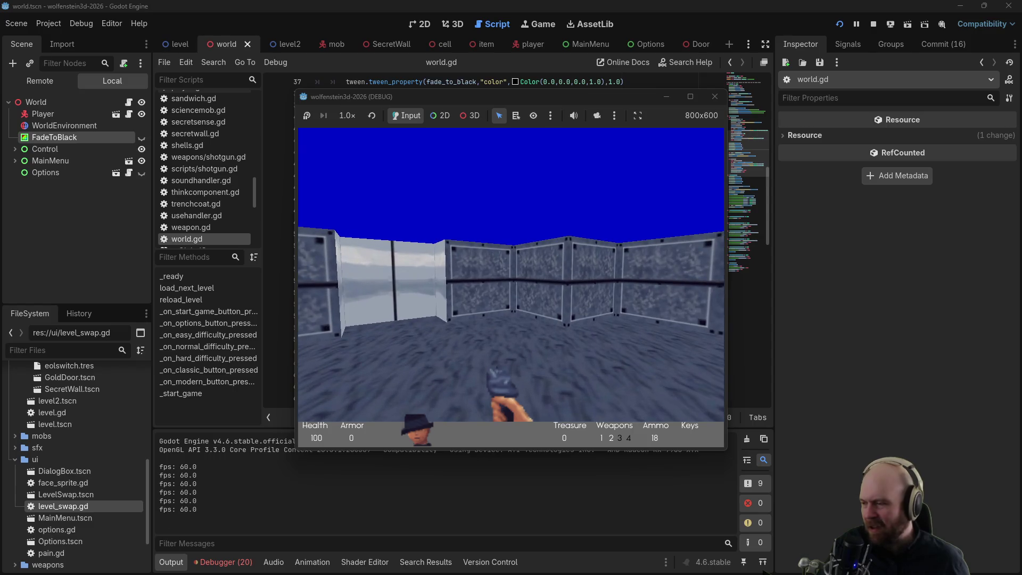
key(F8)
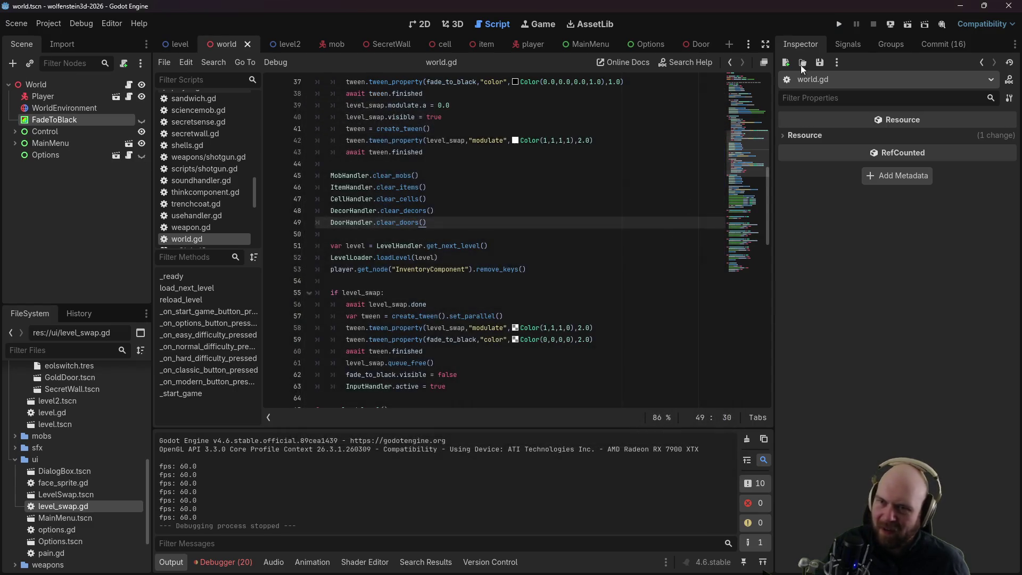
click(840, 22)
click(519, 275)
click(503, 289)
click(563, 310)
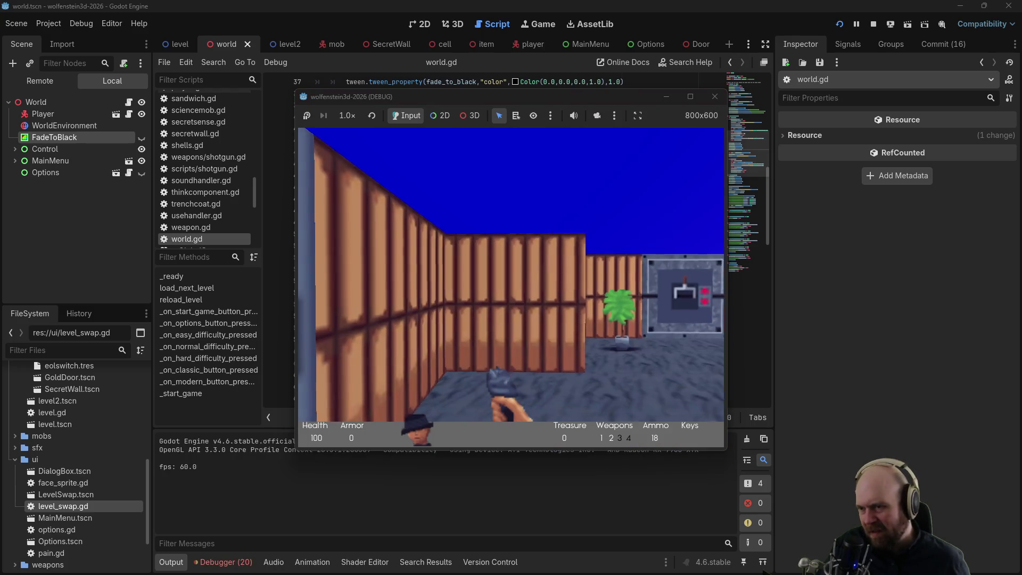
key(w)
key(e)
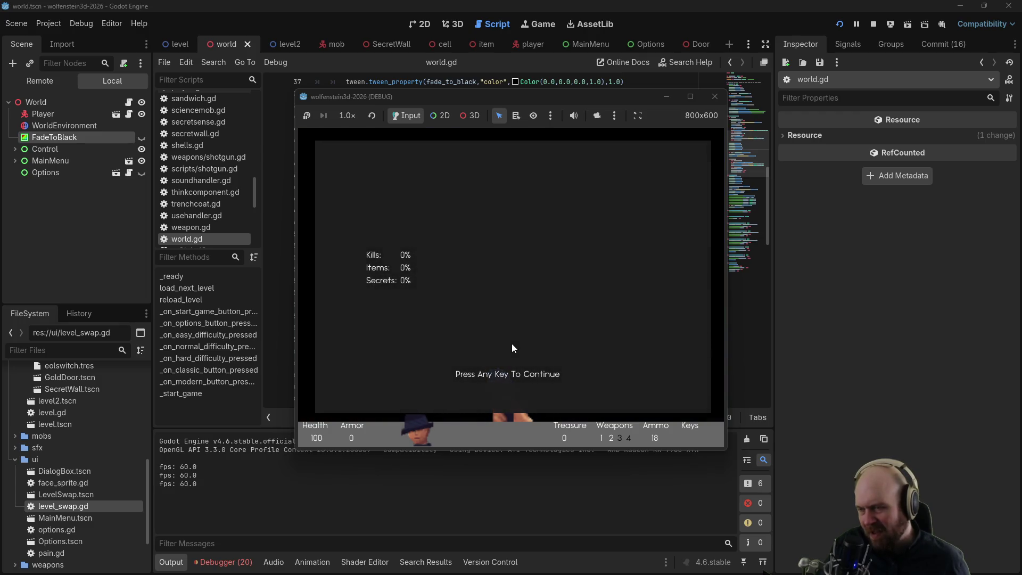
click(517, 373)
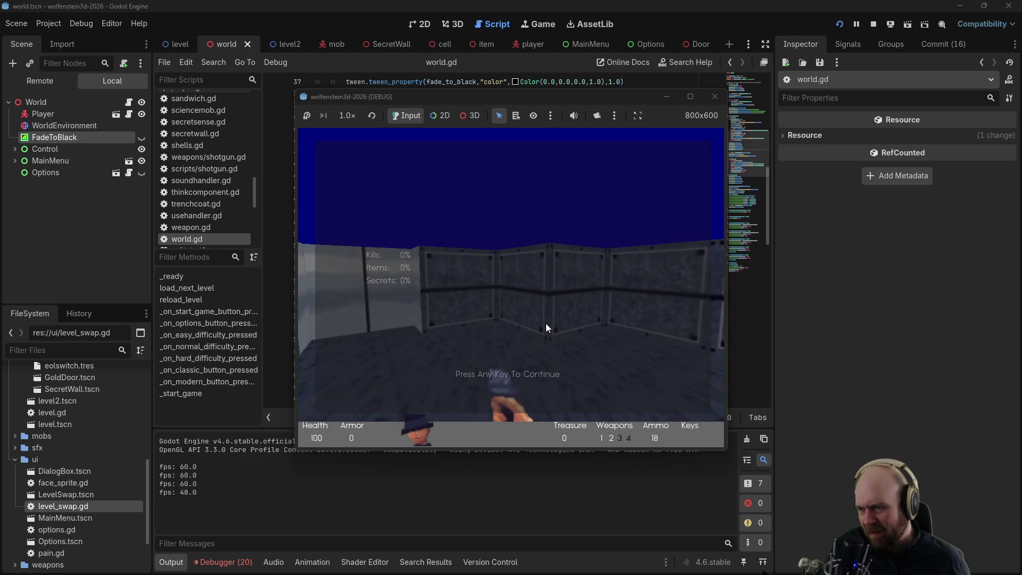
key(F8)
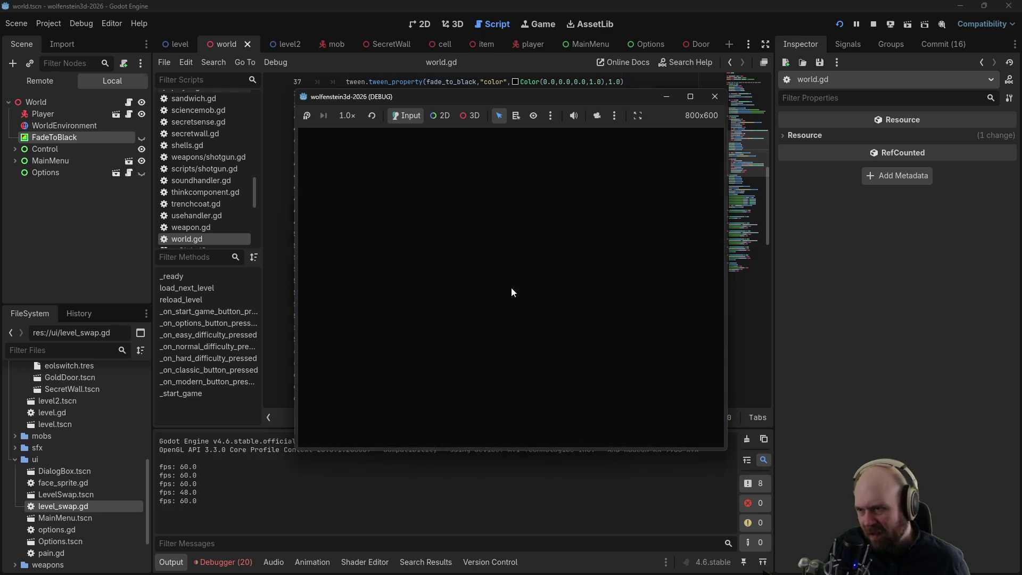
click(581, 328)
Step: Change the level-swap fade-in duration on line 42 from 2.0 to 1.0
scroll(580, 329, up, 3)
click(581, 245)
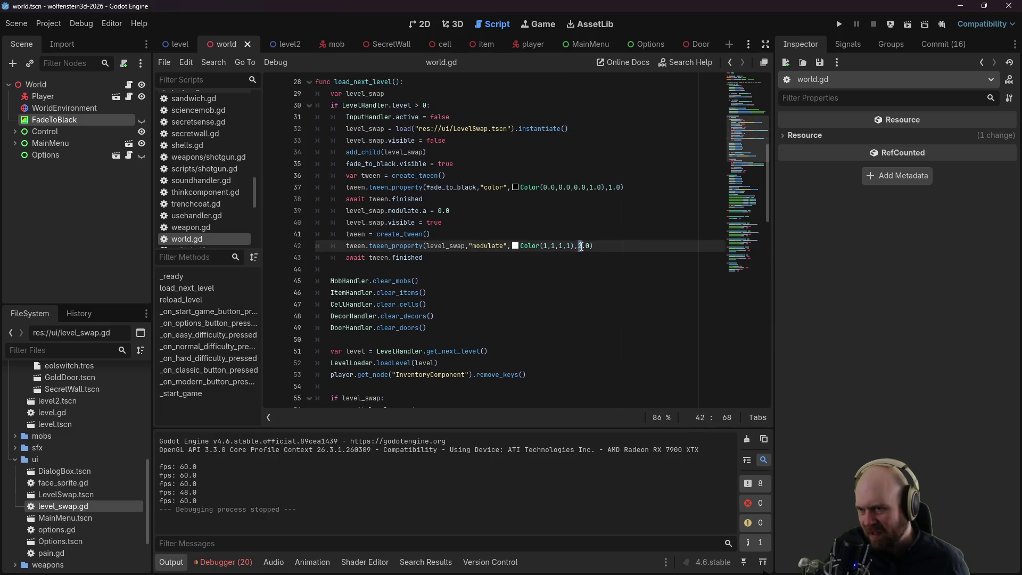
scroll(593, 247, down, 2)
key(Down)
key(Down)
key(Down)
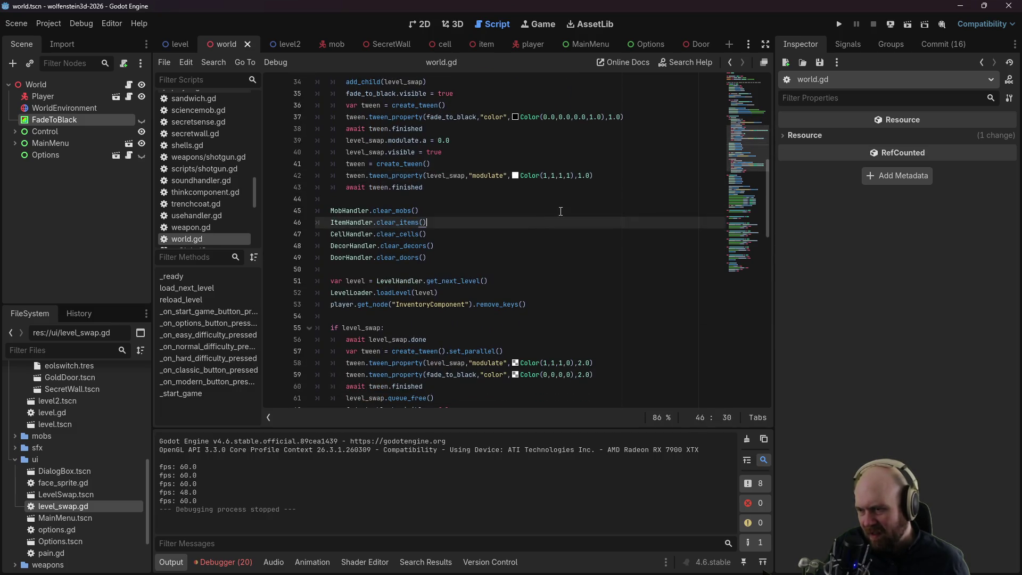
Step: Play-test a new Normal game through the stats screen into the next level, then stop
click(839, 24)
click(502, 312)
click(499, 310)
click(568, 310)
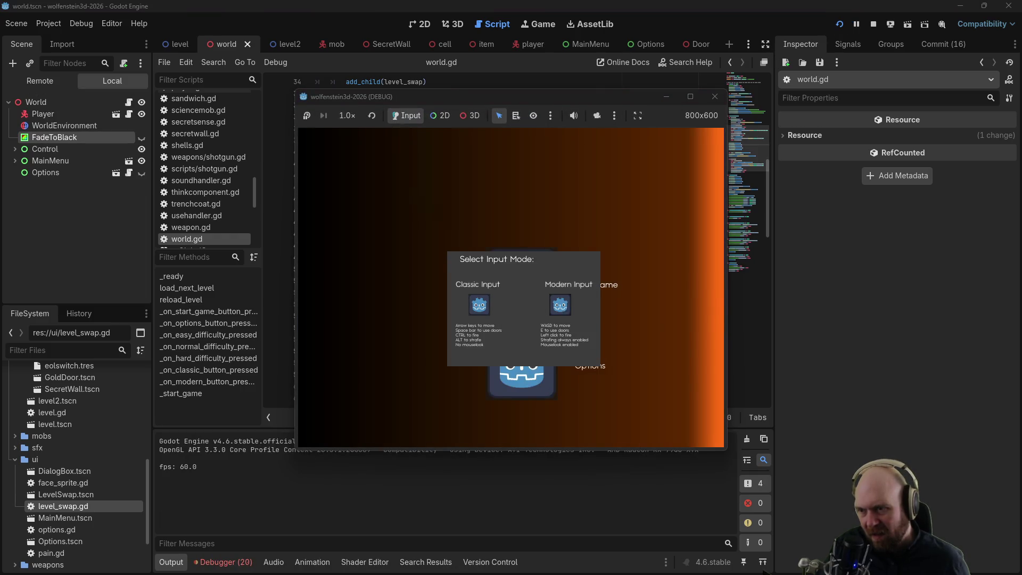
key(w)
key(e)
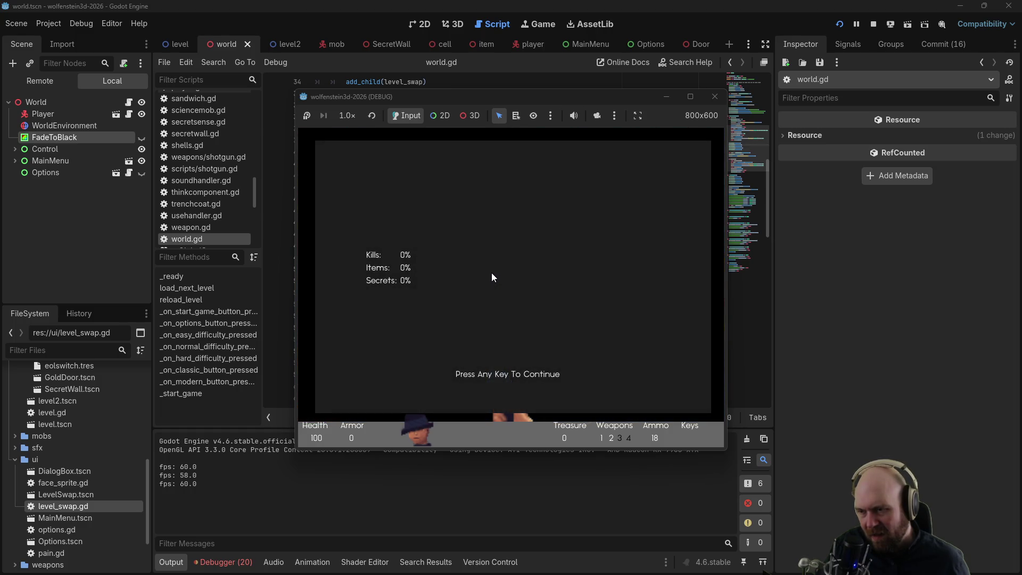
key(space)
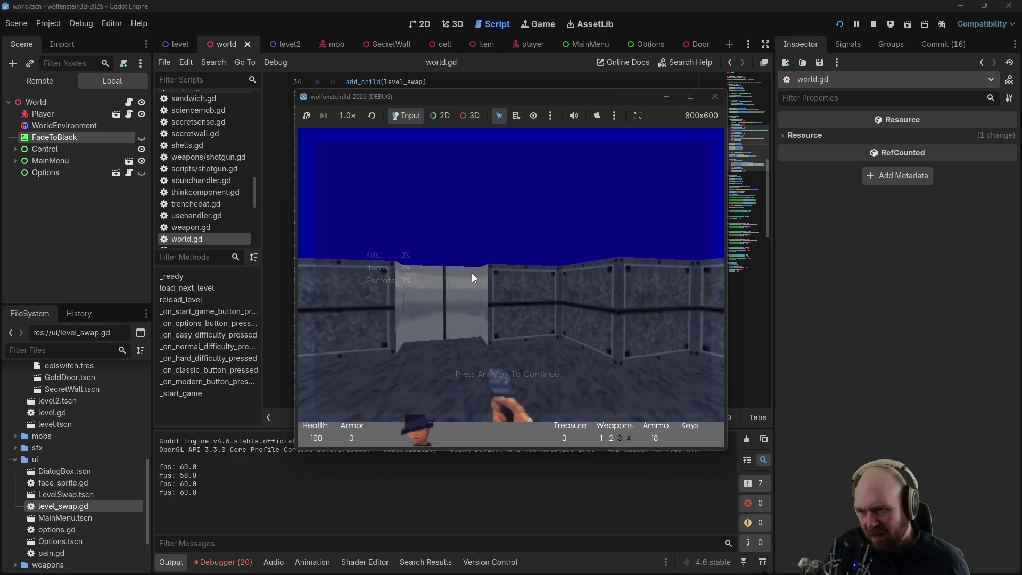
key(w)
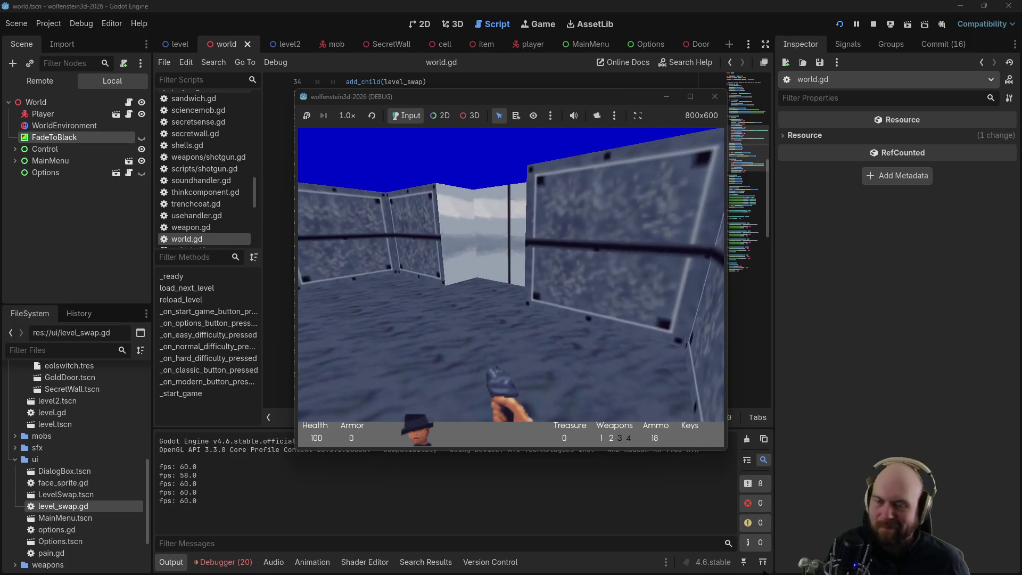
key(F8)
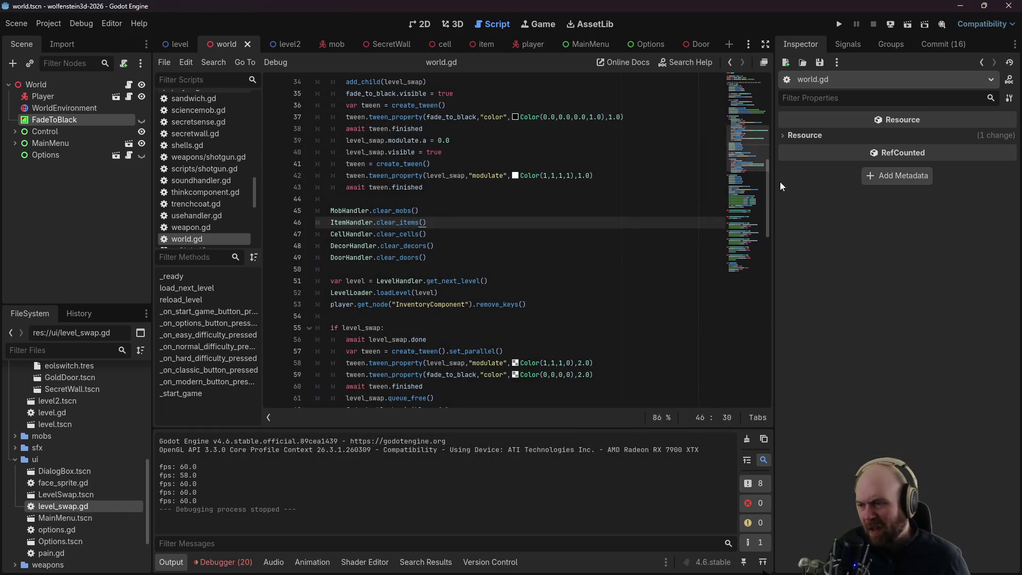
scroll(620, 266, down, 1)
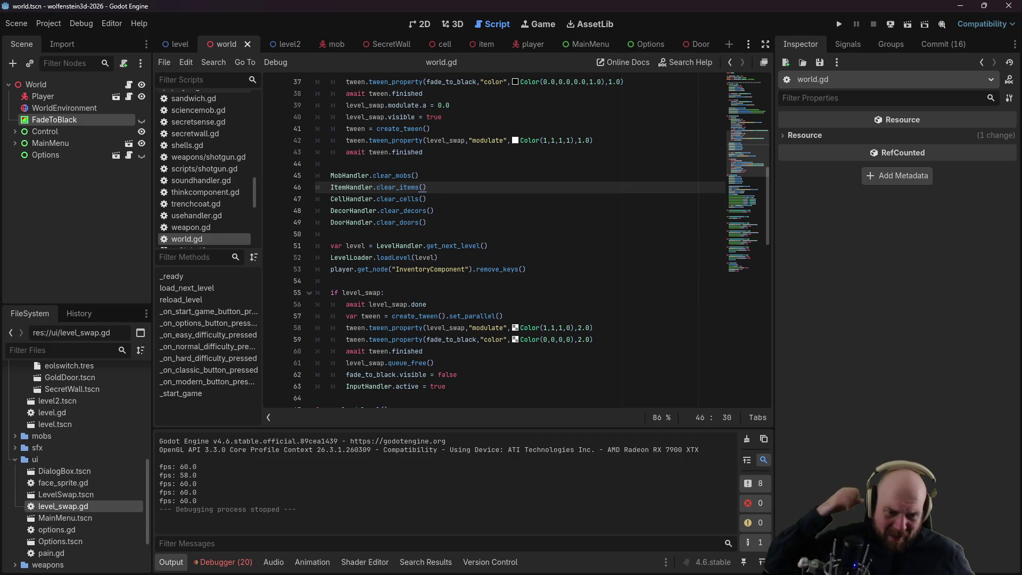
key(alt+Tab)
Step: Append ' - DONE' after LEVEL TRANSITION in the Basic Plan note
click(484, 347)
text(- DONE)
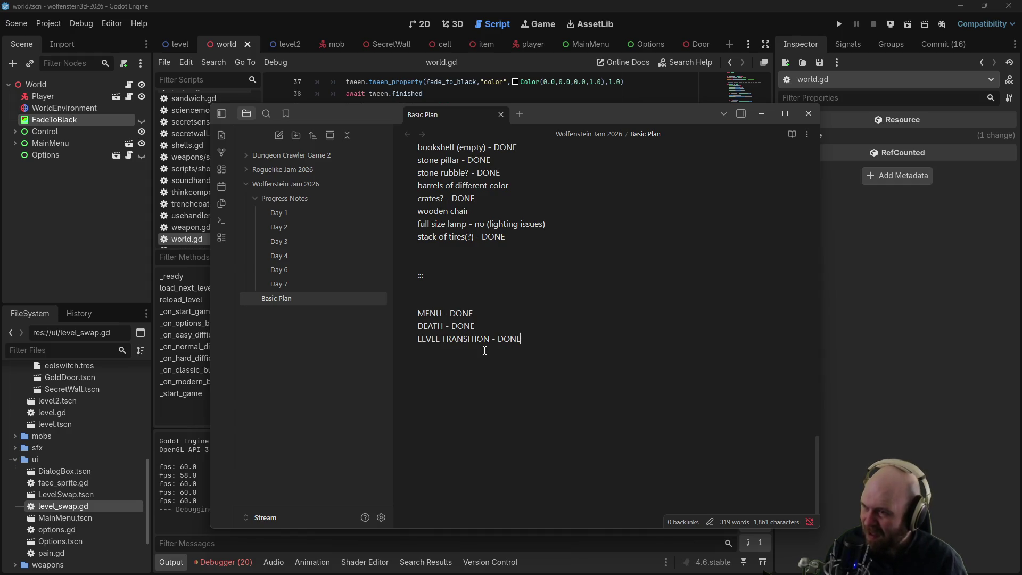
Step: Open level.tscn in the 2D view and erase the dark blue tile atop the FloorData layout
click(171, 44)
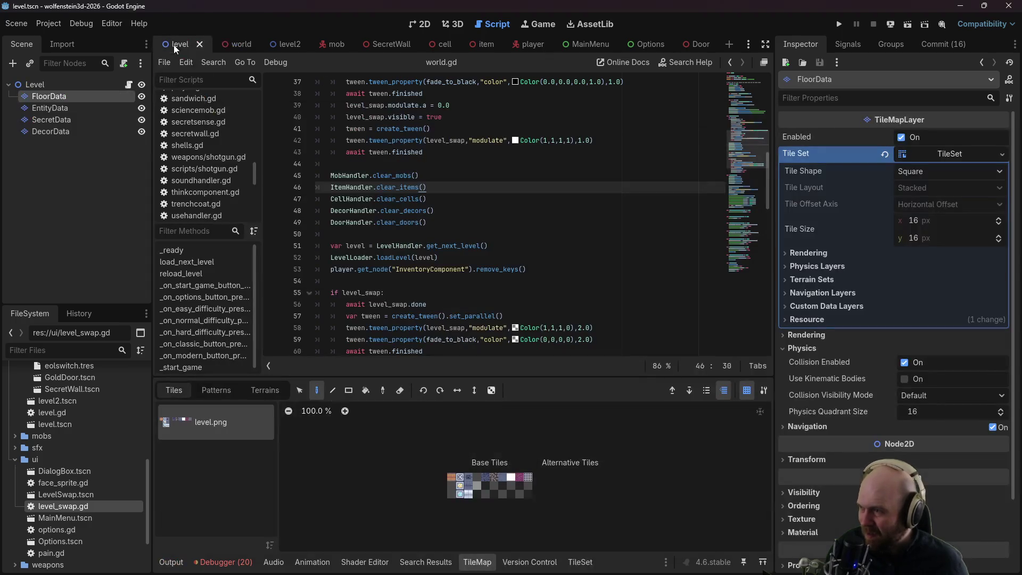
click(418, 24)
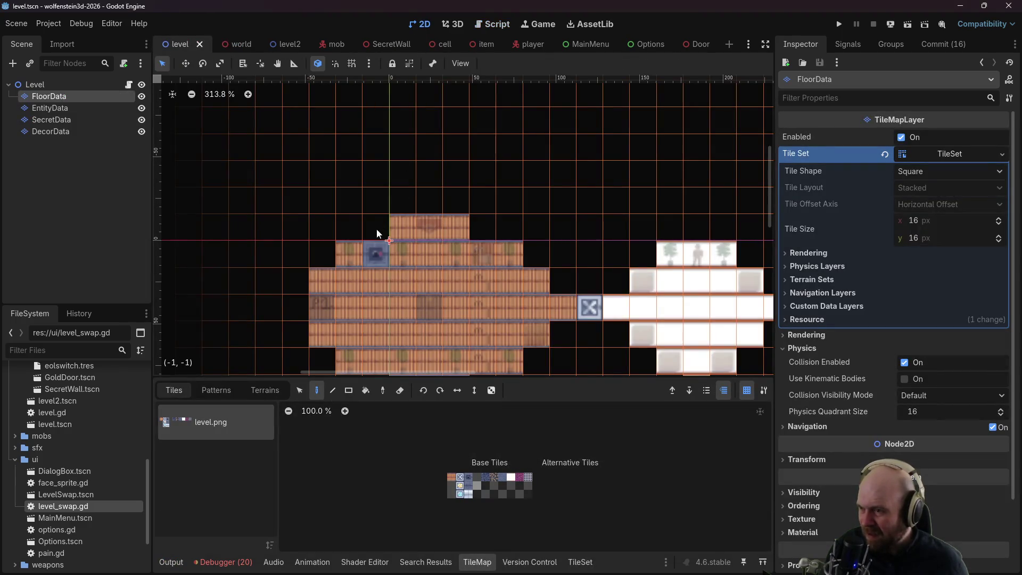
right_click(374, 260)
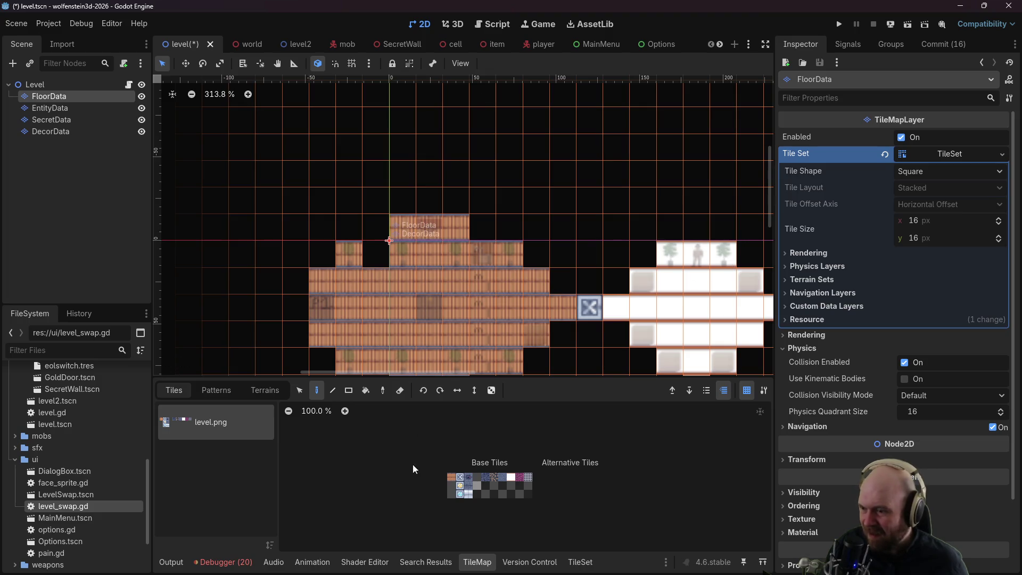